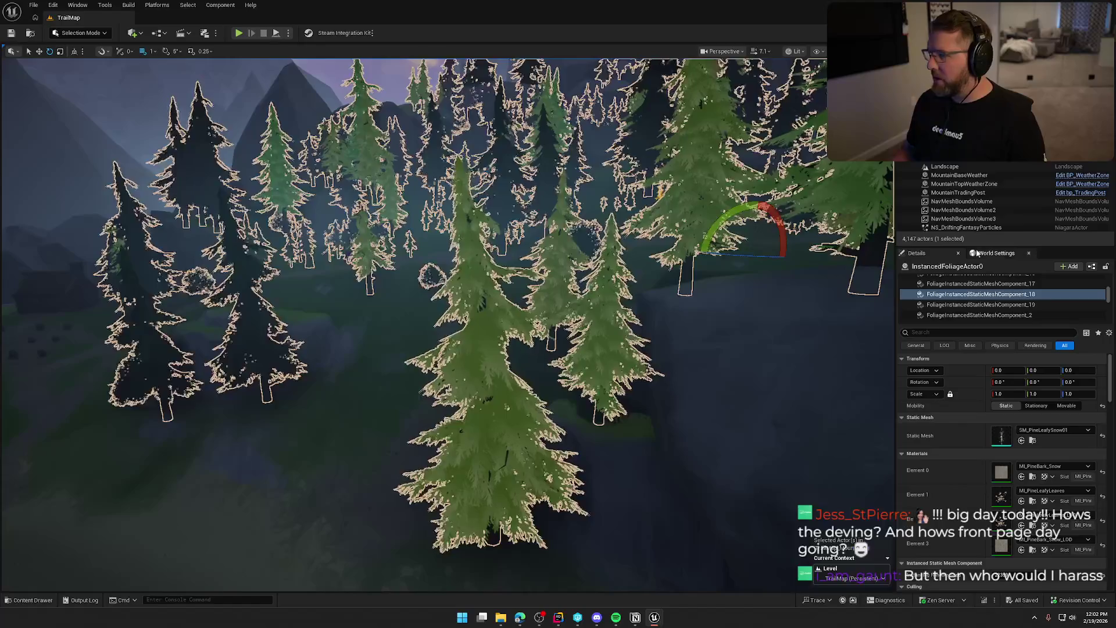
Inspect the snowy leafy pine and SM_Pine03 foliage components, then save the level
{"action": "left_click", "coordinate": [972, 305]}
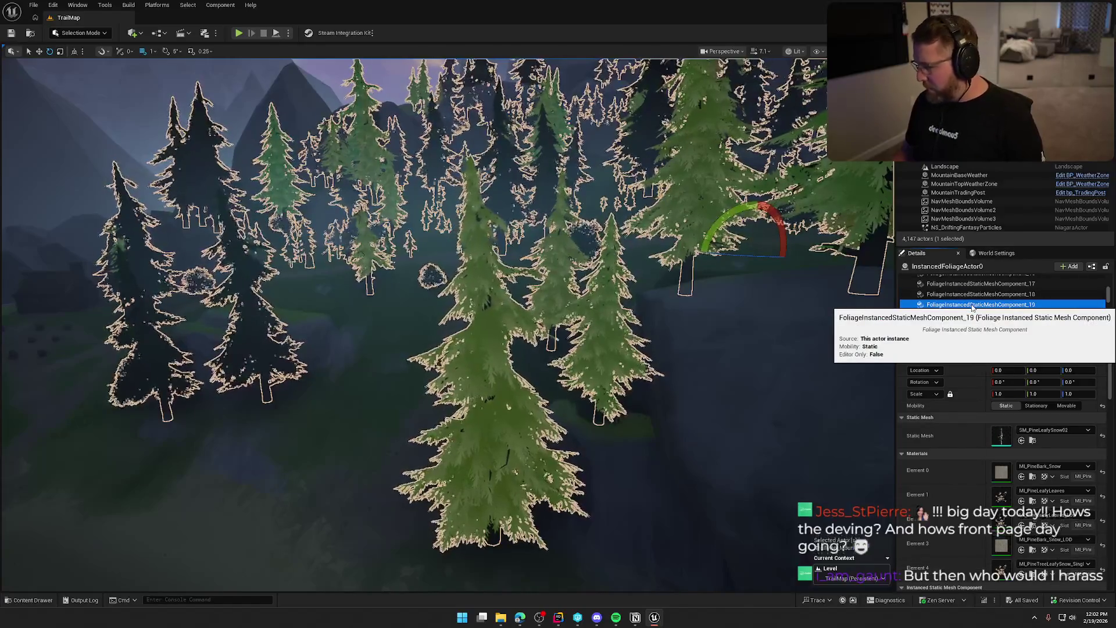
{"action": "left_click", "coordinate": [961, 318]}
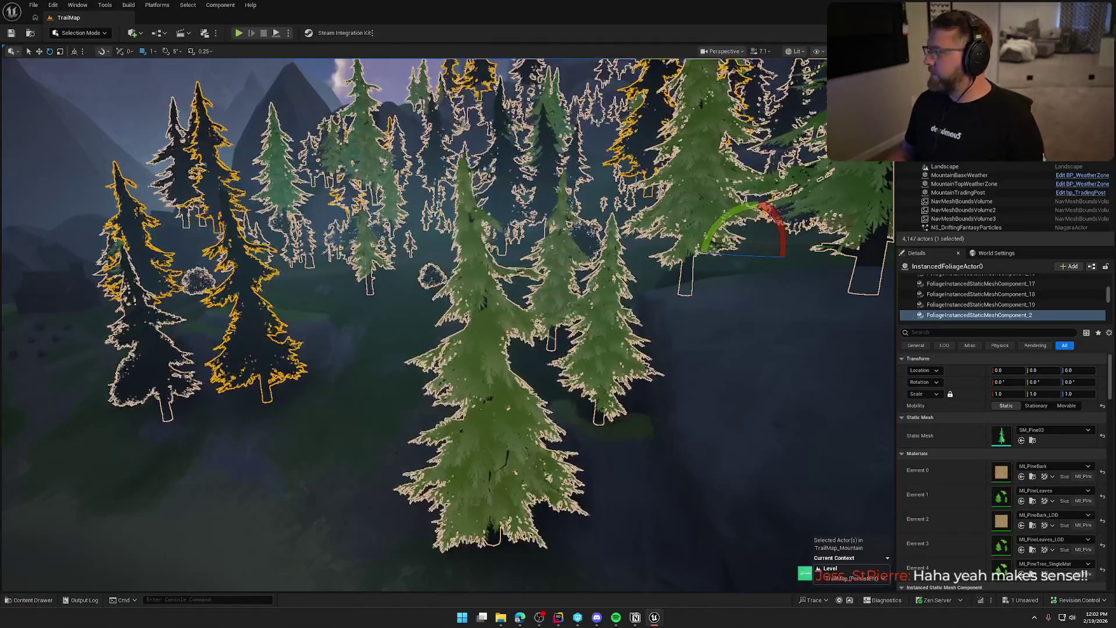
{"action": "key", "text": "ctrl+s"}
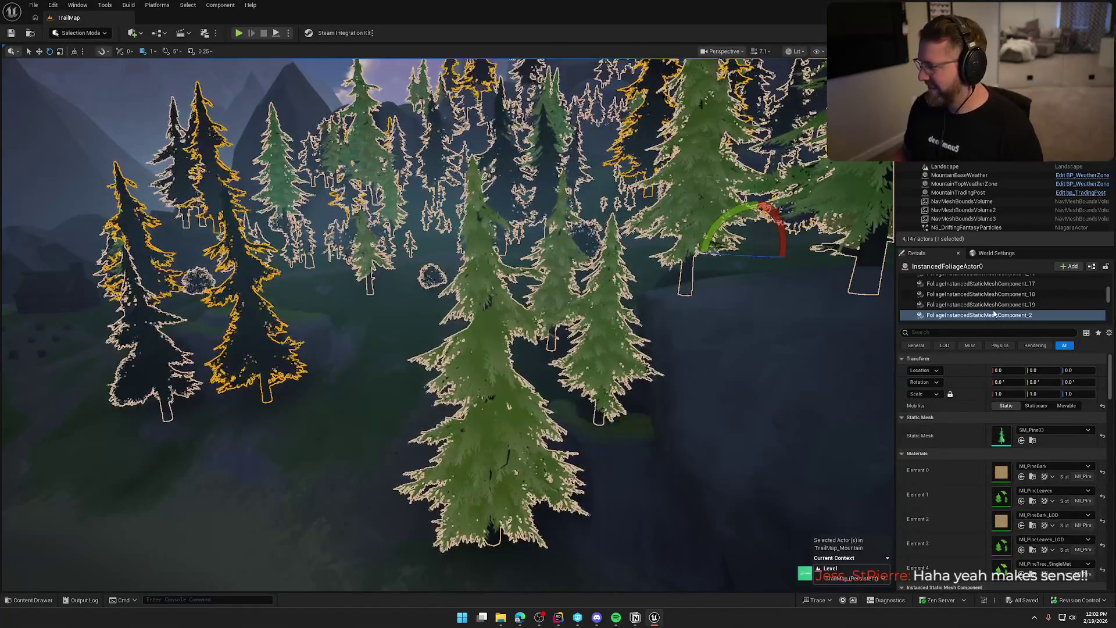
Review the fir stump, snow-covered pine stump and SM_Pine01 foliage components, and save again
{"action": "key", "text": "Down"}
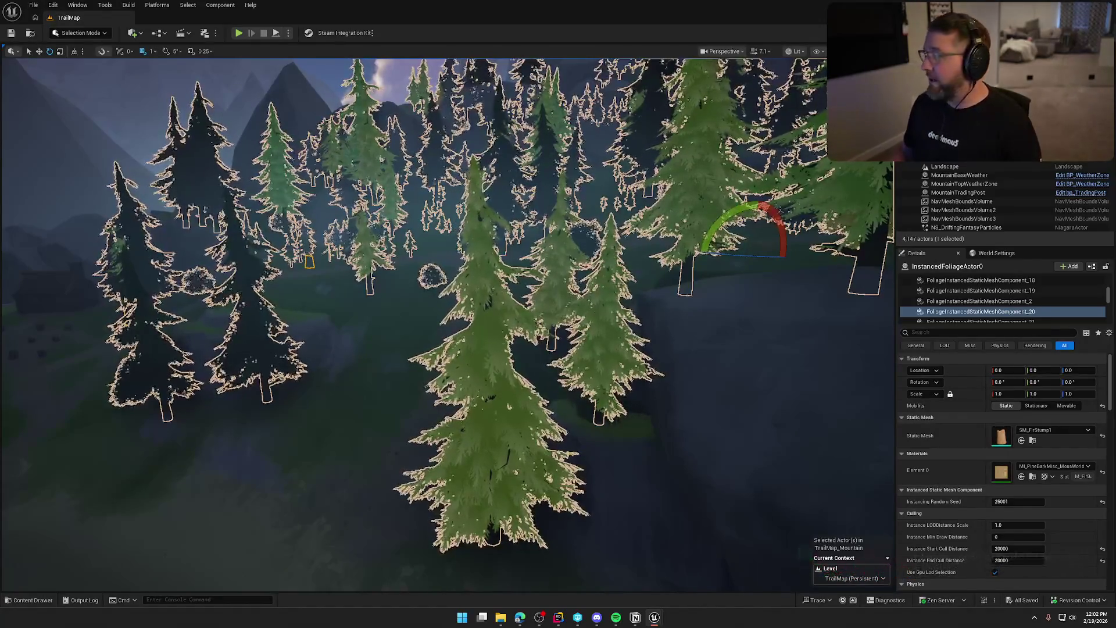
{"action": "left_click", "coordinate": [954, 321]}
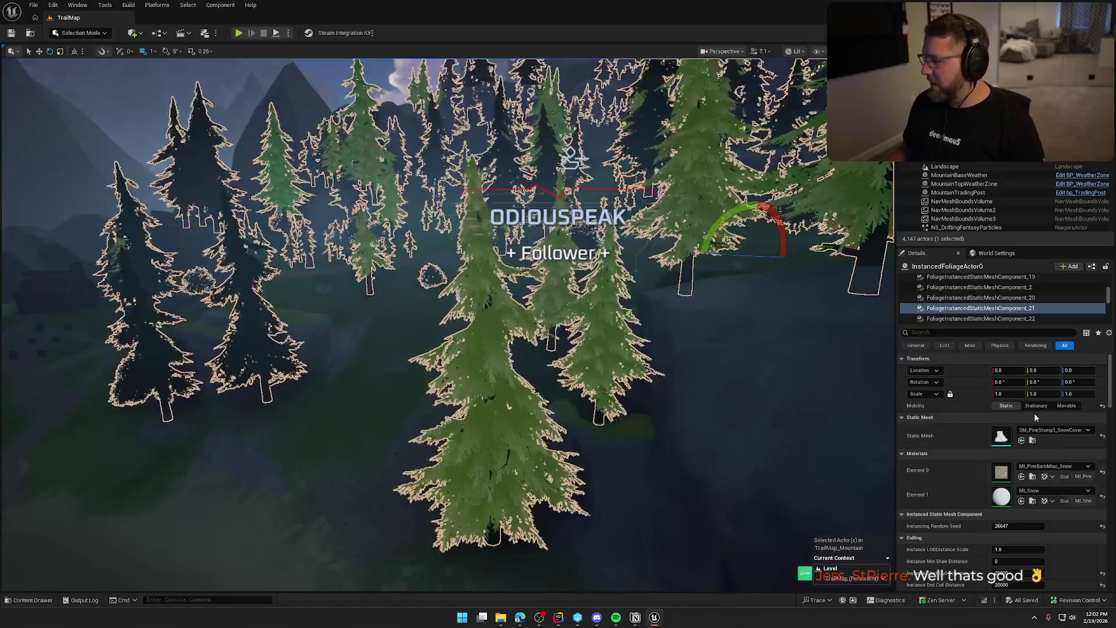
{"action": "left_click", "coordinate": [996, 317]}
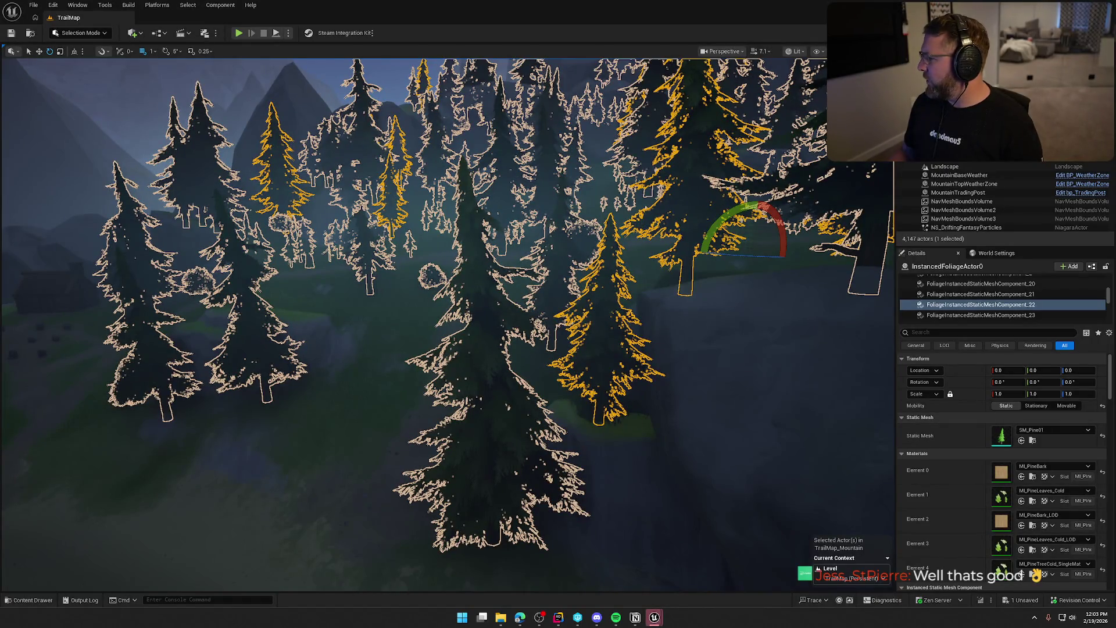
{"action": "key", "text": "ctrl+s"}
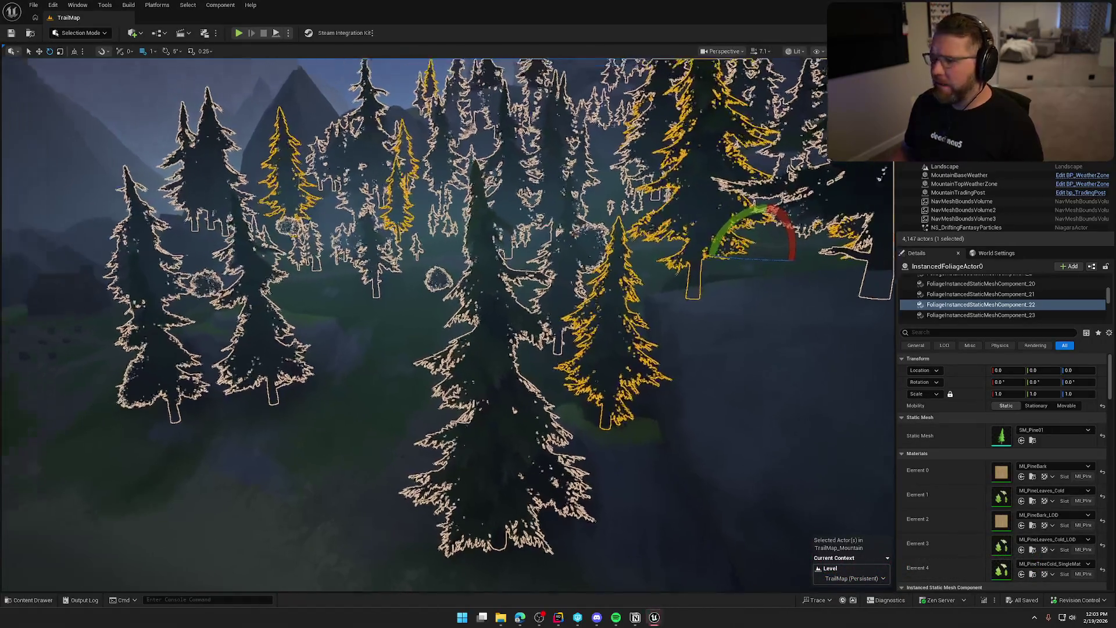
Clear the foliage selection and select the rock on the island
{"action": "key", "text": "Escape"}
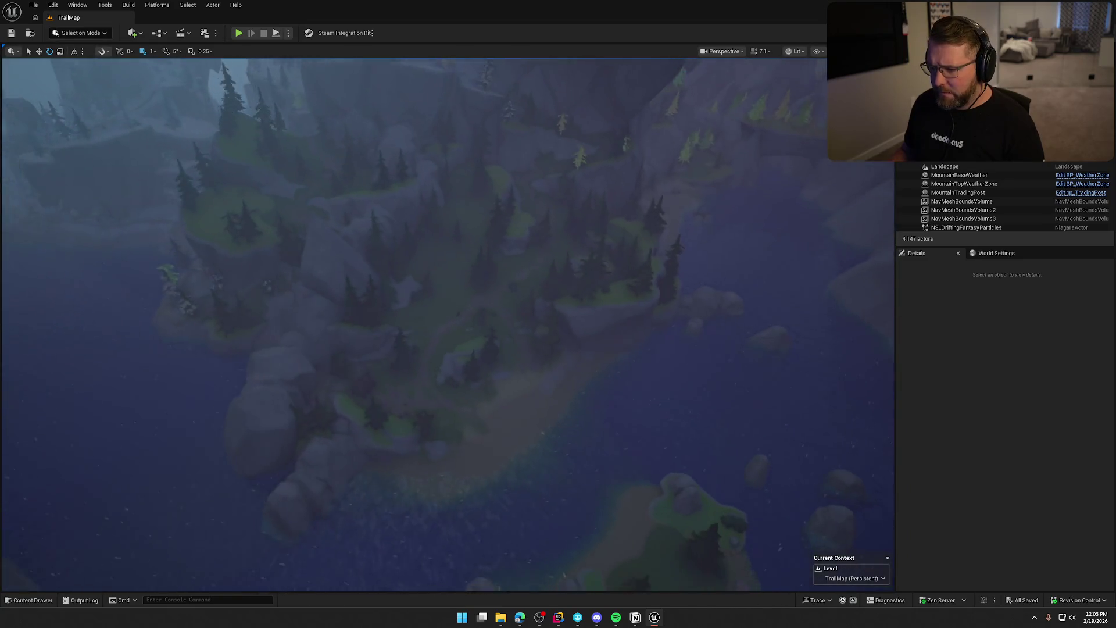
{"action": "scroll", "coordinate": [541, 361], "scroll_direction": "up", "scroll_amount": 10}
{"action": "left_click", "coordinate": [566, 362]}
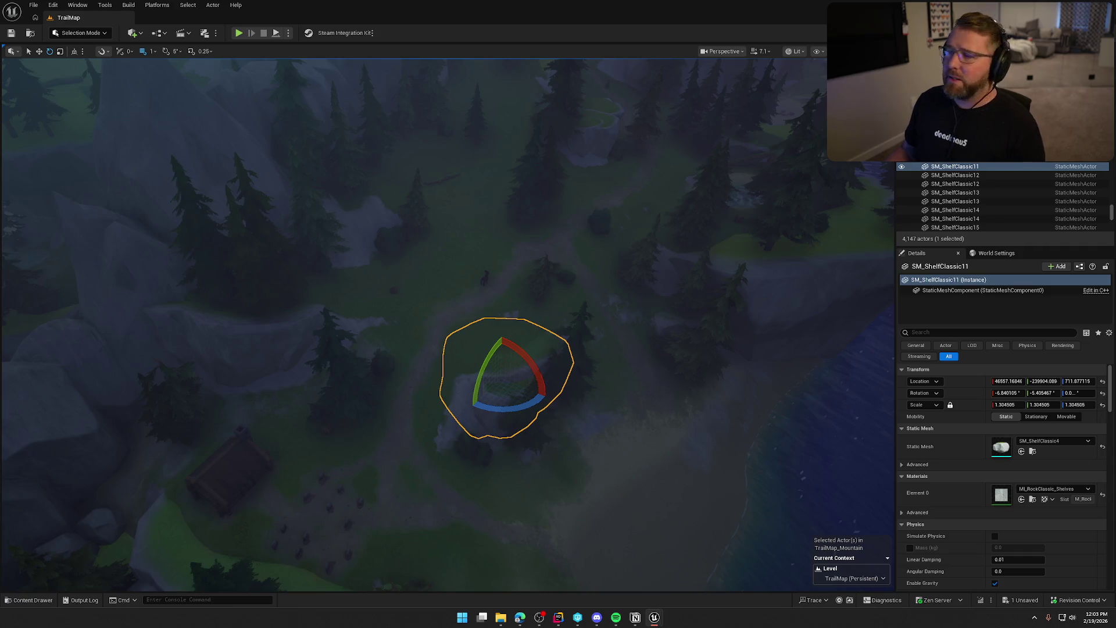
Save the level, then select the cliff rock on the coastal island
{"action": "key", "text": "ctrl+s"}
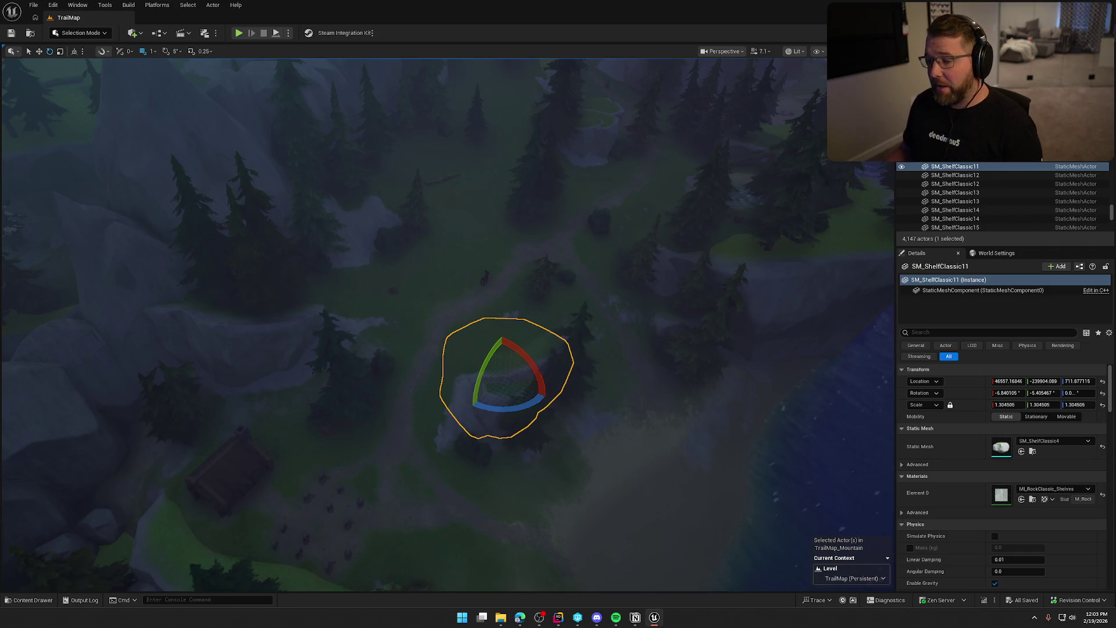
{"action": "key", "text": "Escape"}
{"action": "left_click_drag", "start_coordinate": [632, 324], "coordinate": [446, 328]}
{"action": "left_click", "coordinate": [445, 328]}
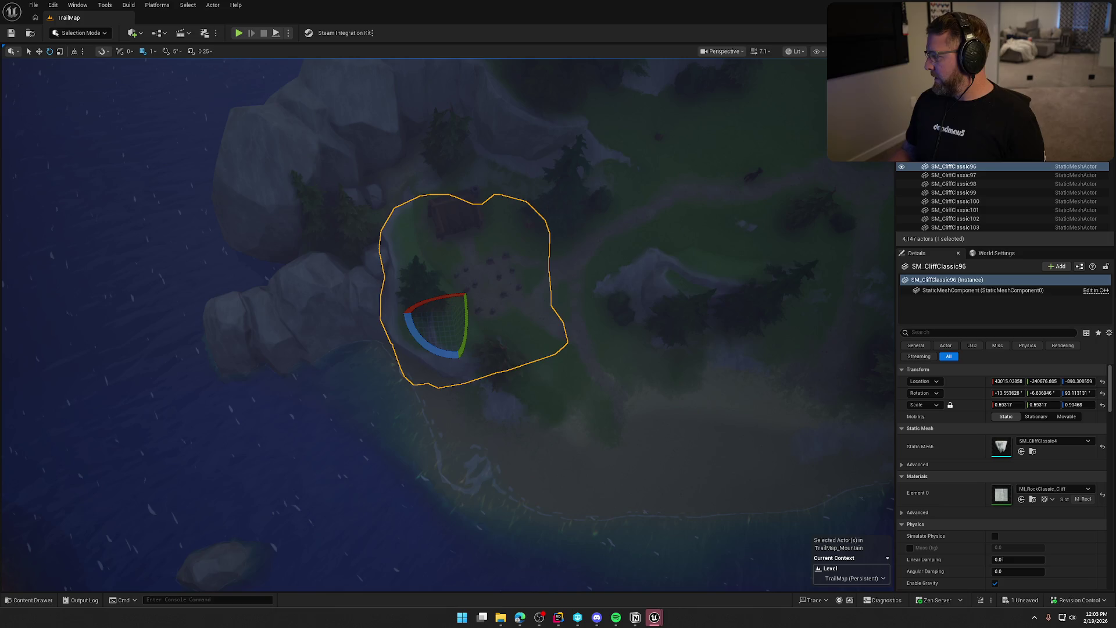
Save again, check the cliff beneath the cabin and graves, then deselect it
{"action": "key", "text": "ctrl+s"}
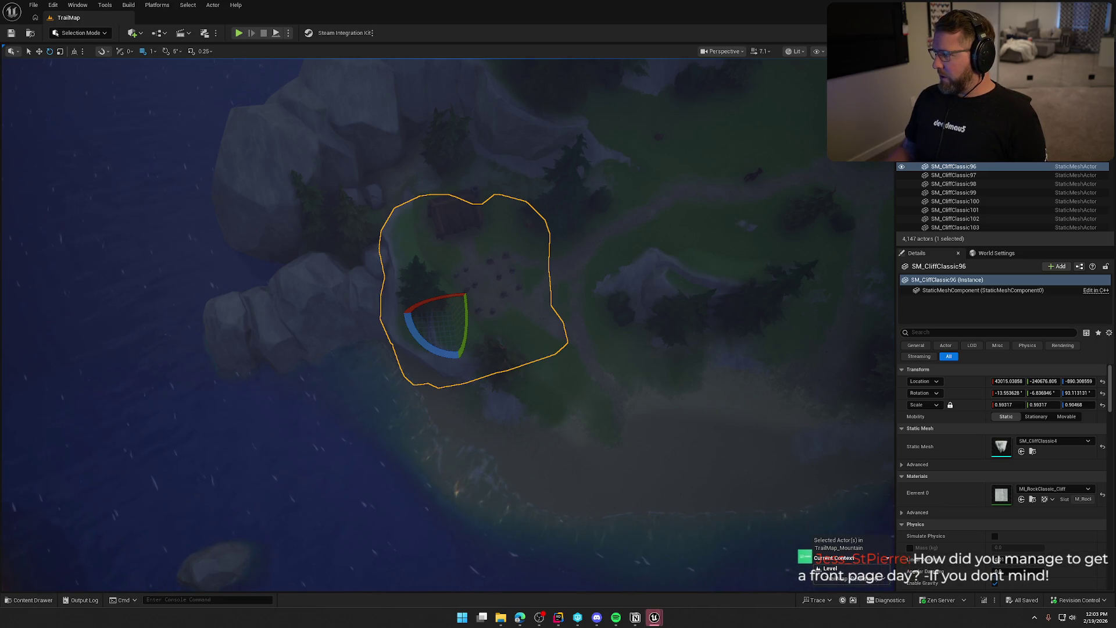
{"action": "key", "text": "Escape"}
{"action": "scroll", "coordinate": [720, 209], "scroll_direction": "up", "scroll_amount": 6}
{"action": "left_click_drag", "start_coordinate": [688, 209], "coordinate": [473, 319]}
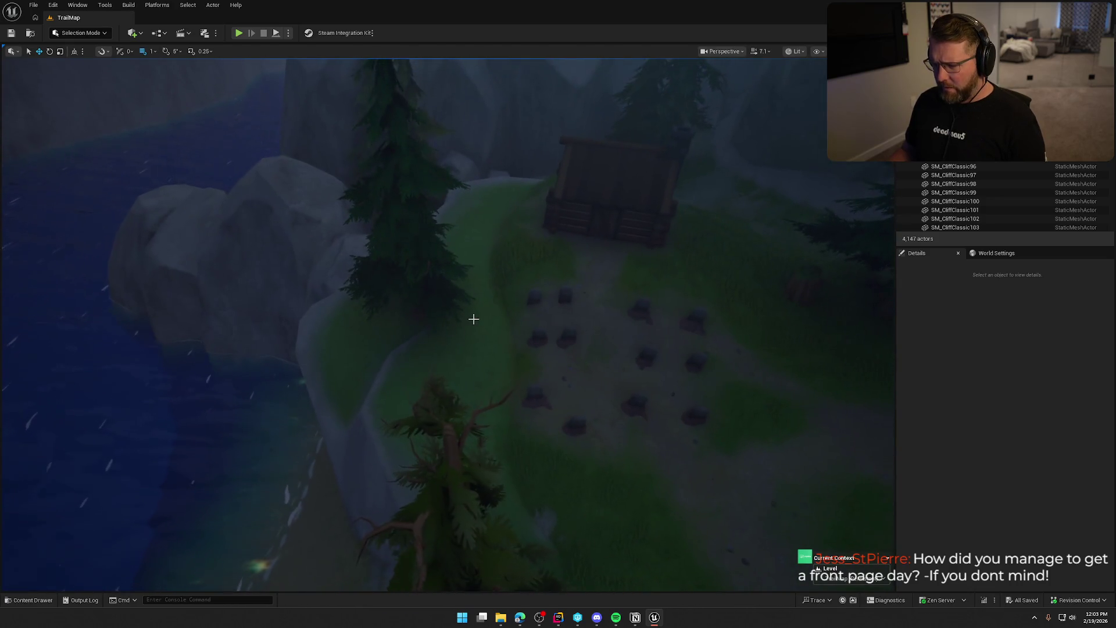
{"action": "left_click", "coordinate": [473, 319]}
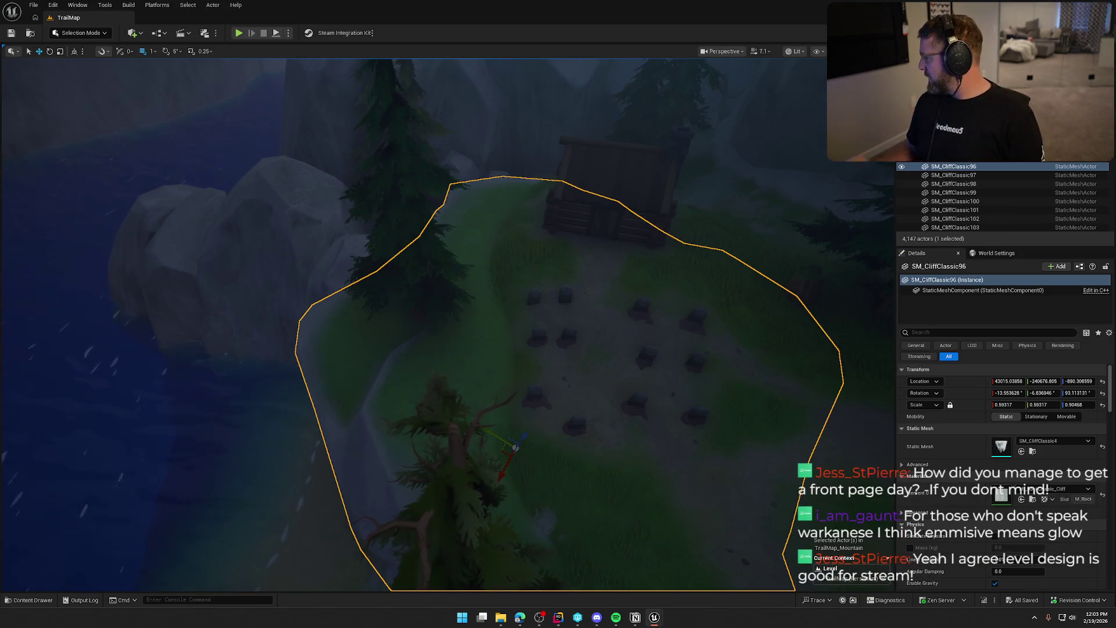
{"action": "left_click_drag", "start_coordinate": [596, 267], "coordinate": [595, 210]}
{"action": "key", "text": "Escape"}
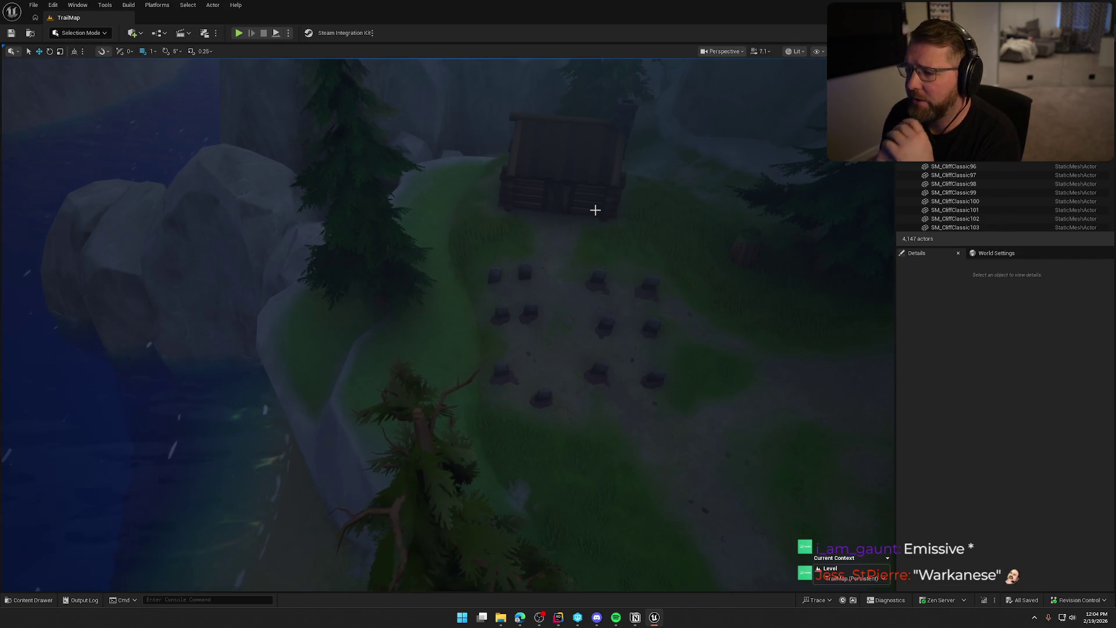
{"action": "scroll", "coordinate": [536, 213], "scroll_direction": "down", "scroll_amount": 10}
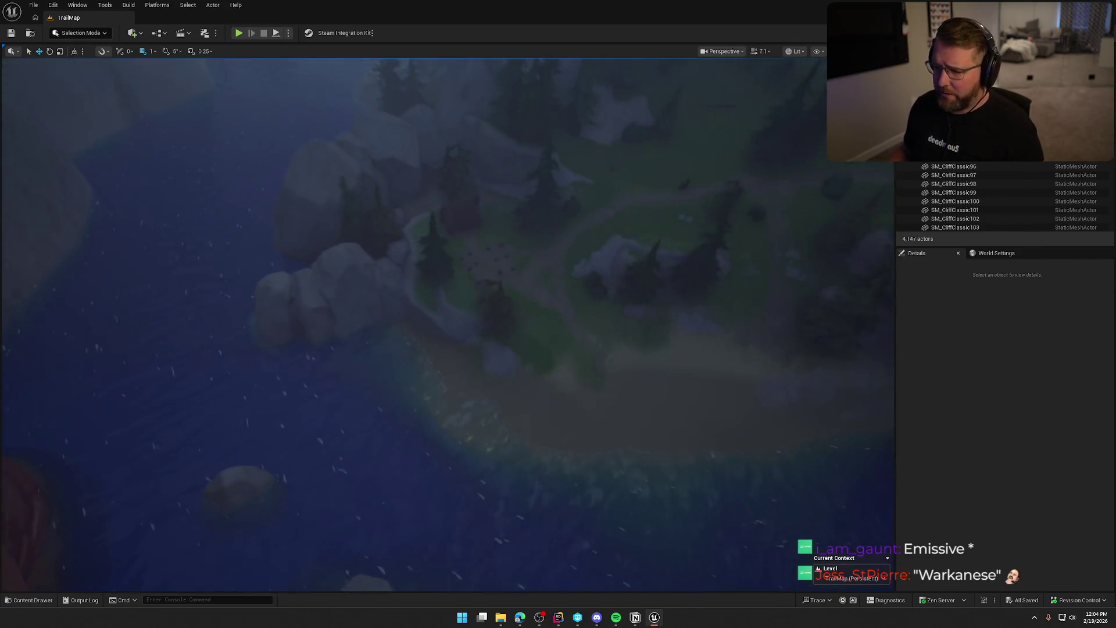
{"action": "scroll", "coordinate": [447, 325], "scroll_direction": "up", "scroll_amount": 10}
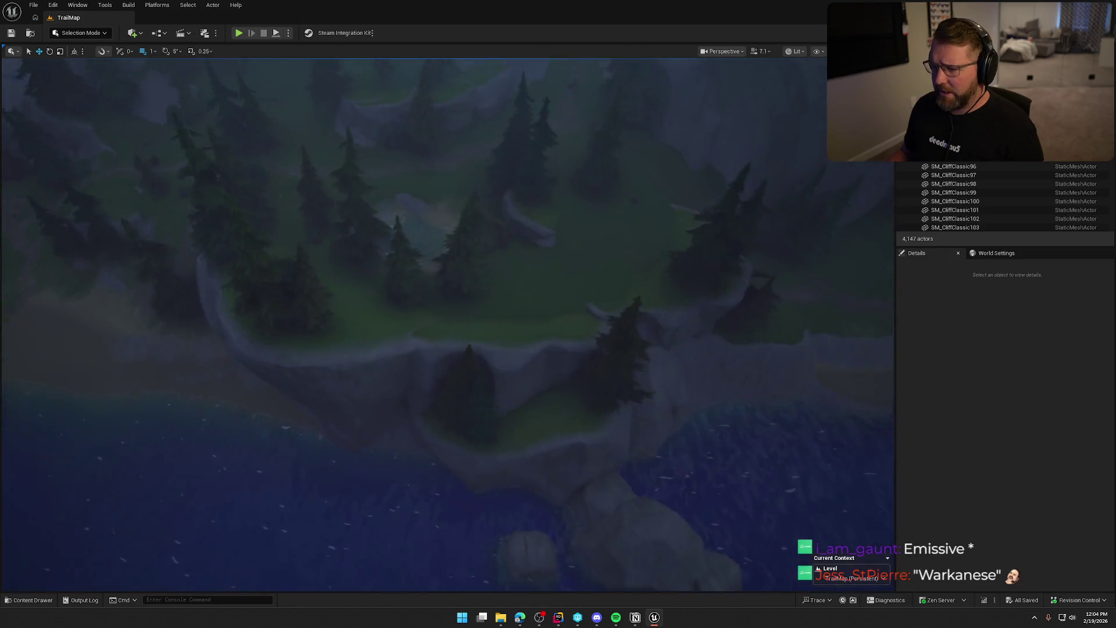
{"action": "scroll", "coordinate": [444, 286], "scroll_direction": "up", "scroll_amount": 10}
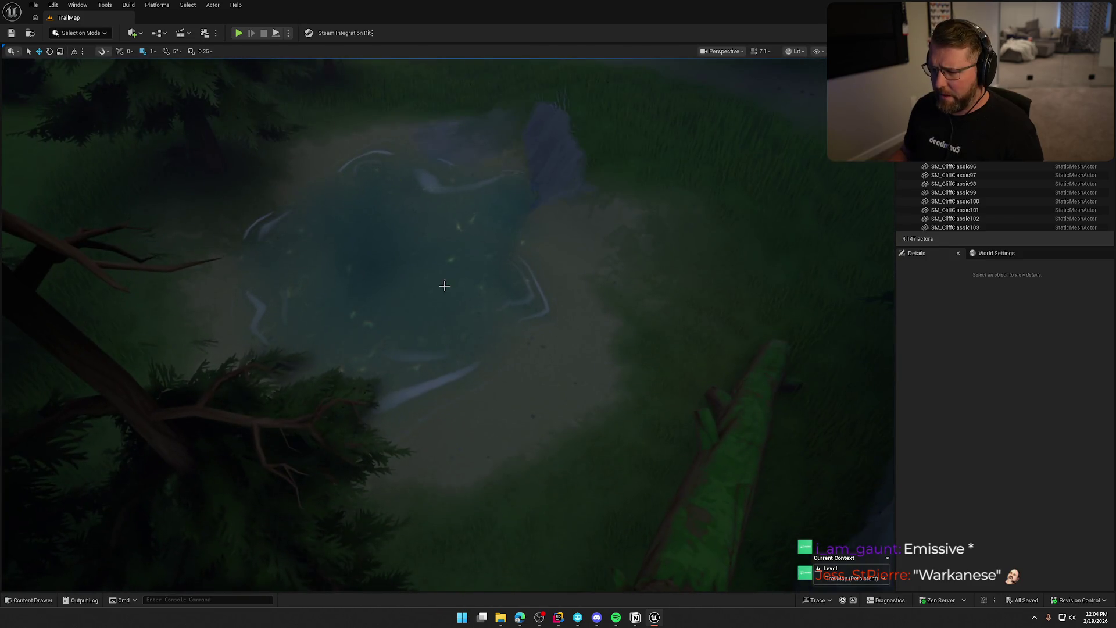
{"action": "left_click", "coordinate": [444, 285]}
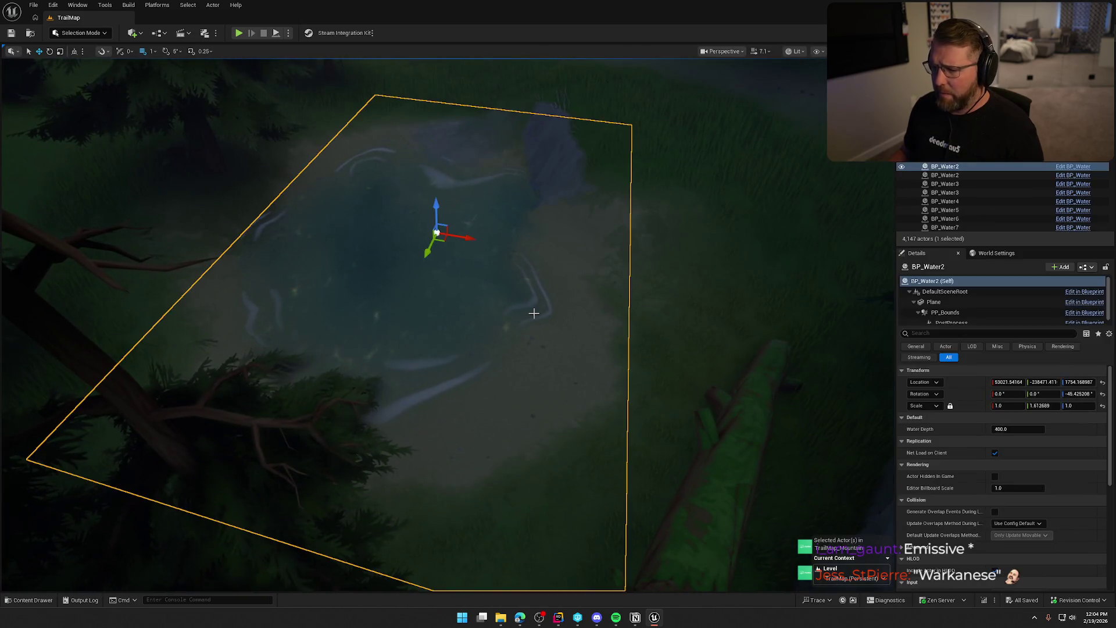
{"action": "left_click", "coordinate": [971, 300]}
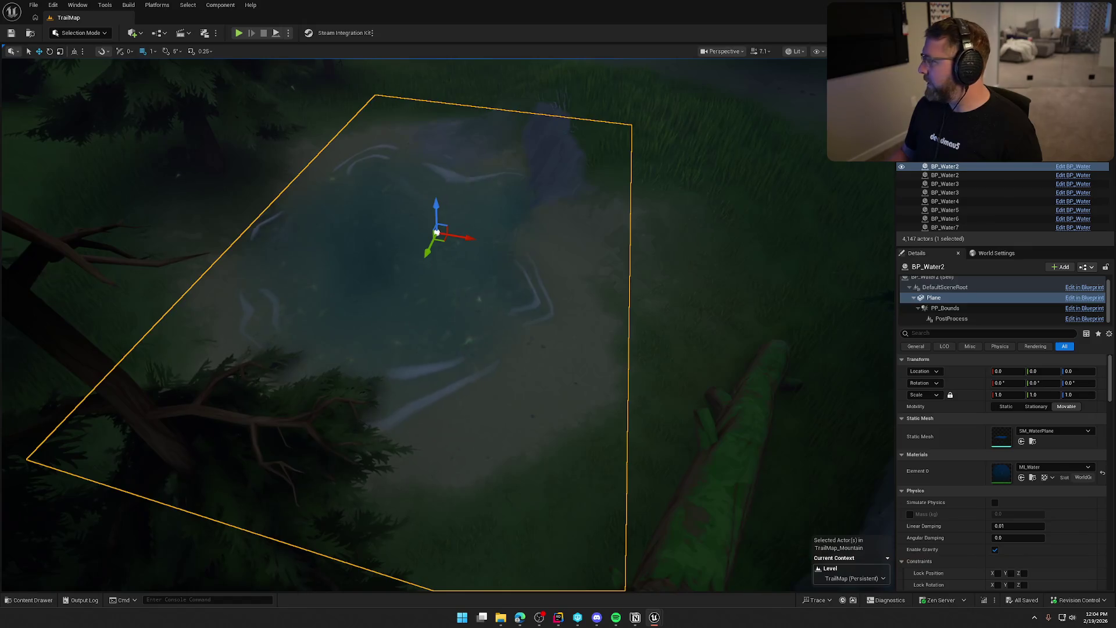
{"action": "scroll", "coordinate": [628, 192], "scroll_direction": "down", "scroll_amount": 10}
{"action": "key", "text": "Escape"}
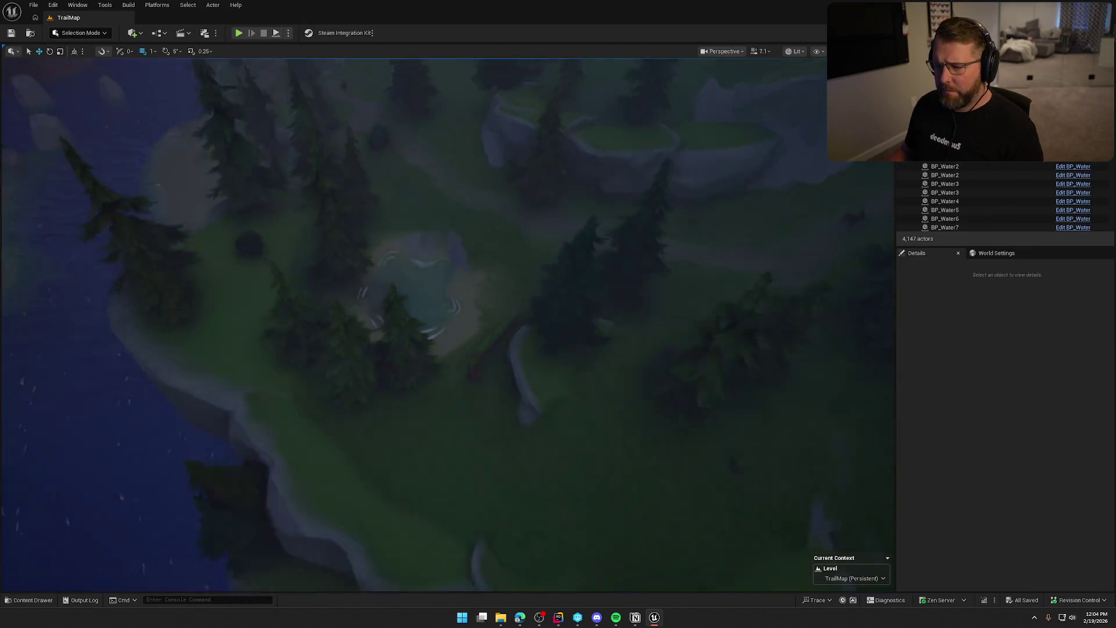
{"action": "scroll", "coordinate": [491, 312], "scroll_direction": "down", "scroll_amount": 2}
{"action": "left_click", "coordinate": [501, 313]}
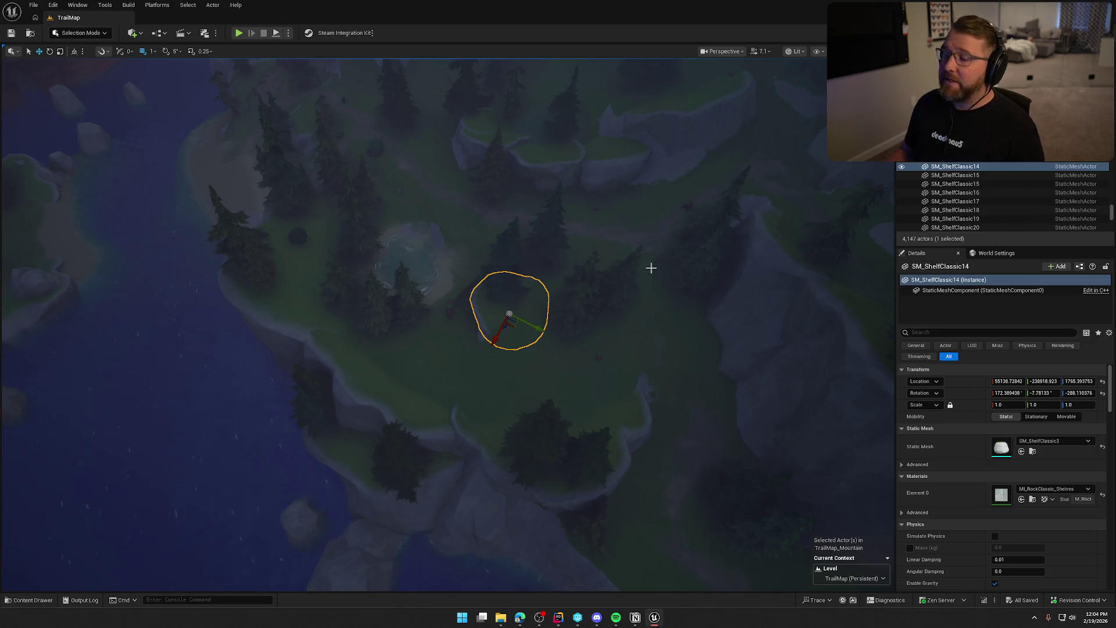
{"action": "scroll", "coordinate": [650, 268], "scroll_direction": "down", "scroll_amount": 5}
{"action": "key", "text": "Escape"}
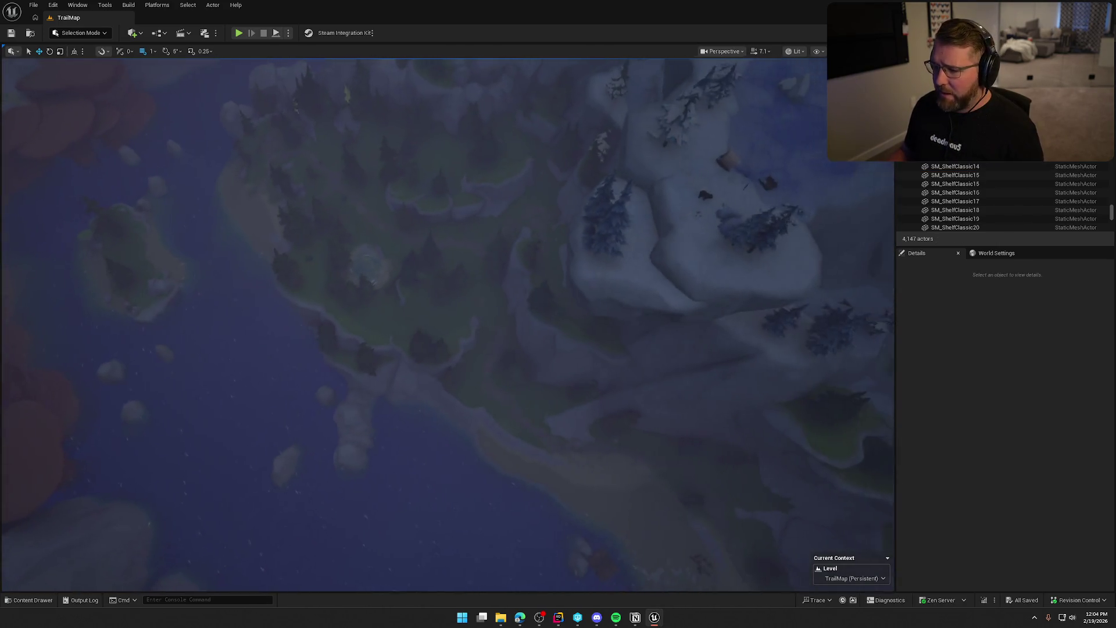
{"action": "scroll", "coordinate": [656, 266], "scroll_direction": "up", "scroll_amount": 5}
{"action": "left_click_drag", "start_coordinate": [651, 371], "coordinate": [652, 296]}
{"action": "left_click_drag", "start_coordinate": [503, 303], "coordinate": [517, 332]}
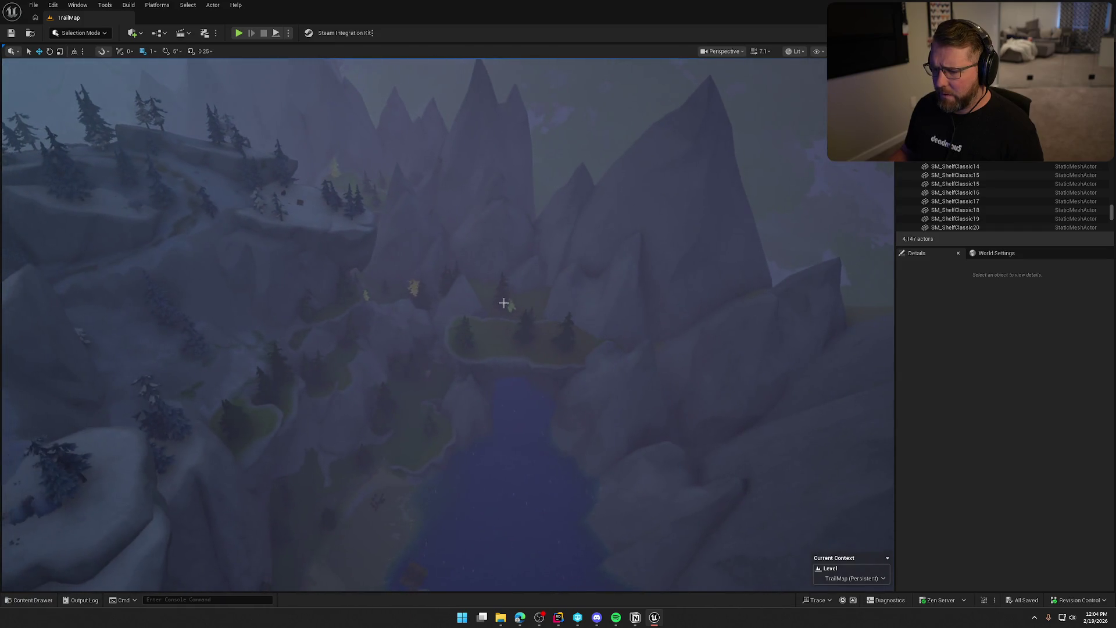
{"action": "left_click", "coordinate": [516, 309]}
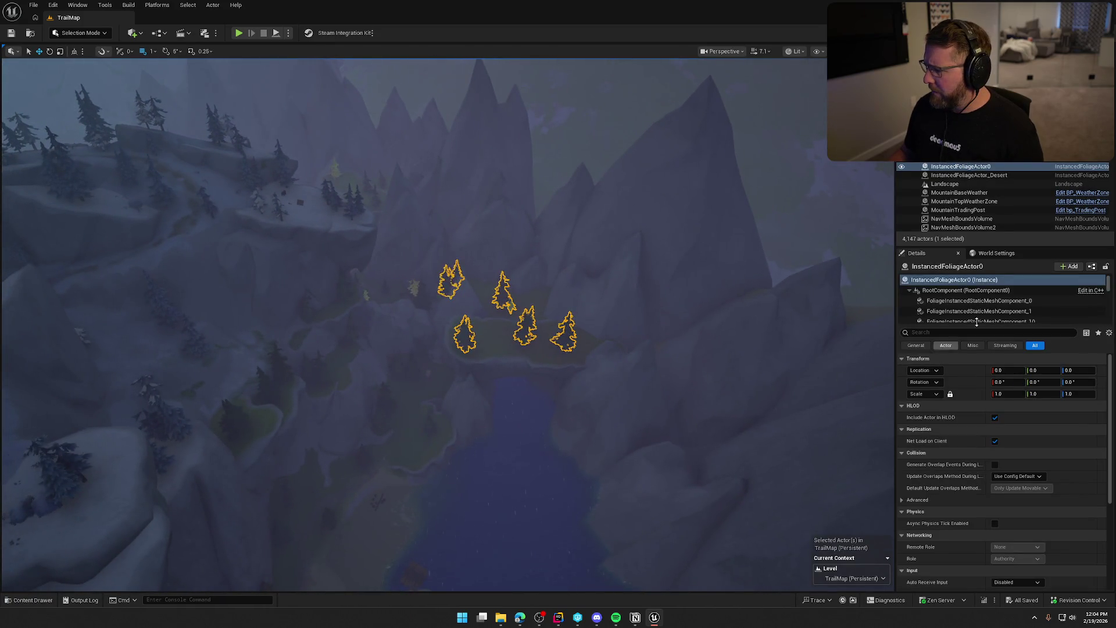
Inspect the rock foliage components, including SM_RockSpire_Rock02 and a rock clump
{"action": "left_click", "coordinate": [985, 302]}
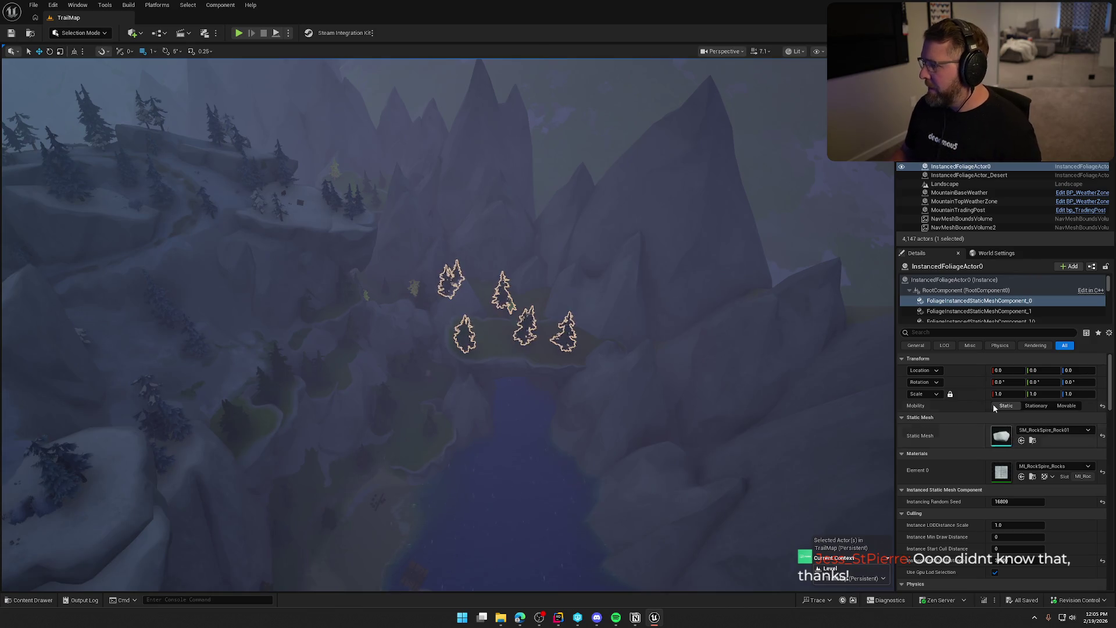
{"action": "left_click", "coordinate": [980, 312]}
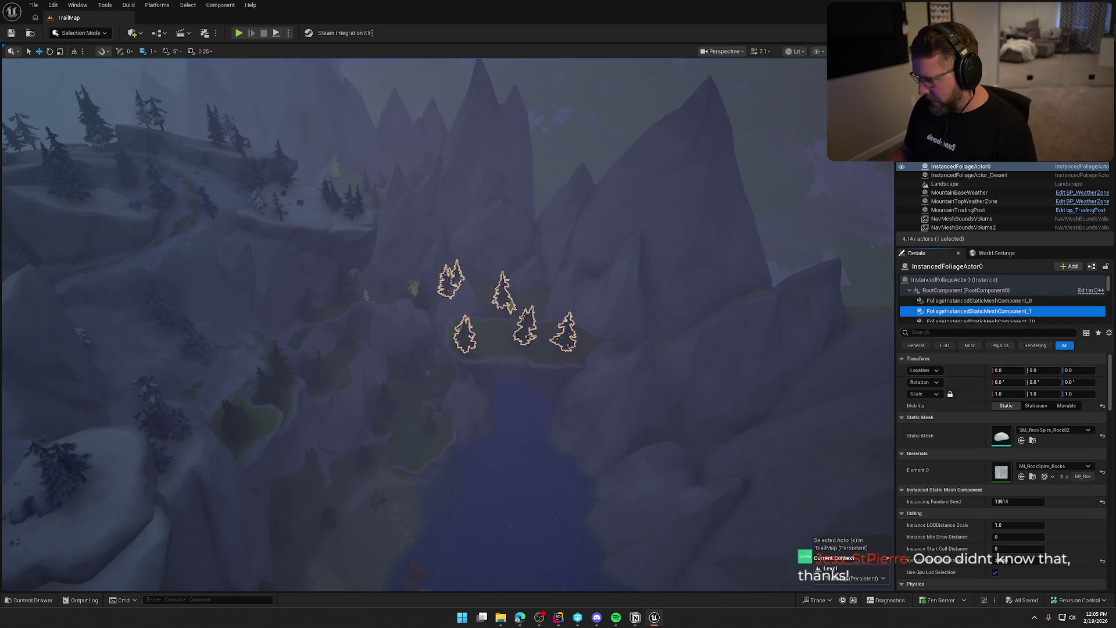
{"action": "key", "text": "Down"}
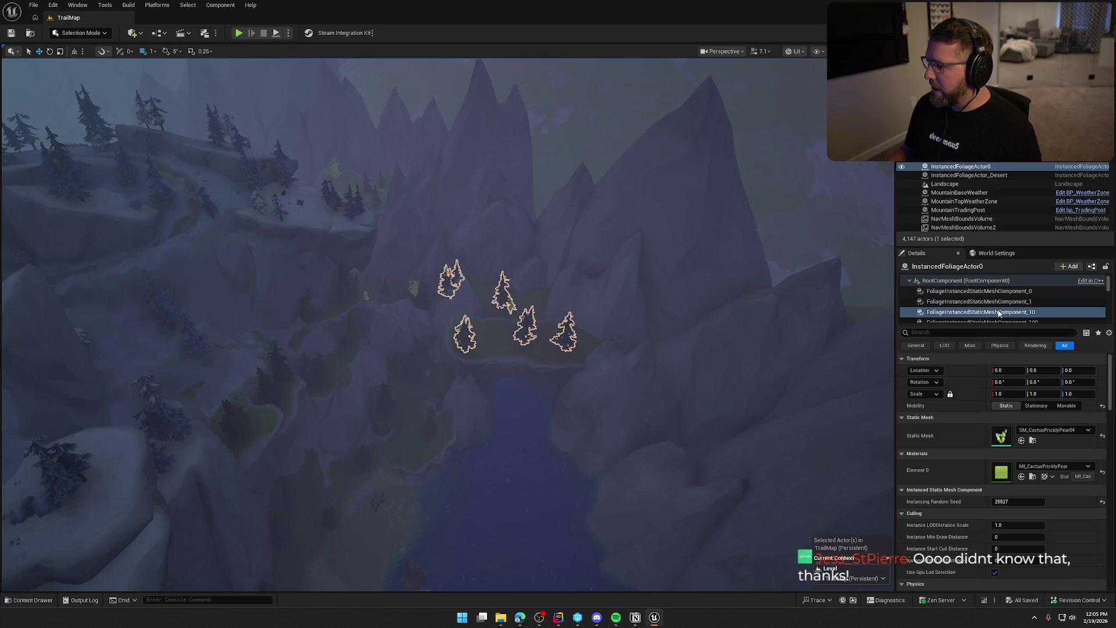
{"action": "scroll", "coordinate": [1011, 295], "scroll_direction": "down", "scroll_amount": 1}
{"action": "left_click", "coordinate": [1050, 319]}
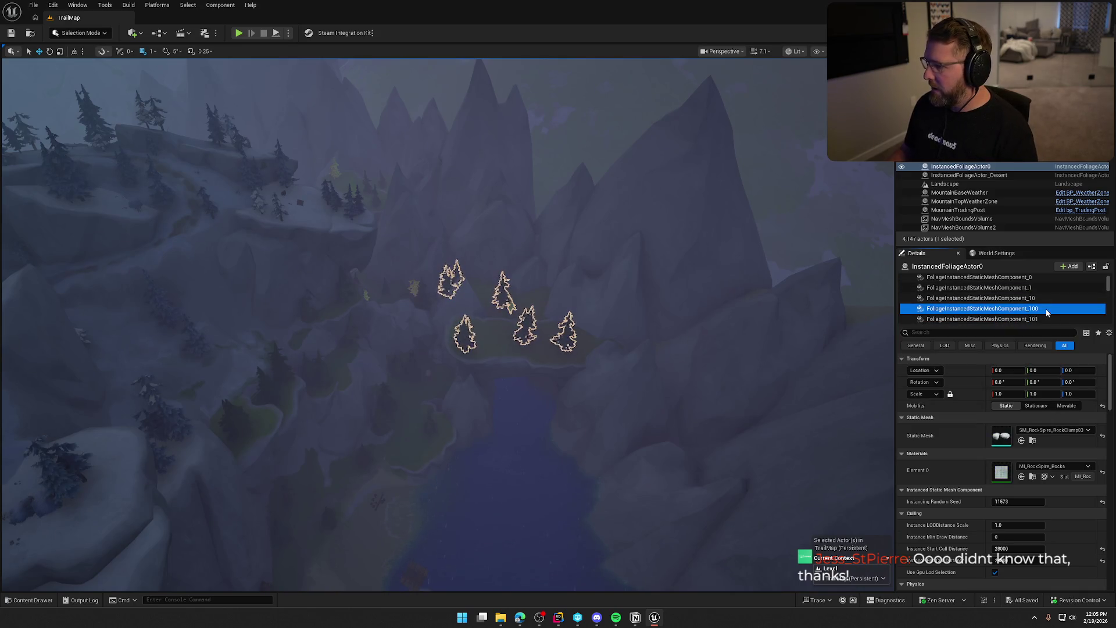
{"action": "scroll", "coordinate": [1056, 314], "scroll_direction": "down", "scroll_amount": 1}
Step down to the SM_Cactus07 component and open its MI_Cactus material instance
{"action": "key", "text": "Down"}
{"action": "key", "text": "Down"}
{"action": "key", "text": "Down"}
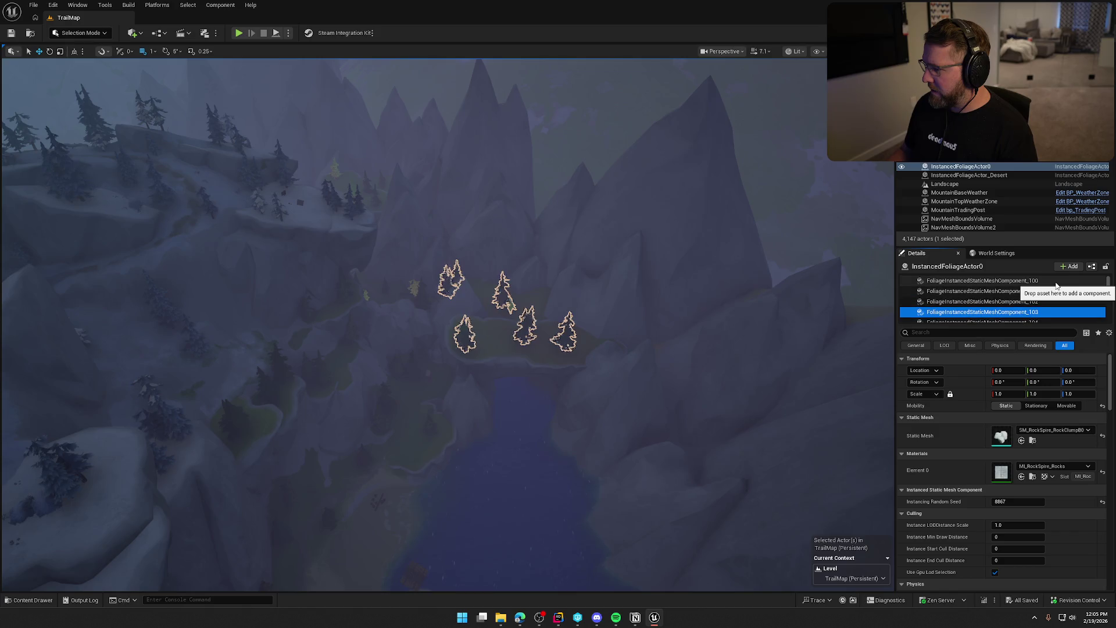
{"action": "key", "text": "Down"}
{"action": "key", "text": "Down"}
{"action": "key", "text": "Down"}
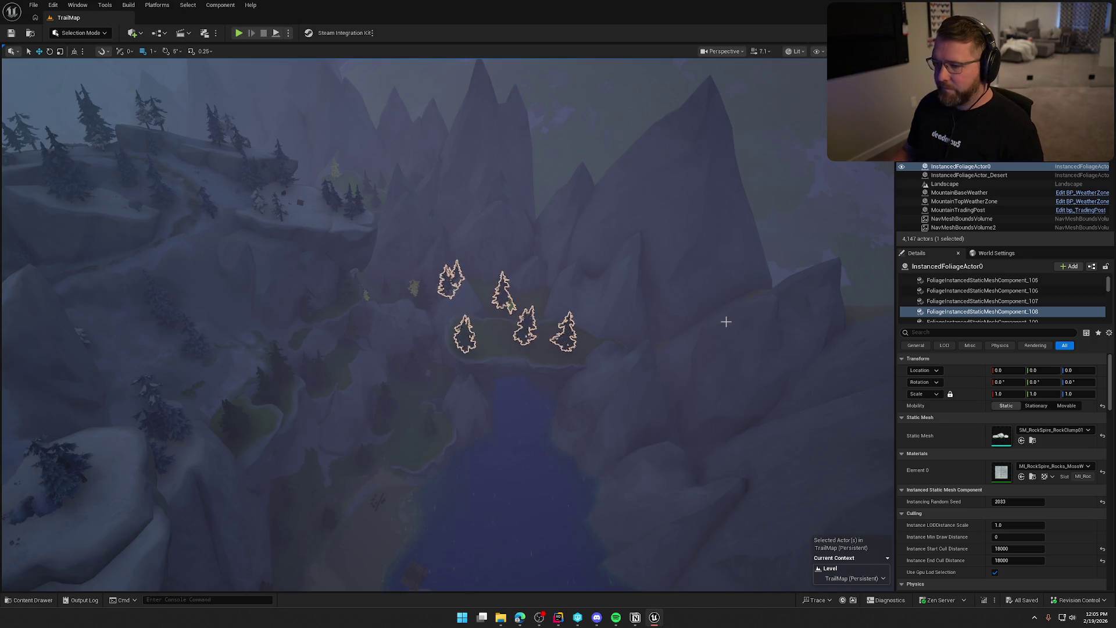
{"action": "scroll", "coordinate": [1075, 317], "scroll_direction": "down", "scroll_amount": 1}
{"action": "left_click", "coordinate": [1080, 308]}
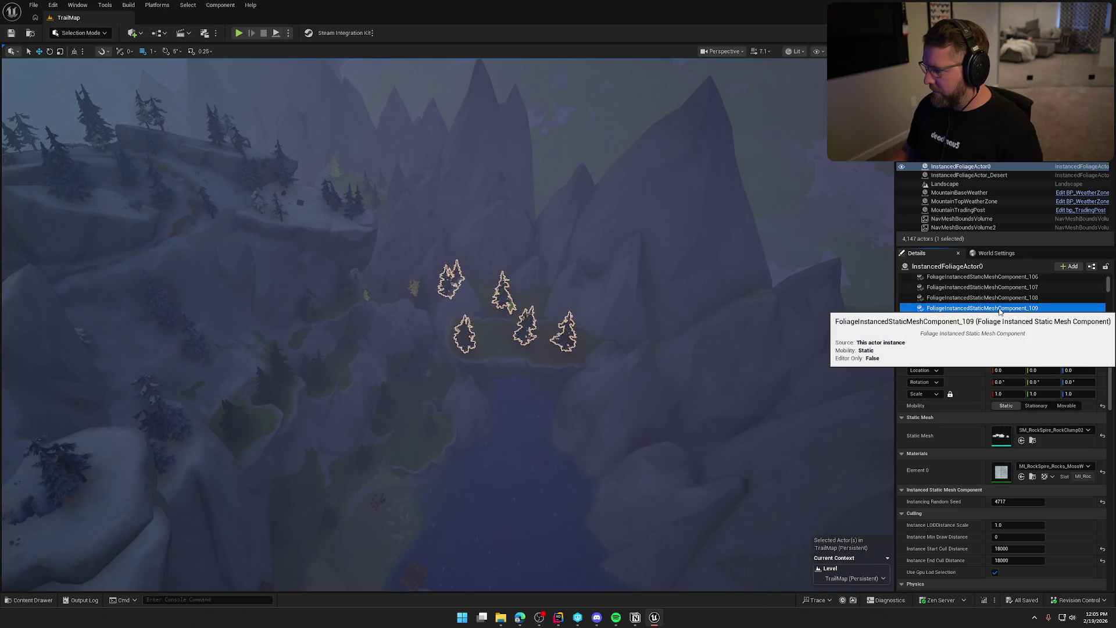
{"action": "left_click", "coordinate": [1079, 319]}
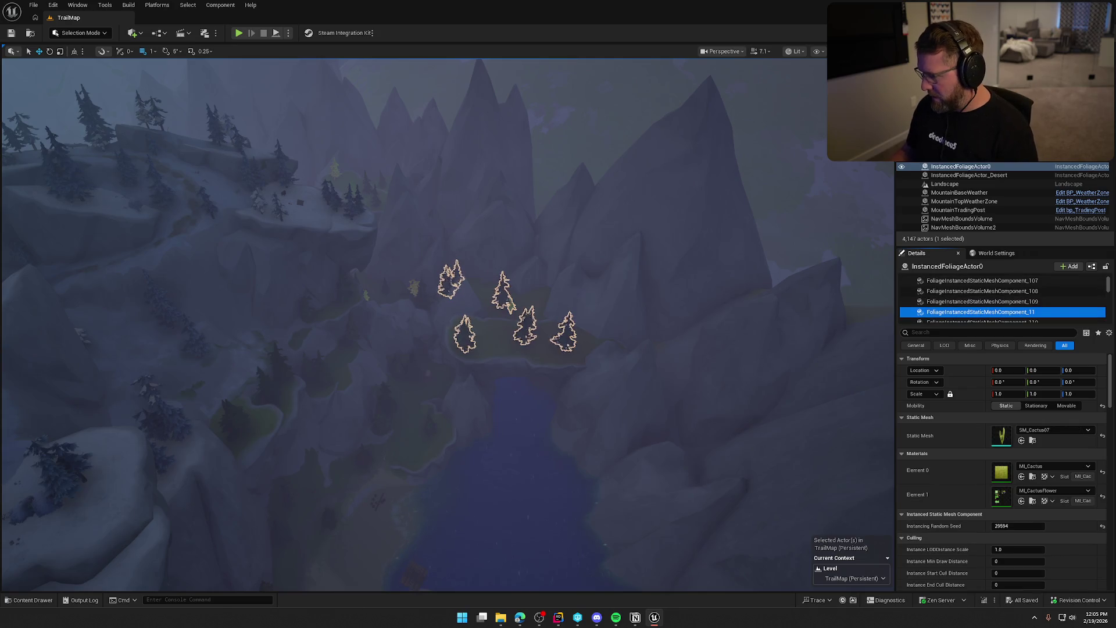
{"action": "left_click", "coordinate": [1002, 476]}
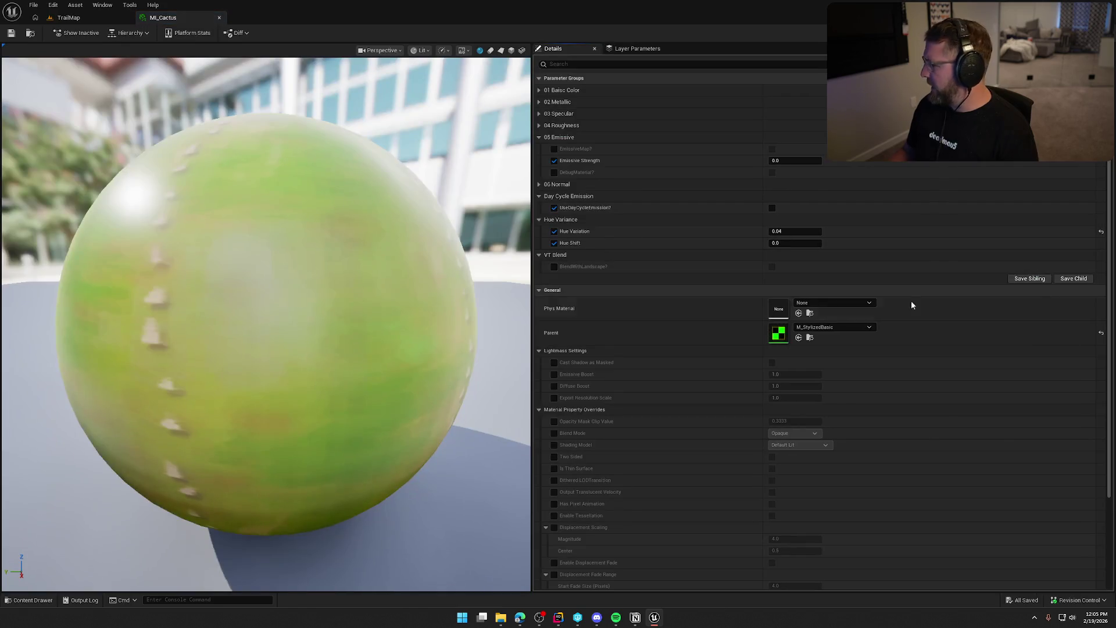
Filter MI_Cactus parameters by 'emis' to see Emissive Strength 0.0, then close the editor
{"action": "left_click", "coordinate": [643, 65]}
{"action": "type", "text": "emis"}
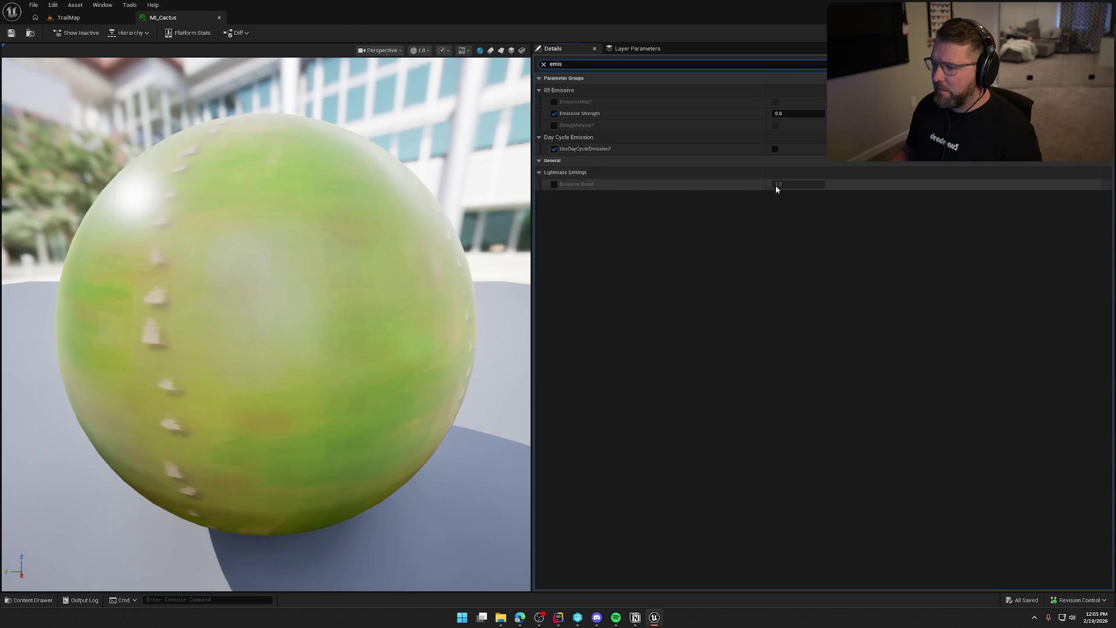
{"action": "left_click", "coordinate": [219, 17]}
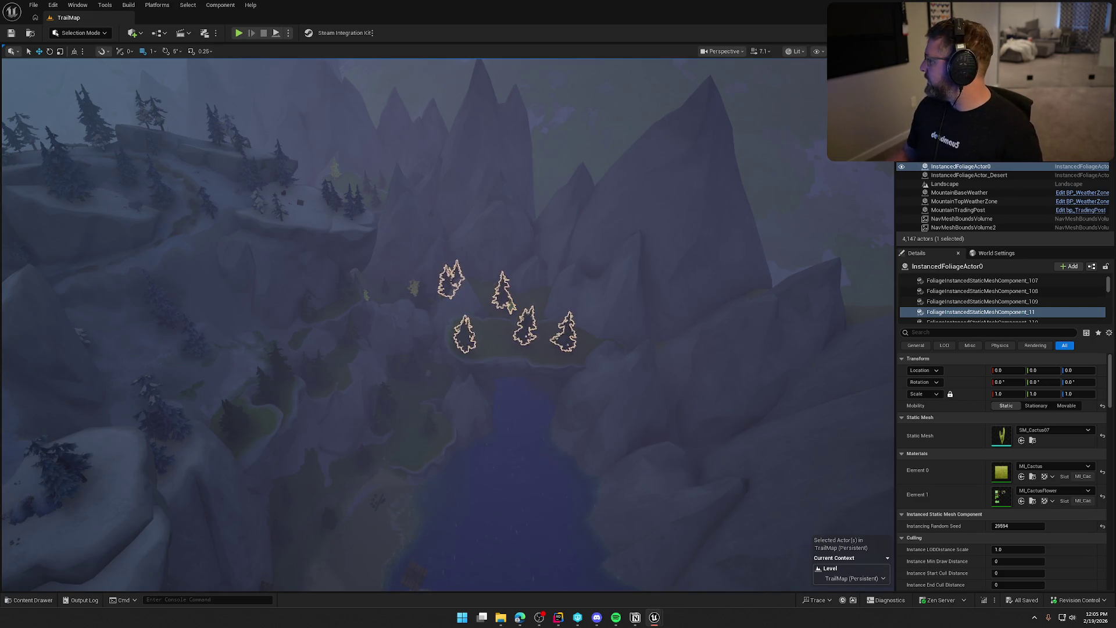
Step through the rock clump, prickly pear cactus and snow drift foliage components
{"action": "left_click", "coordinate": [982, 312]}
{"action": "scroll", "coordinate": [987, 309], "scroll_direction": "down", "scroll_amount": 1}
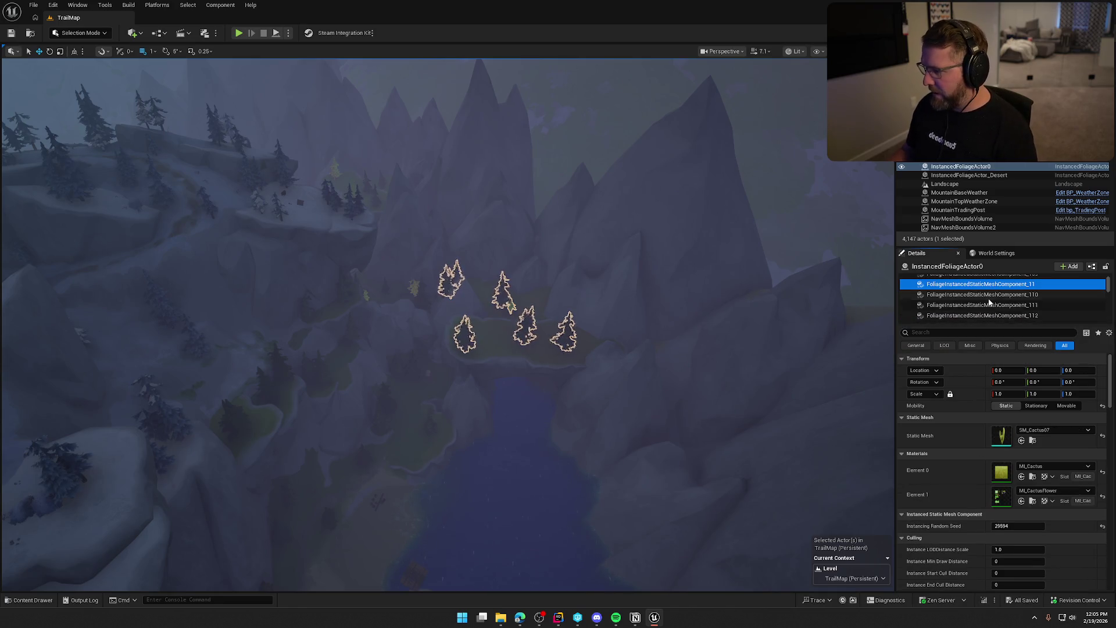
{"action": "left_click", "coordinate": [996, 305]}
{"action": "scroll", "coordinate": [997, 308], "scroll_direction": "down", "scroll_amount": 2}
{"action": "left_click", "coordinate": [998, 312]}
{"action": "key", "text": "Down"}
{"action": "key", "text": "Down"}
{"action": "key", "text": "Down"}
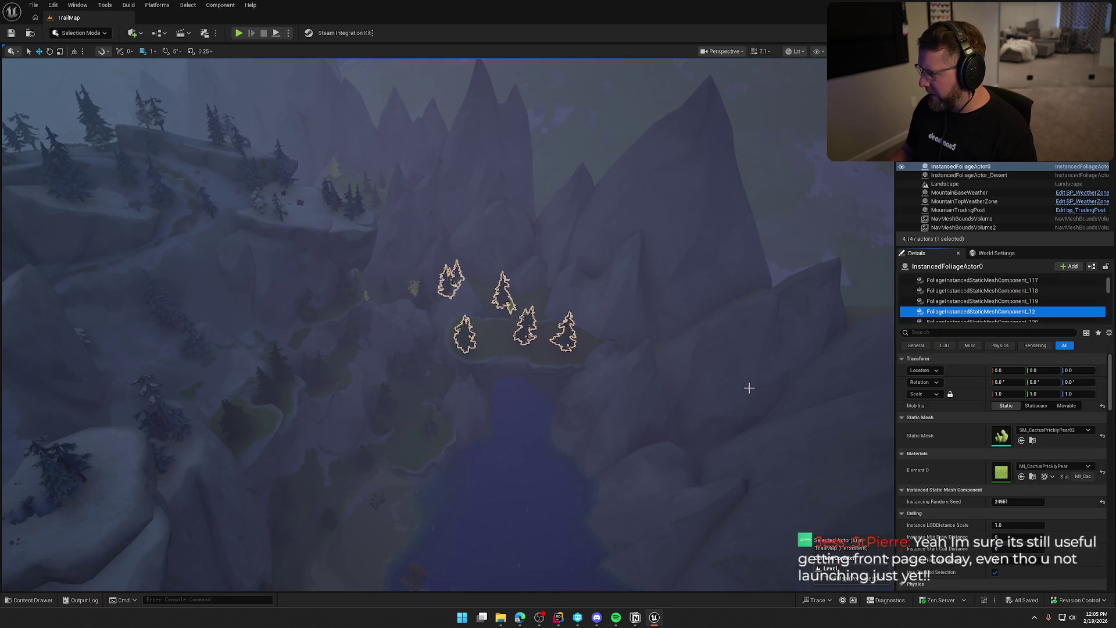
{"action": "key", "text": "Down"}
{"action": "key", "text": "Down"}
{"action": "key", "text": "Down"}
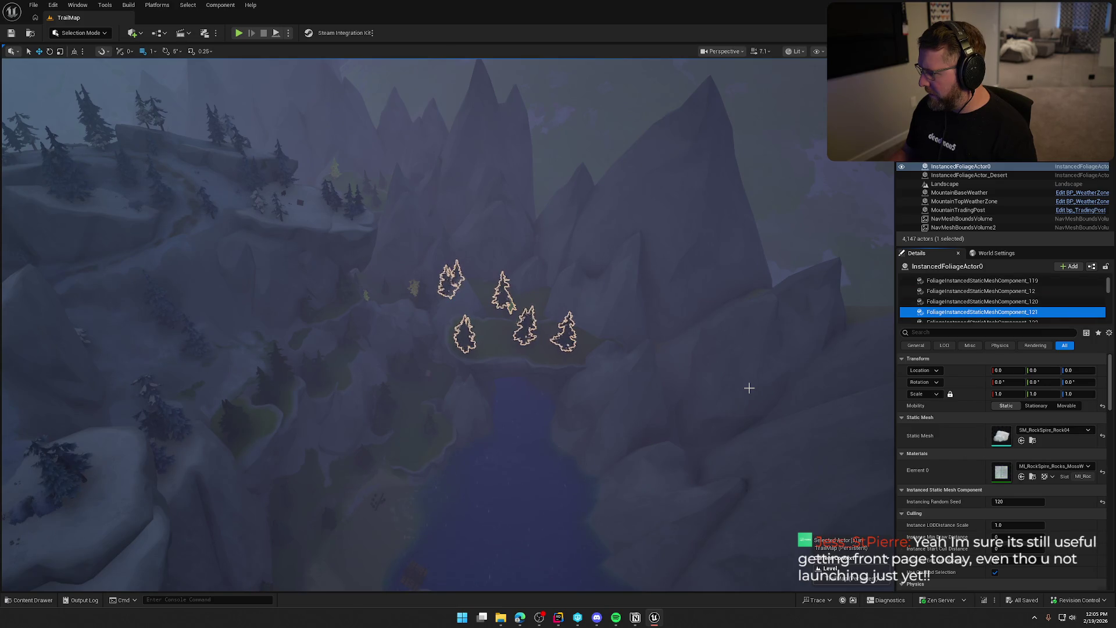
{"action": "key", "text": "Down"}
{"action": "key", "text": "Down"}
{"action": "key", "text": "Down"}
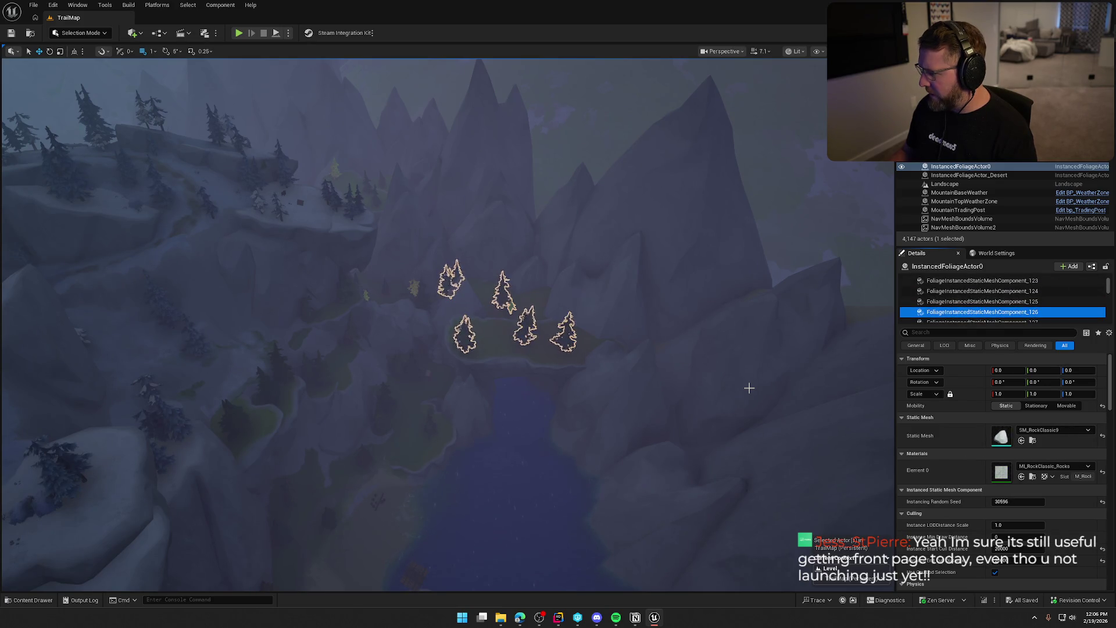
{"action": "key", "text": "Down"}
{"action": "key", "text": "Down"}
{"action": "key", "text": "Down"}
{"action": "key", "text": "Down"}
{"action": "key", "text": "Down"}
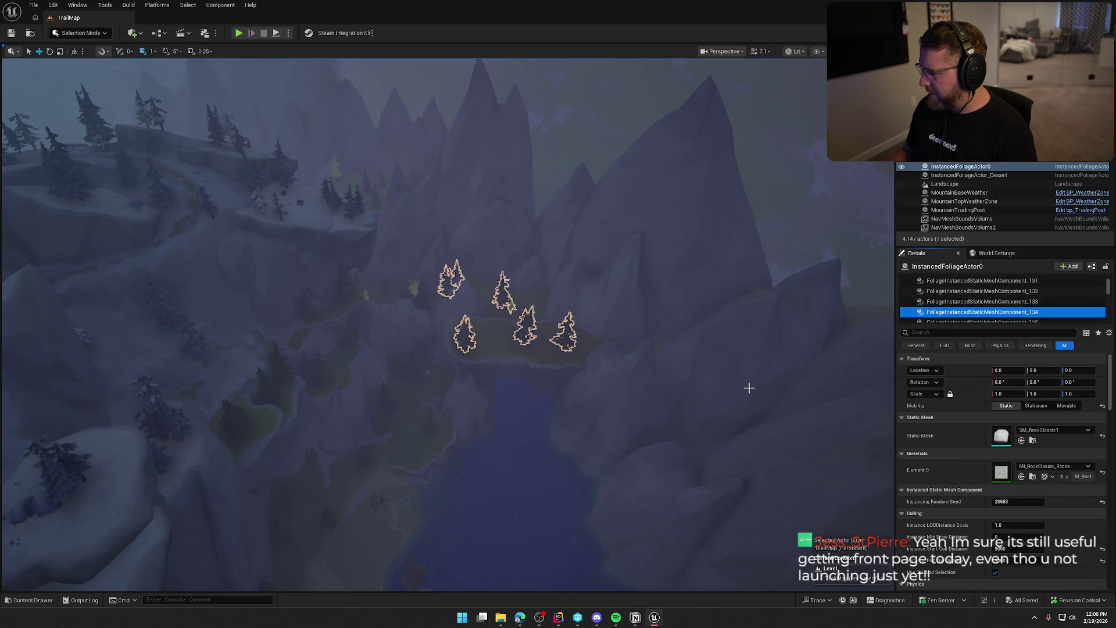
{"action": "key", "text": "Down"}
{"action": "key", "text": "Down"}
{"action": "key", "text": "Down"}
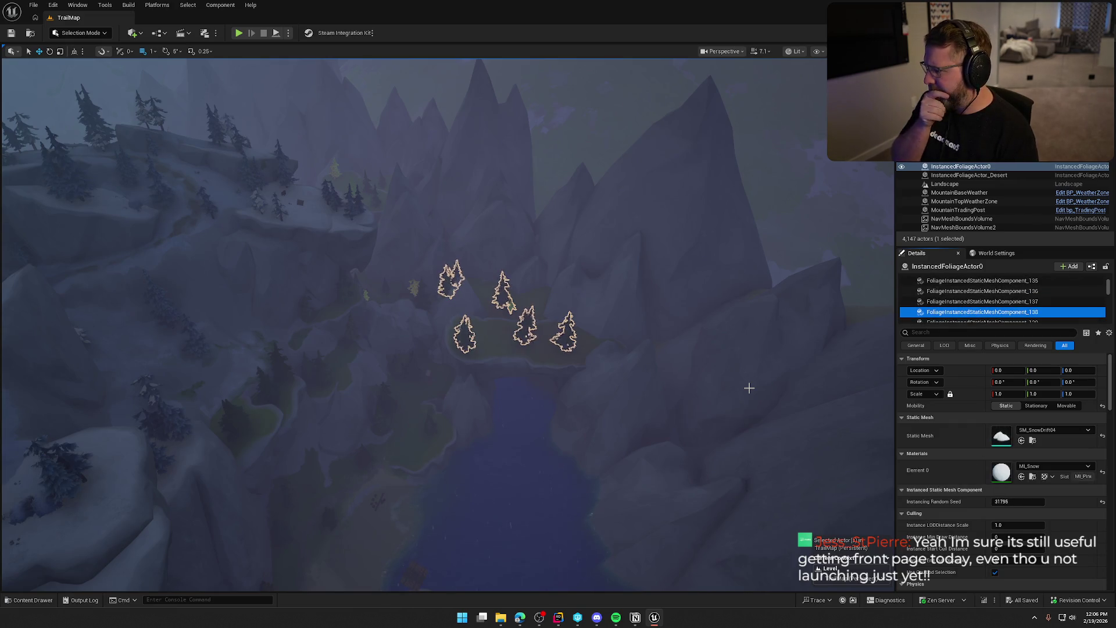
{"action": "key", "text": "Down"}
{"action": "key", "text": "Down"}
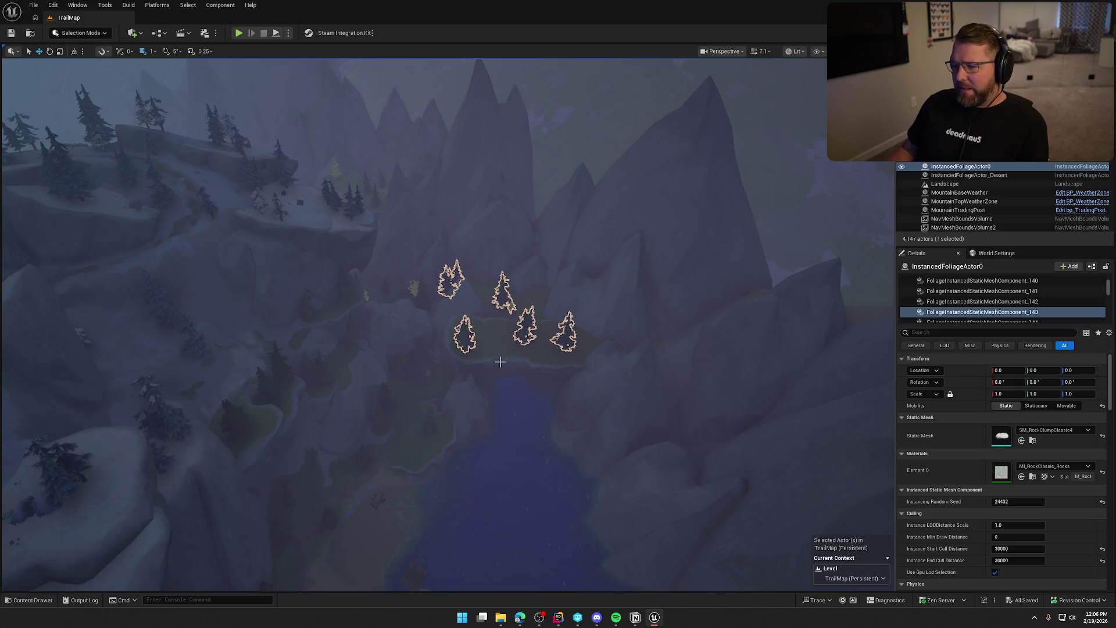
Select the mountain forest foliage from above and inspect its snowy leafy pine and SM_Pine03 components
{"action": "scroll", "coordinate": [459, 377], "scroll_direction": "up", "scroll_amount": 5}
{"action": "scroll", "coordinate": [459, 378], "scroll_direction": "down", "scroll_amount": 5}
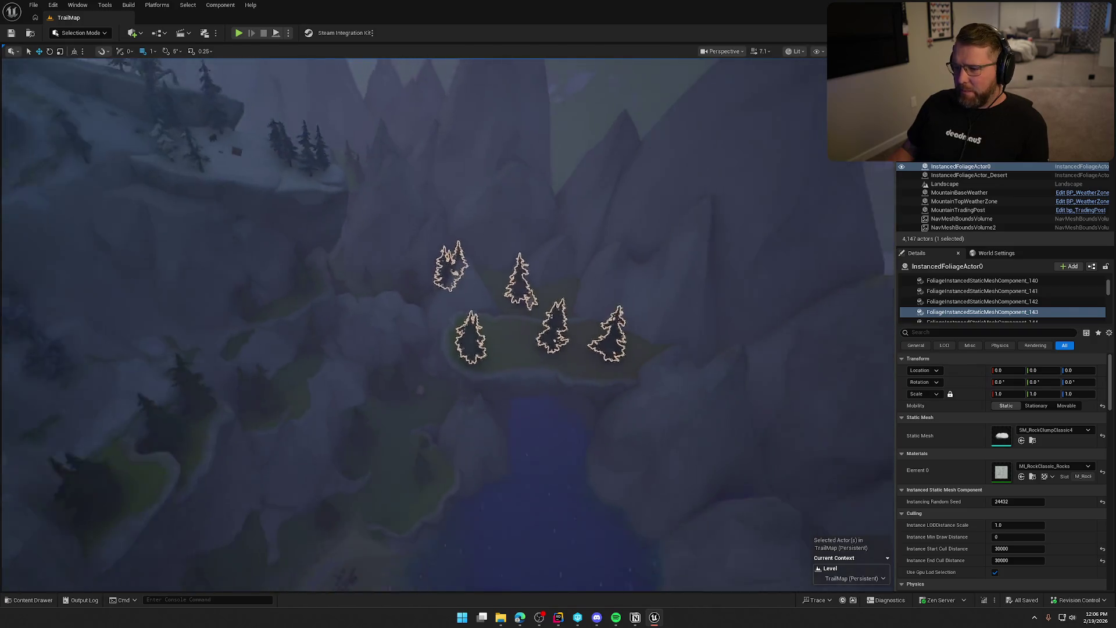
{"action": "mouse_move", "coordinate": [459, 378]}
{"action": "left_mouse_down"}
{"action": "mouse_move", "coordinate": [459, 442]}
{"action": "mouse_move", "coordinate": [447, 389]}
{"action": "left_mouse_up"}
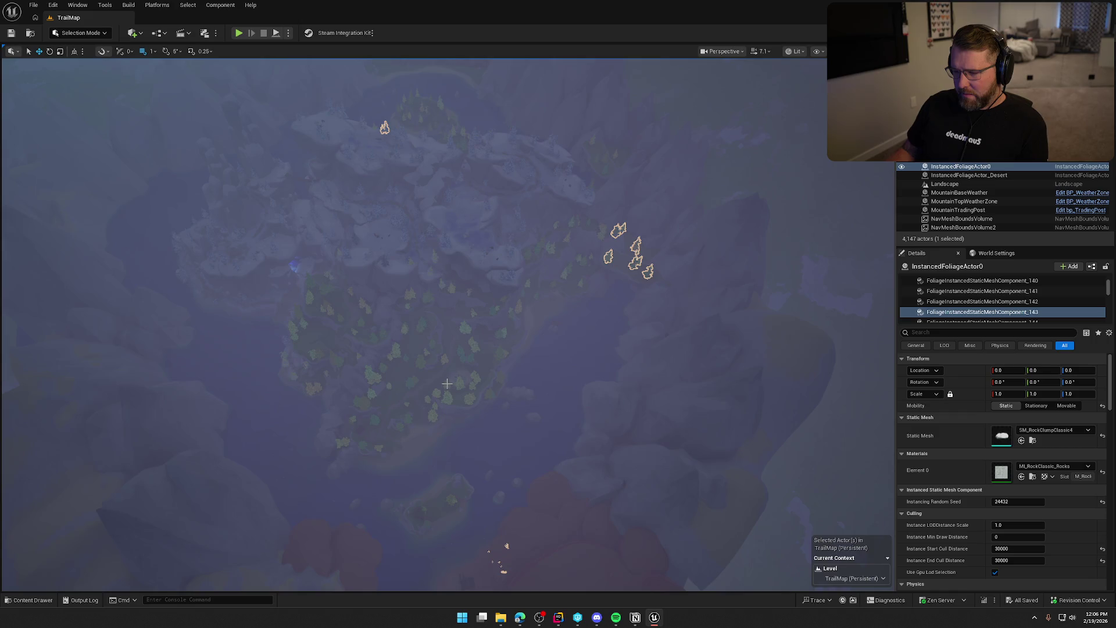
{"action": "left_click", "coordinate": [445, 383]}
{"action": "left_click", "coordinate": [1023, 290]}
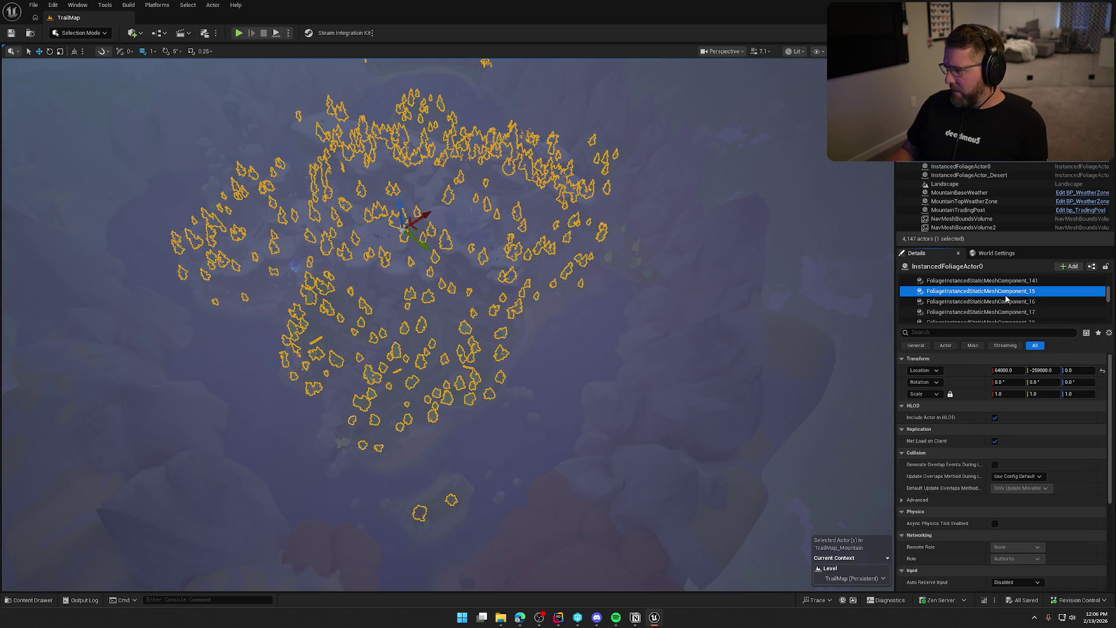
{"action": "left_click", "coordinate": [1029, 301]}
{"action": "key", "text": "Down"}
{"action": "key", "text": "Down"}
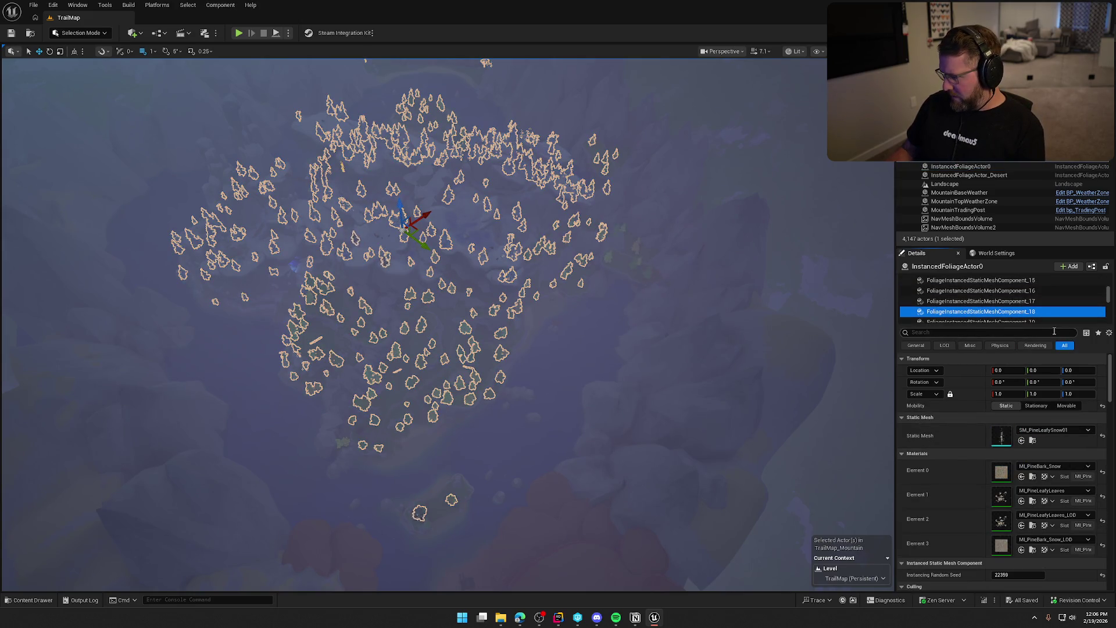
{"action": "key", "text": "Down"}
{"action": "key", "text": "Down"}
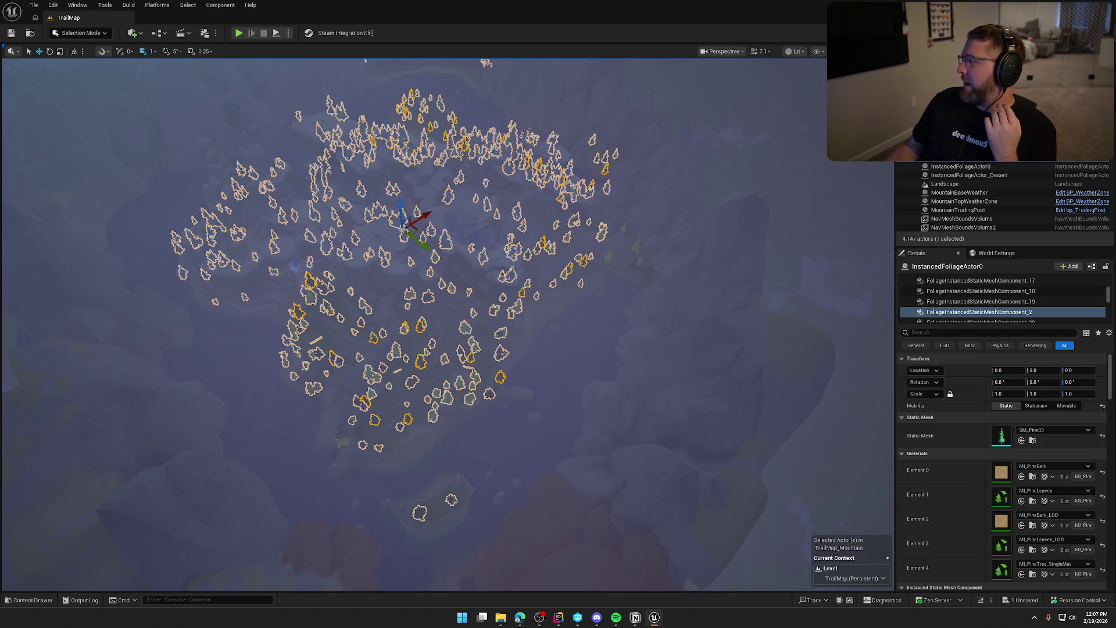
Save the level, reselect the mountain foliage and save once more
{"action": "key", "text": "ctrl+s"}
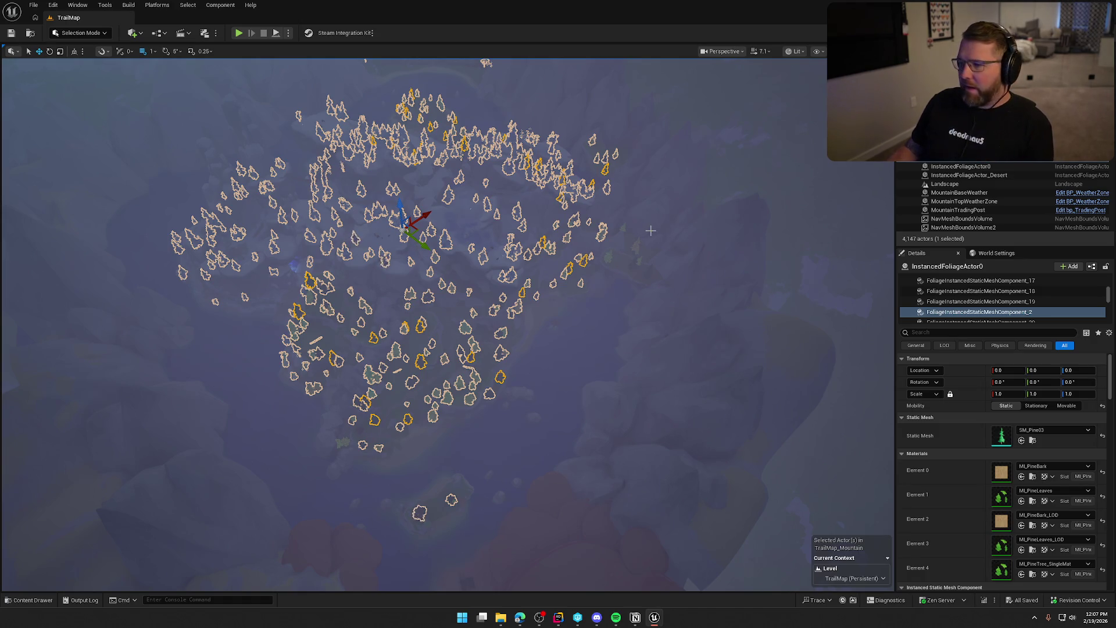
{"action": "key", "text": "Escape"}
{"action": "left_click", "coordinate": [489, 388]}
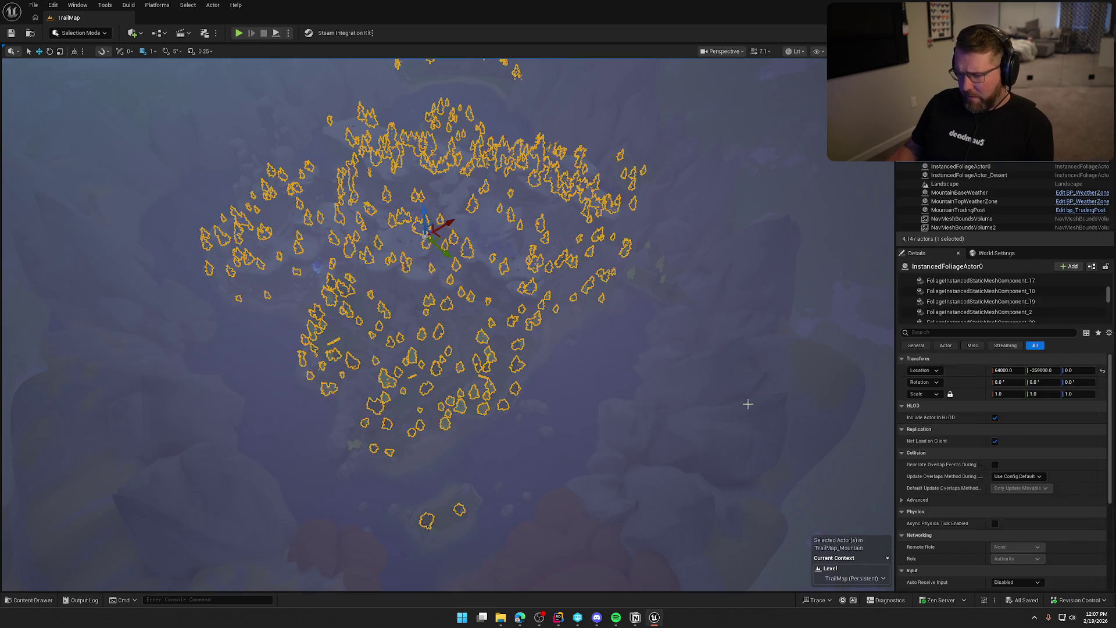
{"action": "left_click", "coordinate": [968, 301]}
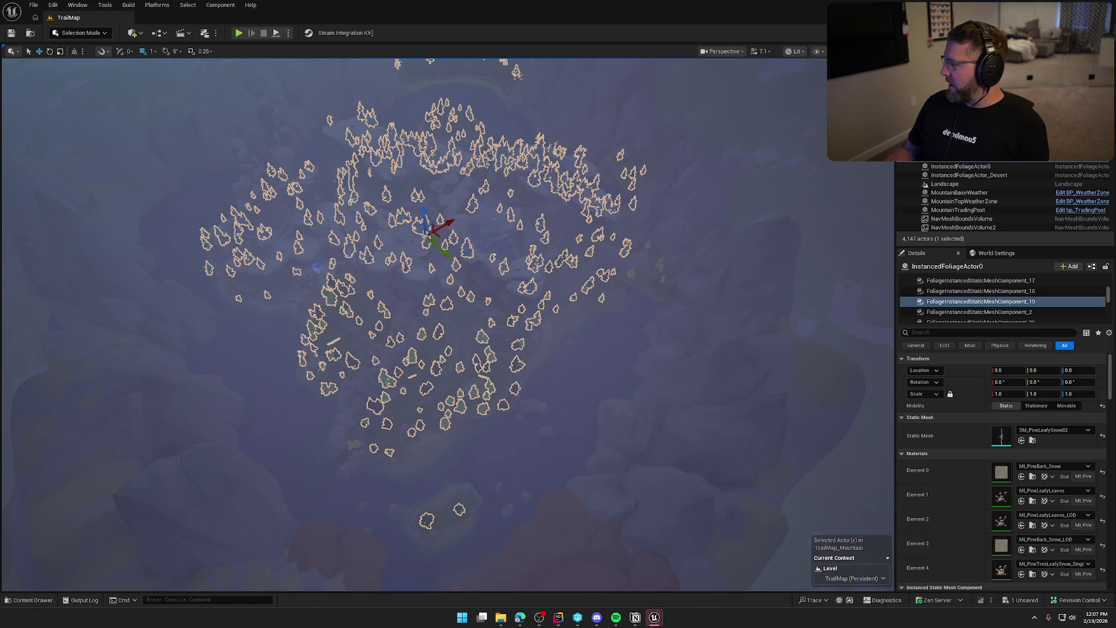
{"action": "key", "text": "ctrl+s"}
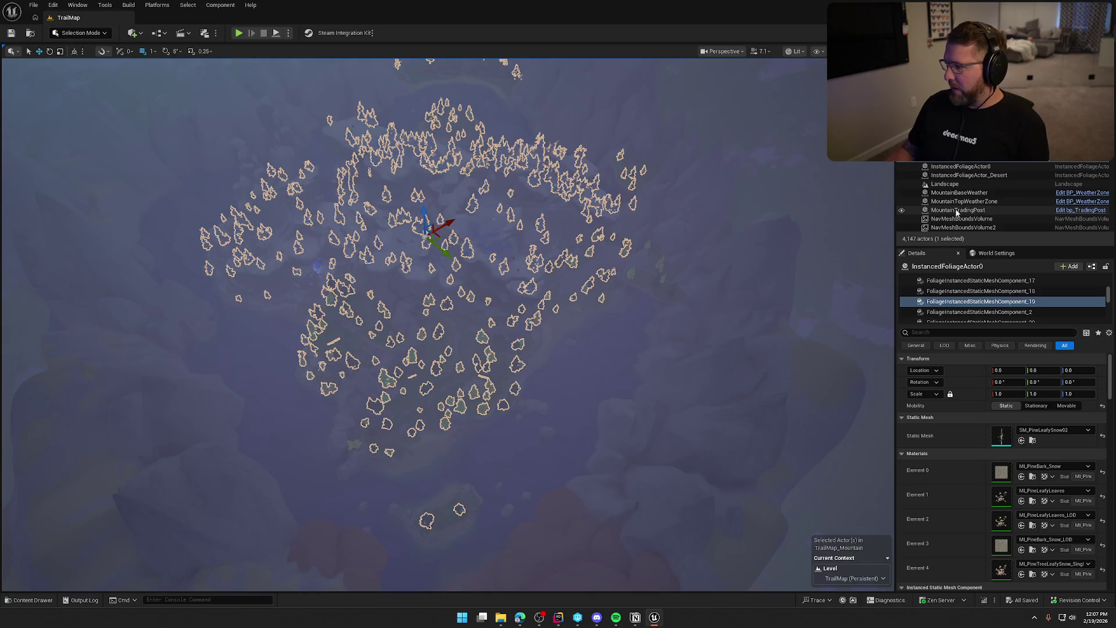
Inspect the mountain's SM_Pine03 and fir stump foliage components
{"action": "left_click", "coordinate": [990, 313]}
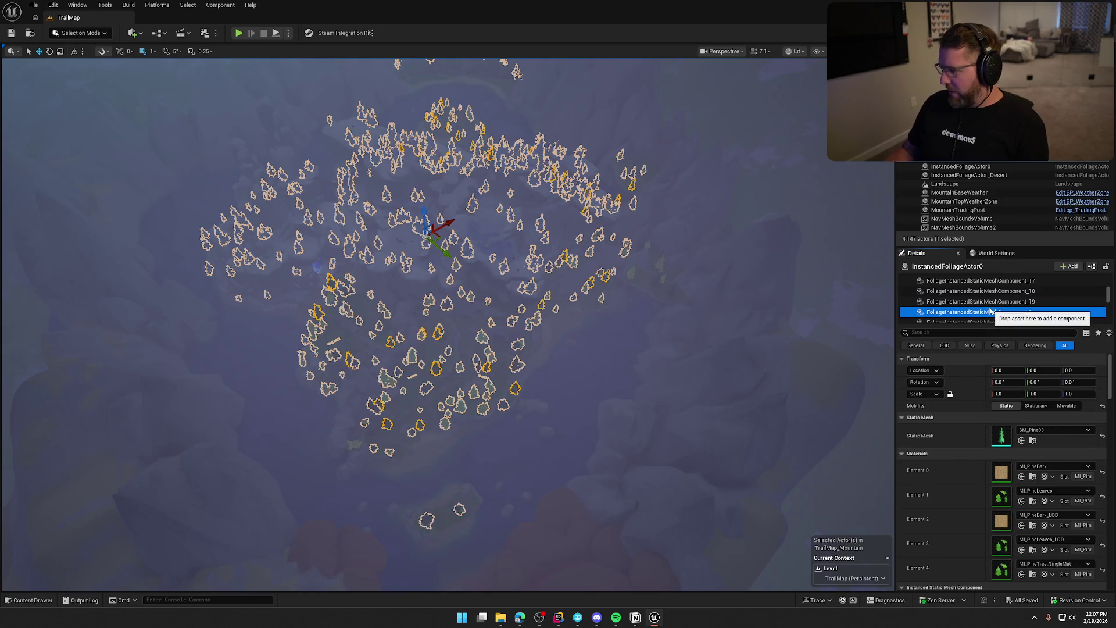
{"action": "left_click", "coordinate": [1001, 574]}
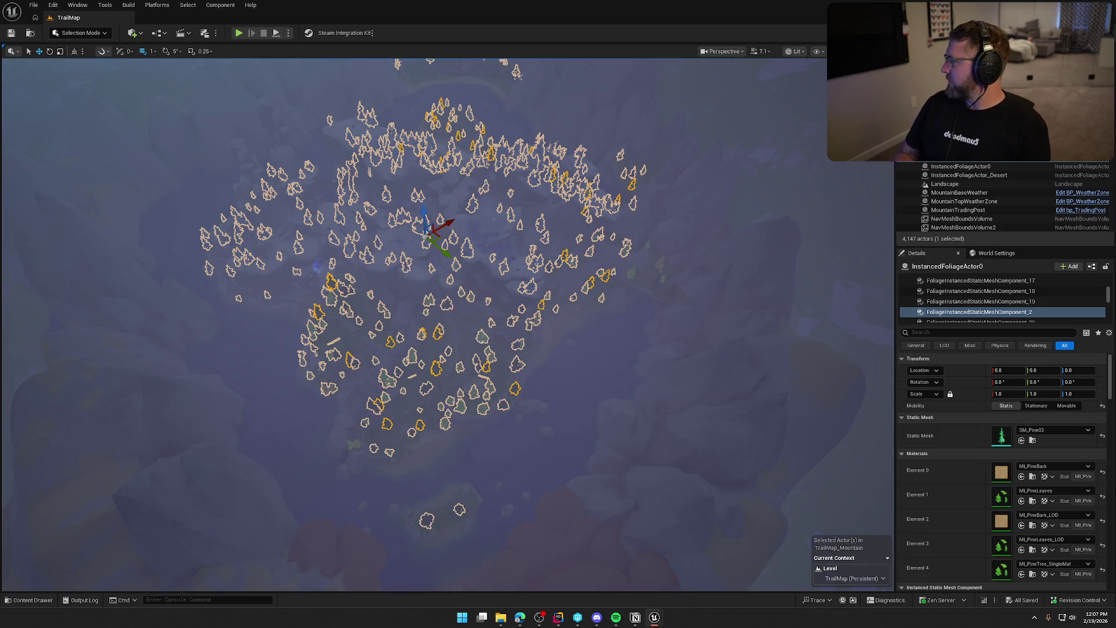
{"action": "scroll", "coordinate": [996, 309], "scroll_direction": "down", "scroll_amount": 1}
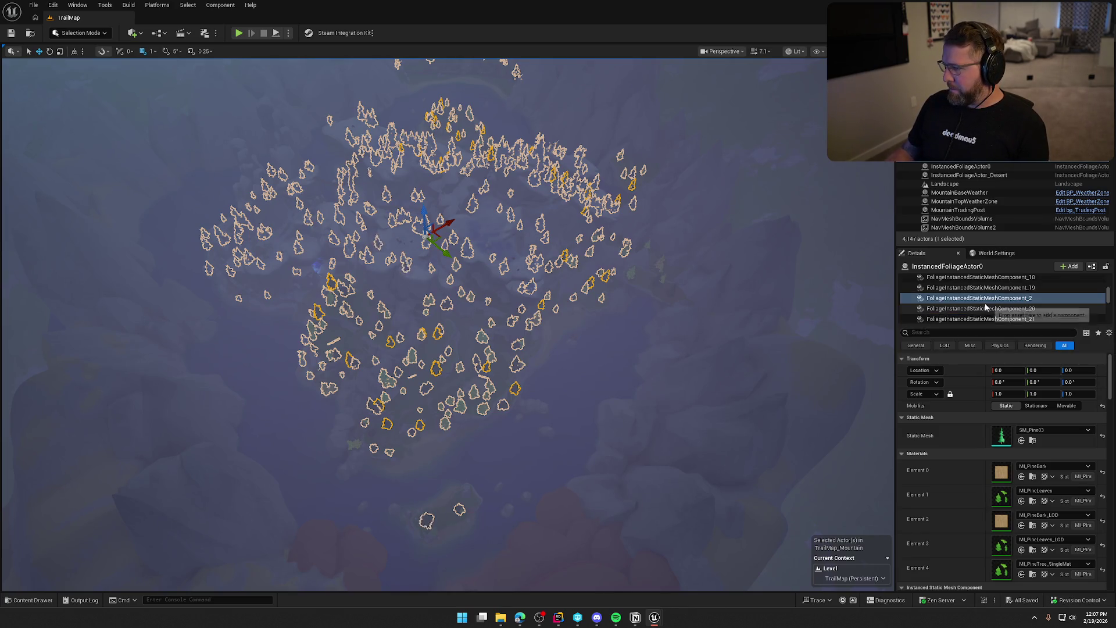
{"action": "left_click", "coordinate": [1022, 309]}
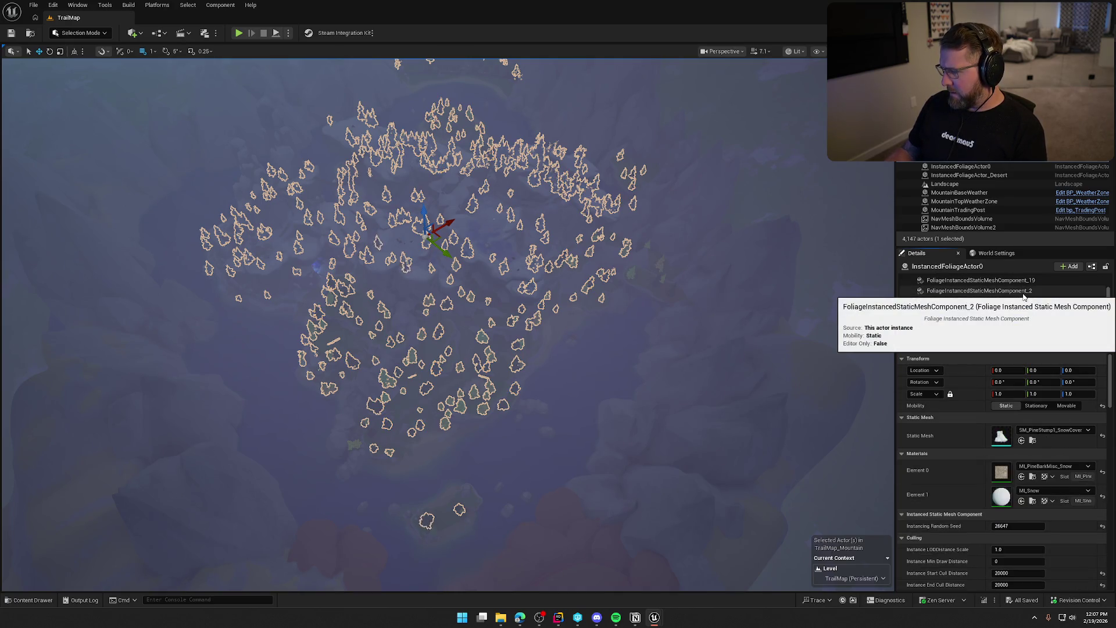
Inspect the SM_Pine01, SM_Pine02, grass and snowy pine foliage components and their materials
{"action": "key", "text": "Down"}
{"action": "key", "text": "Down"}
{"action": "scroll", "coordinate": [985, 512], "scroll_direction": "down", "scroll_amount": 1}
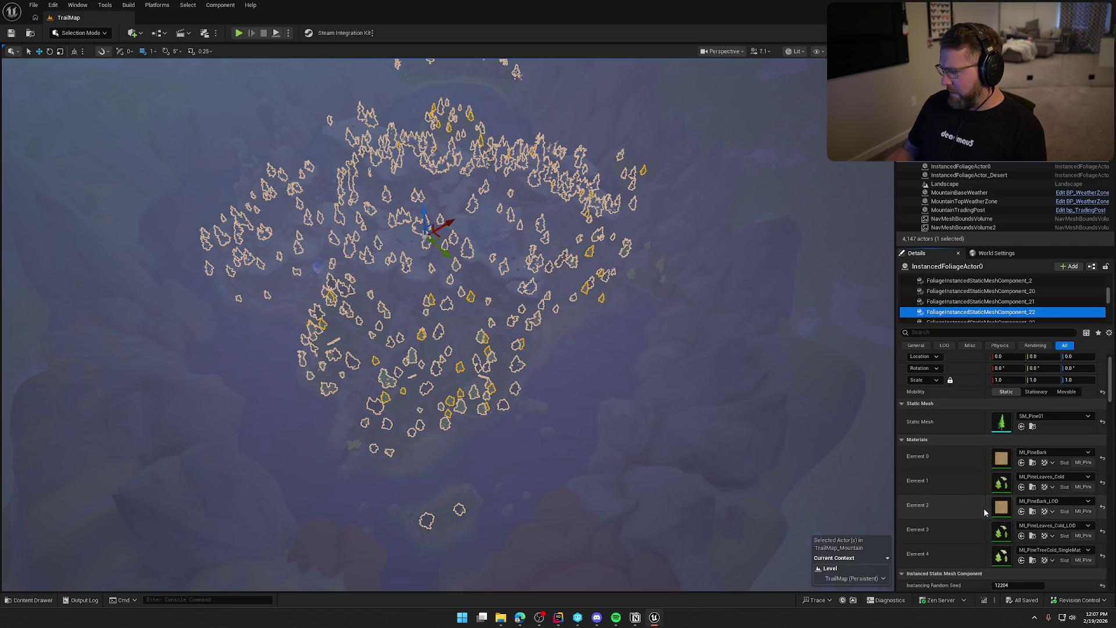
{"action": "left_click", "coordinate": [999, 554]}
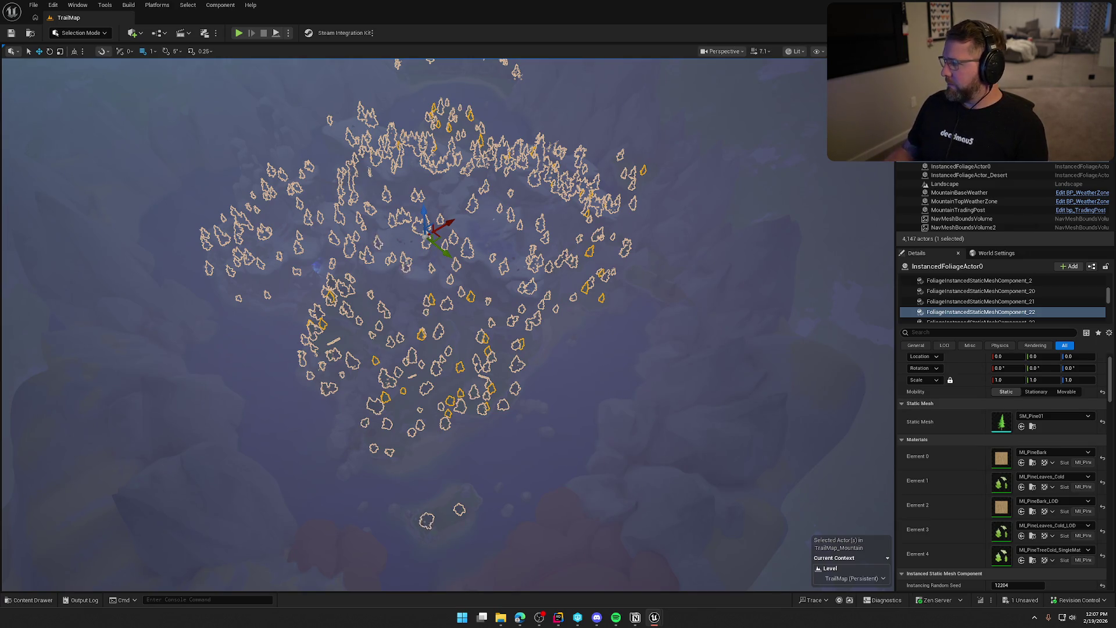
{"action": "left_click", "coordinate": [996, 321]}
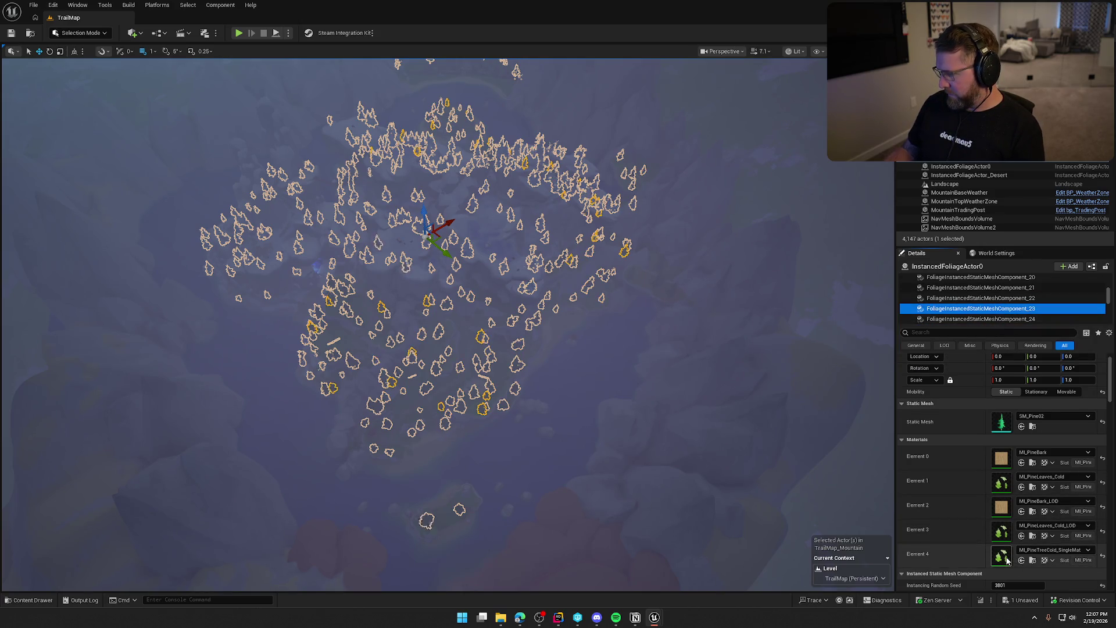
{"action": "left_click", "coordinate": [976, 318]}
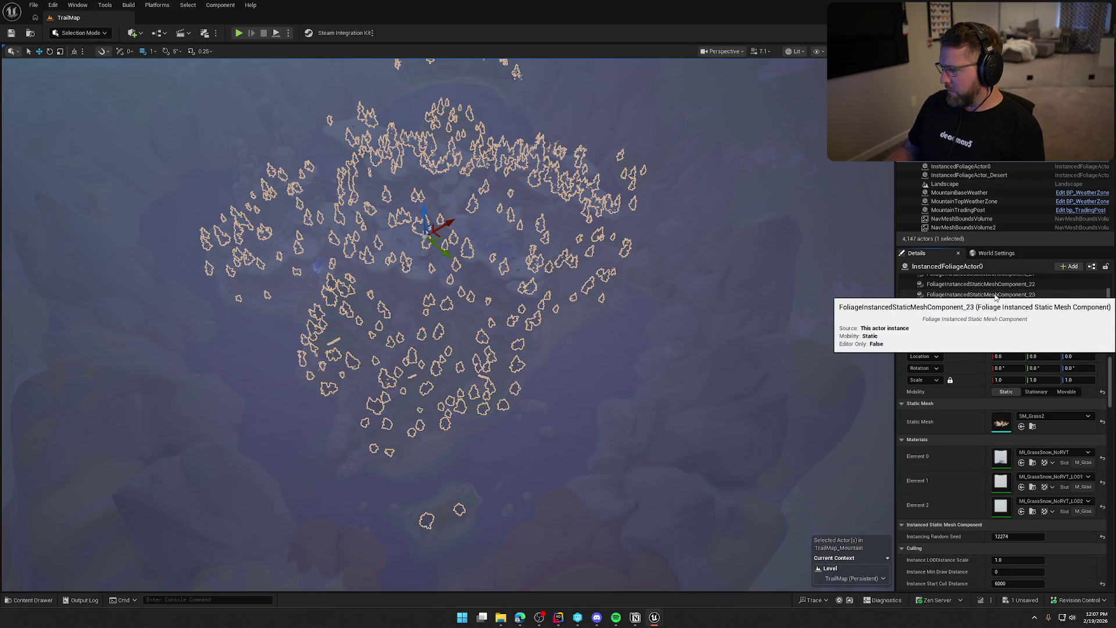
{"action": "left_click", "coordinate": [997, 295]}
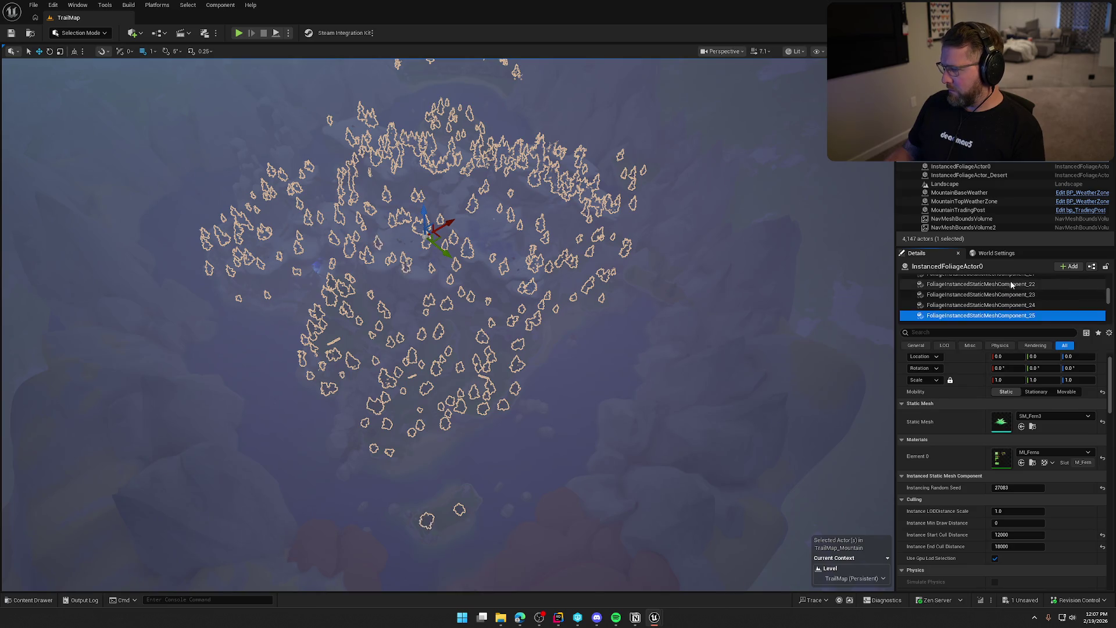
{"action": "left_click", "coordinate": [988, 312]}
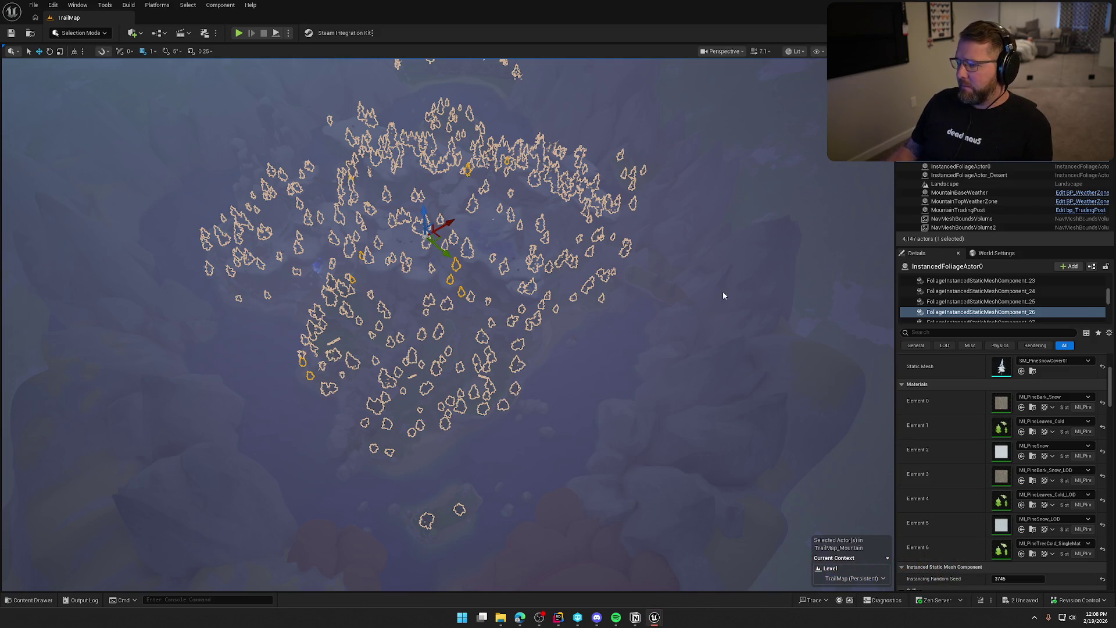
Save the level, then move on to the fern and following foliage components
{"action": "key", "text": "ctrl+s"}
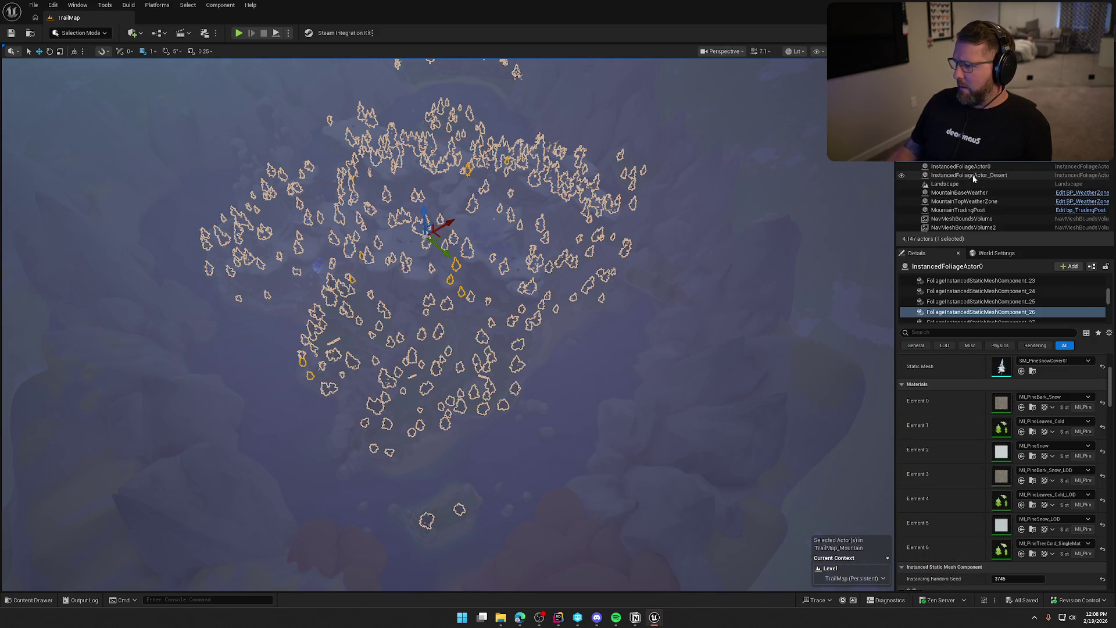
{"action": "scroll", "coordinate": [972, 286], "scroll_direction": "down", "scroll_amount": 1}
{"action": "left_click", "coordinate": [988, 308]}
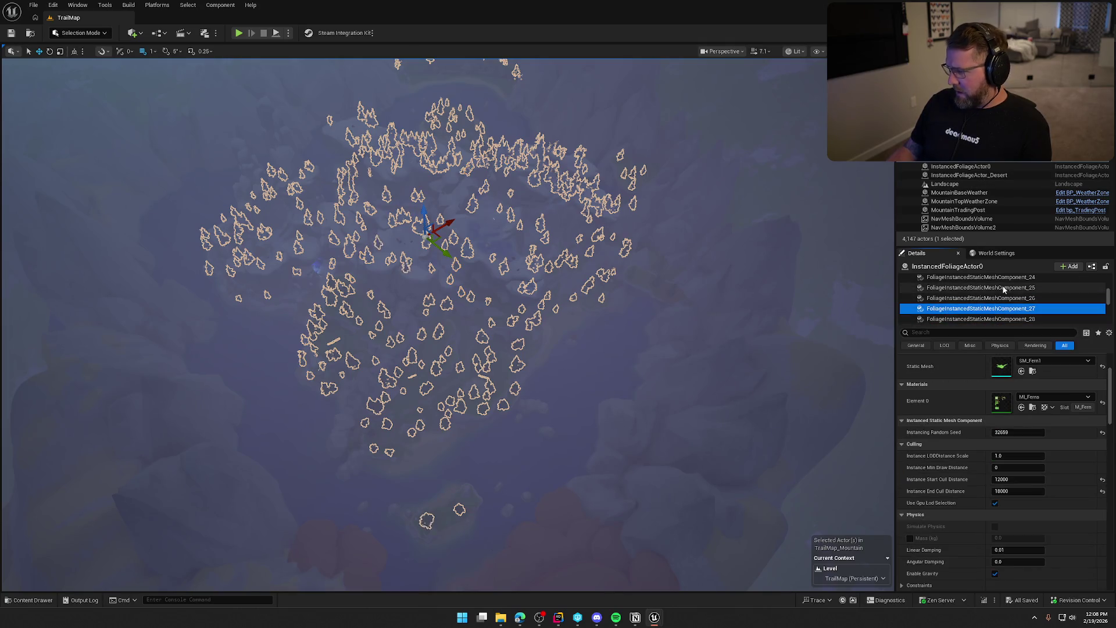
{"action": "key", "text": "Down"}
{"action": "key", "text": "Down"}
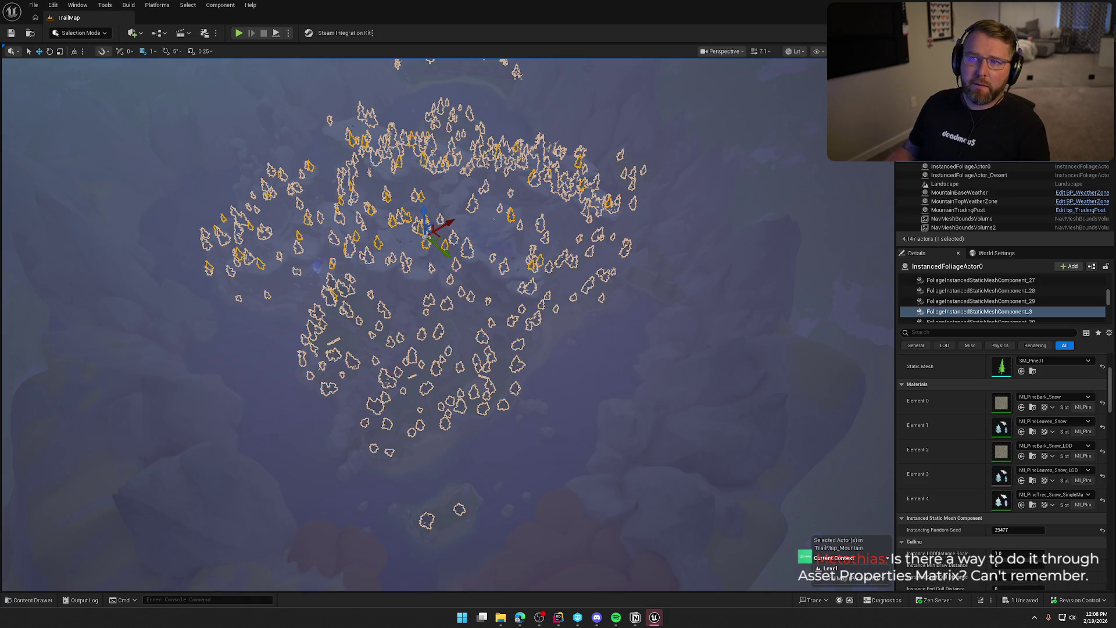
Save the remaining TrailMap change with Ctrl+S and deselect the foliage
{"action": "key", "text": "ctrl+s"}
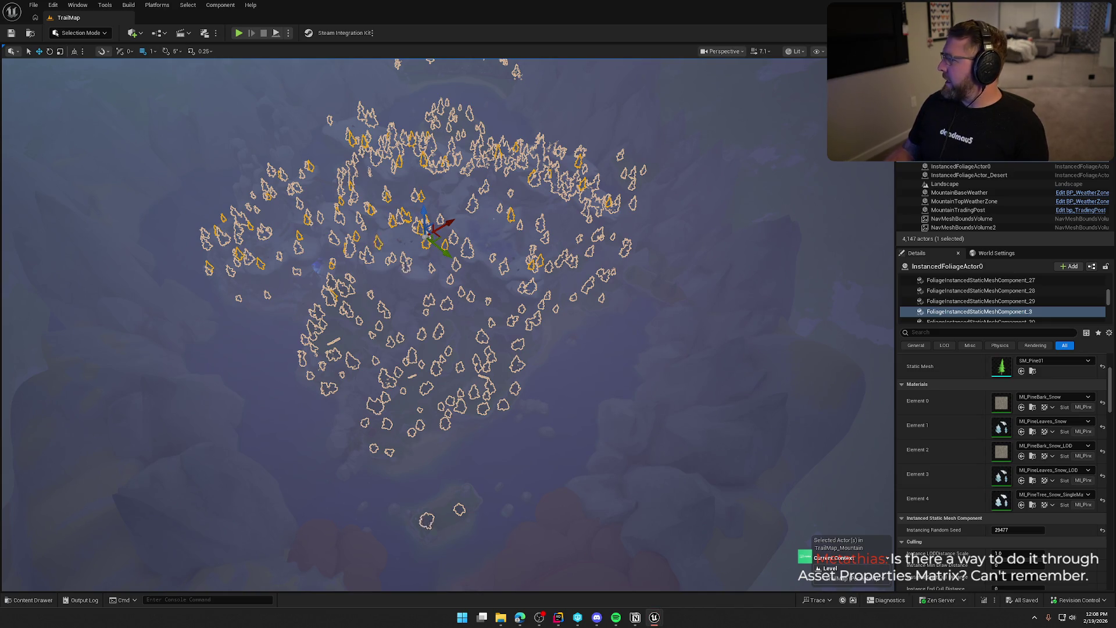
{"action": "key", "text": "Escape"}
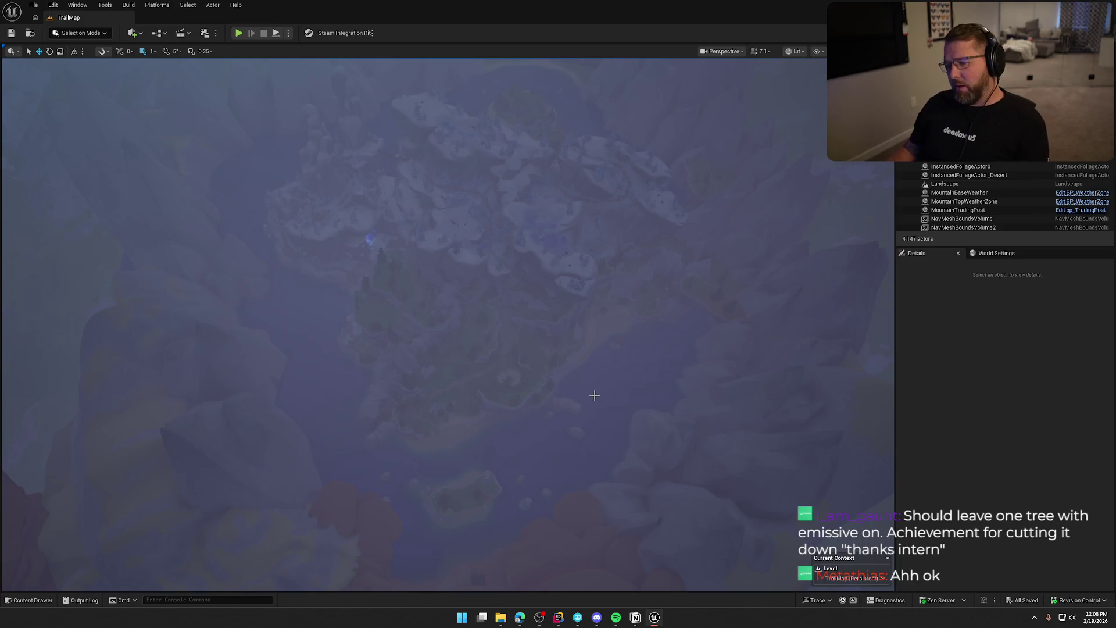
Fly the camera into the glowing blue cave and back out to inspect it
{"action": "scroll", "coordinate": [448, 324], "scroll_direction": "up", "scroll_amount": 5}
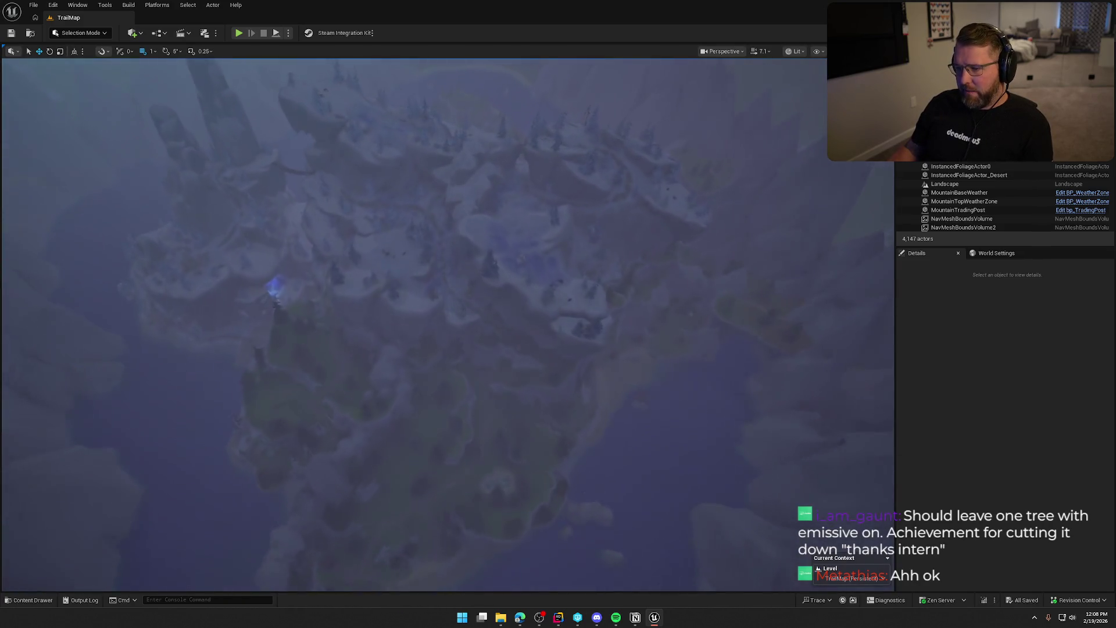
{"action": "scroll", "coordinate": [448, 325], "scroll_direction": "up", "scroll_amount": 8}
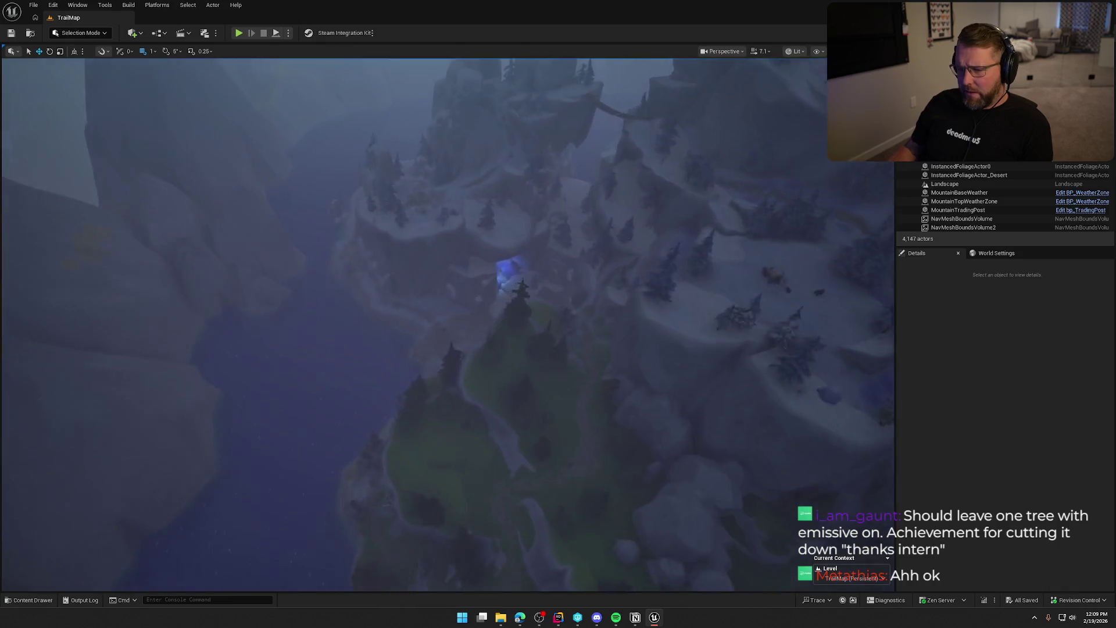
{"action": "scroll", "coordinate": [594, 392], "scroll_direction": "up", "scroll_amount": 8}
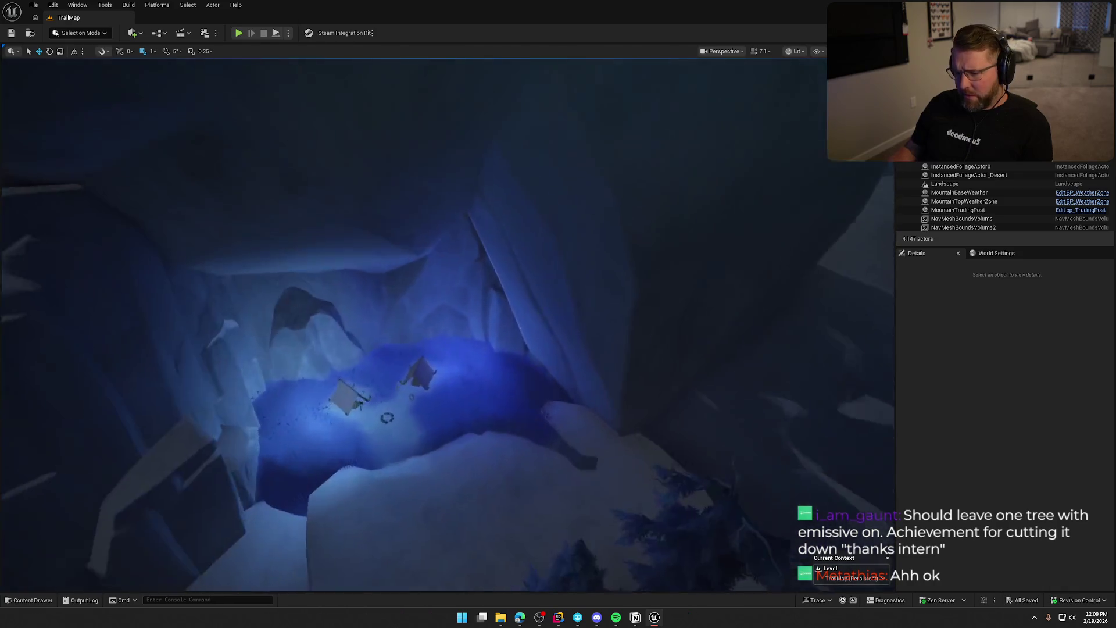
{"action": "scroll", "coordinate": [594, 392], "scroll_direction": "up", "scroll_amount": 6}
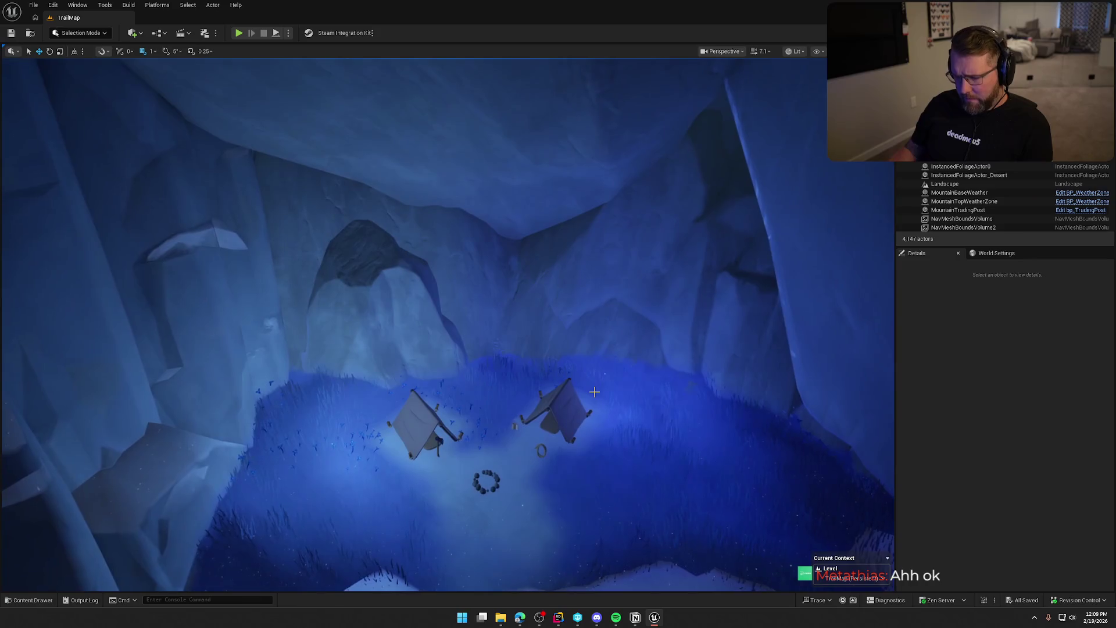
{"action": "scroll", "coordinate": [607, 392], "scroll_direction": "up", "scroll_amount": 5}
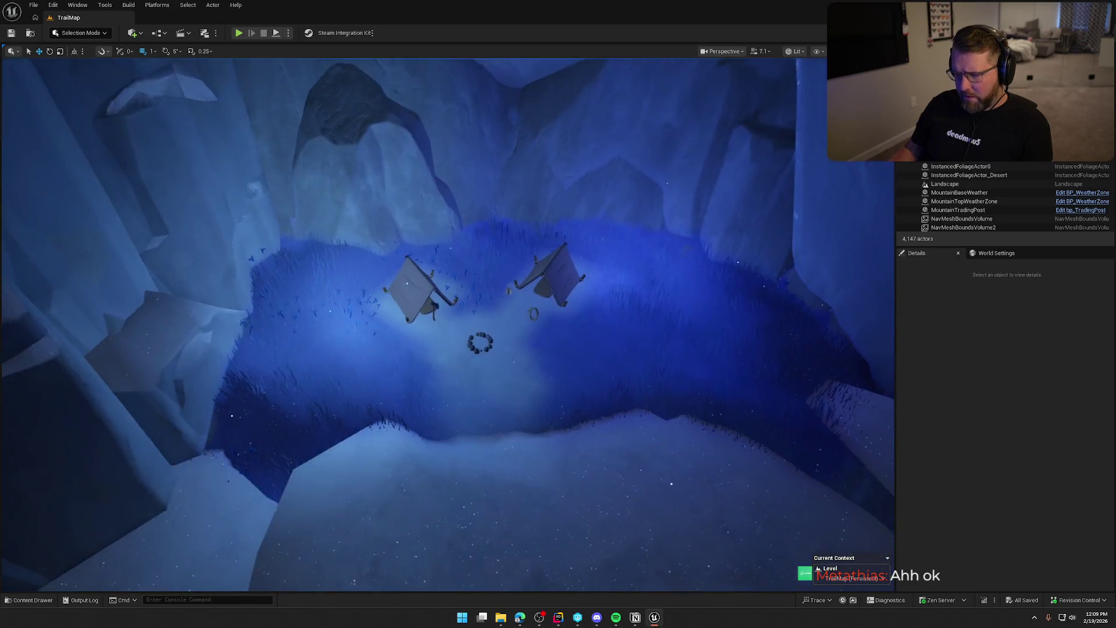
{"action": "scroll", "coordinate": [607, 392], "scroll_direction": "down", "scroll_amount": 10}
{"action": "scroll", "coordinate": [607, 392], "scroll_direction": "down", "scroll_amount": 10}
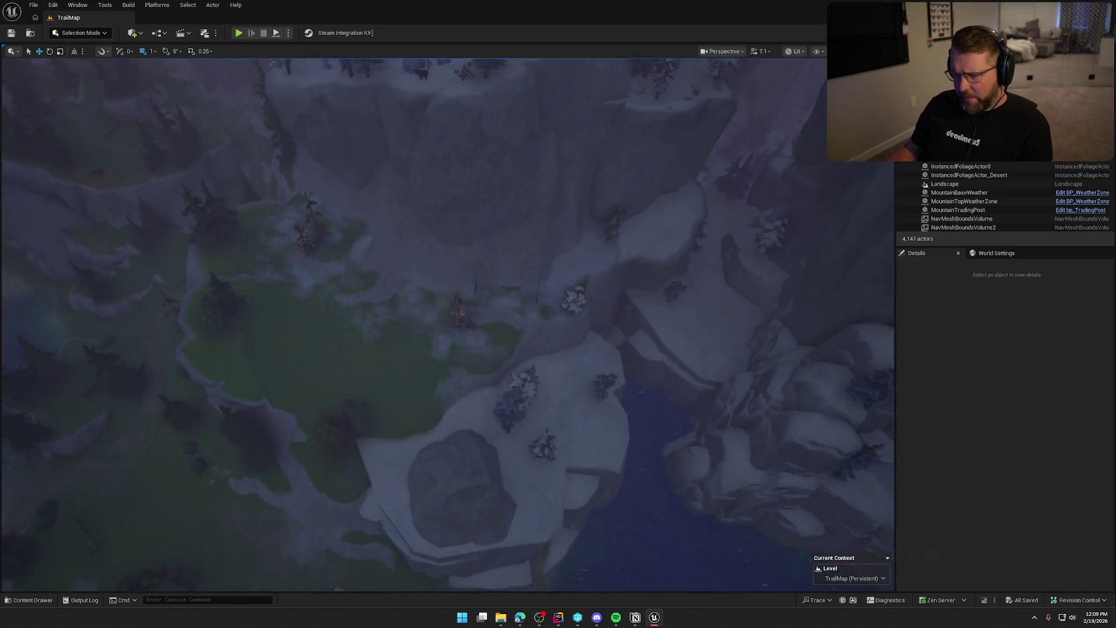
Select a single tree from the foliage and bring up the editor modes list
{"action": "left_click", "coordinate": [459, 324]}
{"action": "scroll", "coordinate": [458, 323], "scroll_direction": "up", "scroll_amount": 10}
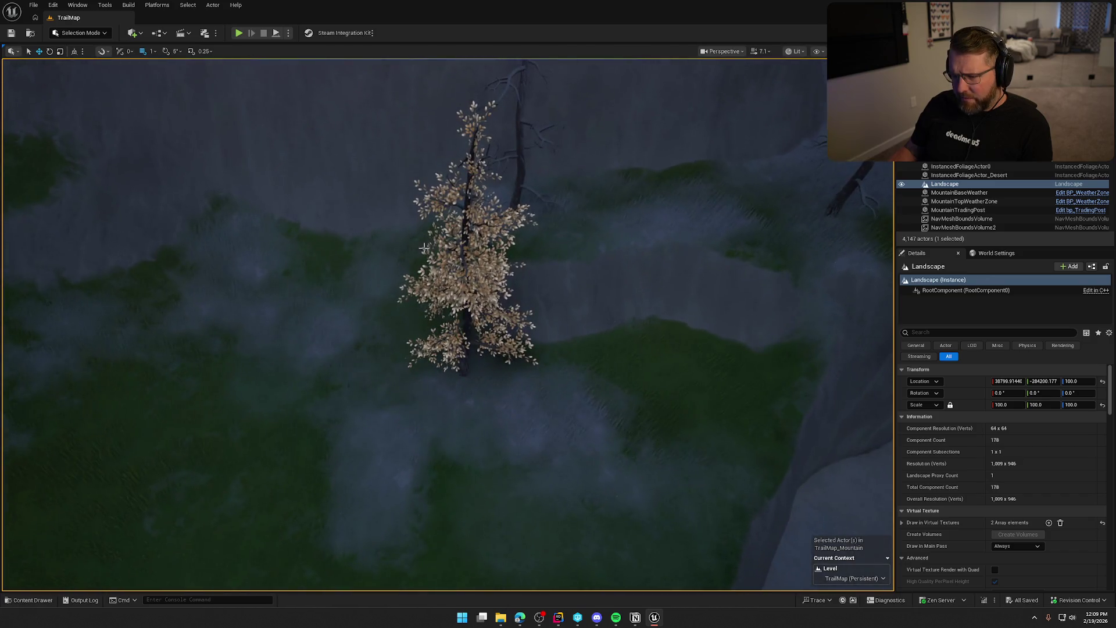
{"action": "left_click", "coordinate": [424, 248]}
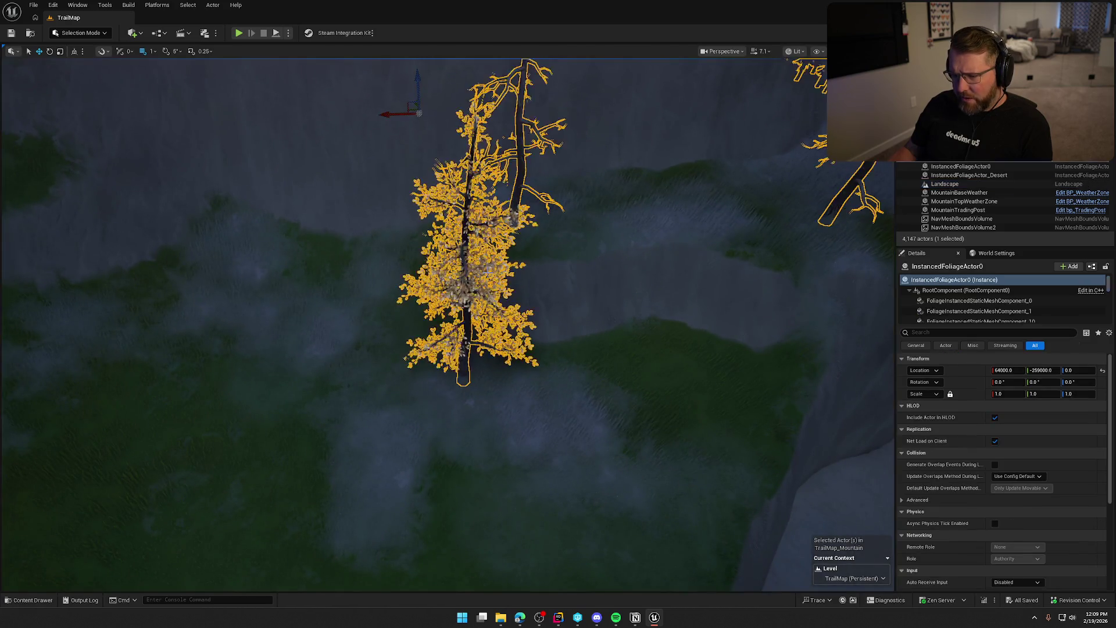
{"action": "scroll", "coordinate": [490, 276], "scroll_direction": "down", "scroll_amount": 5}
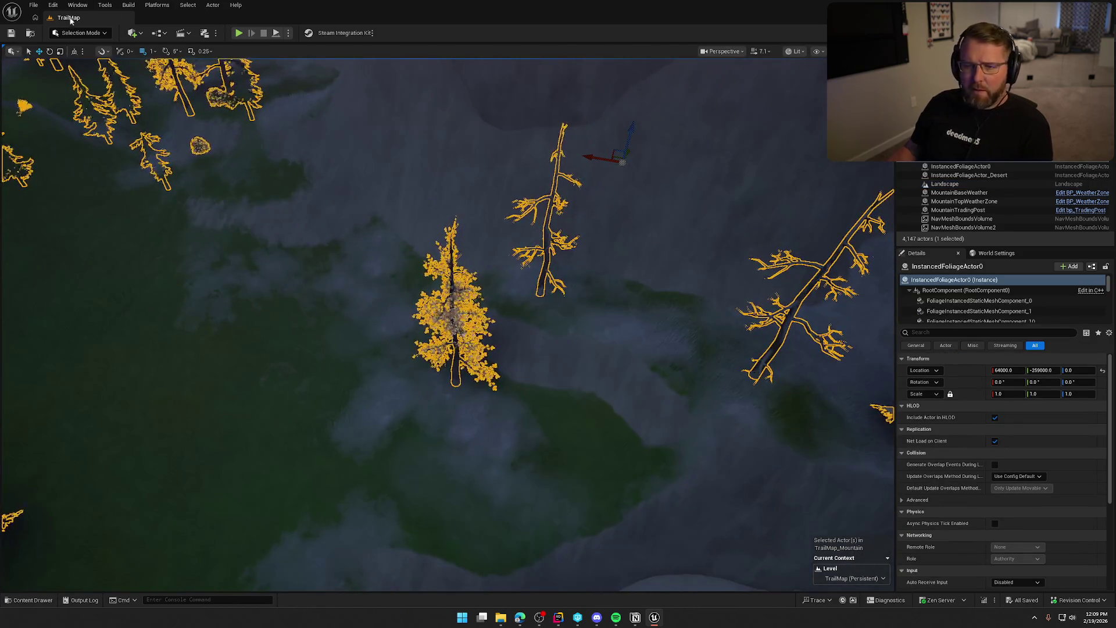
{"action": "left_click", "coordinate": [81, 32]}
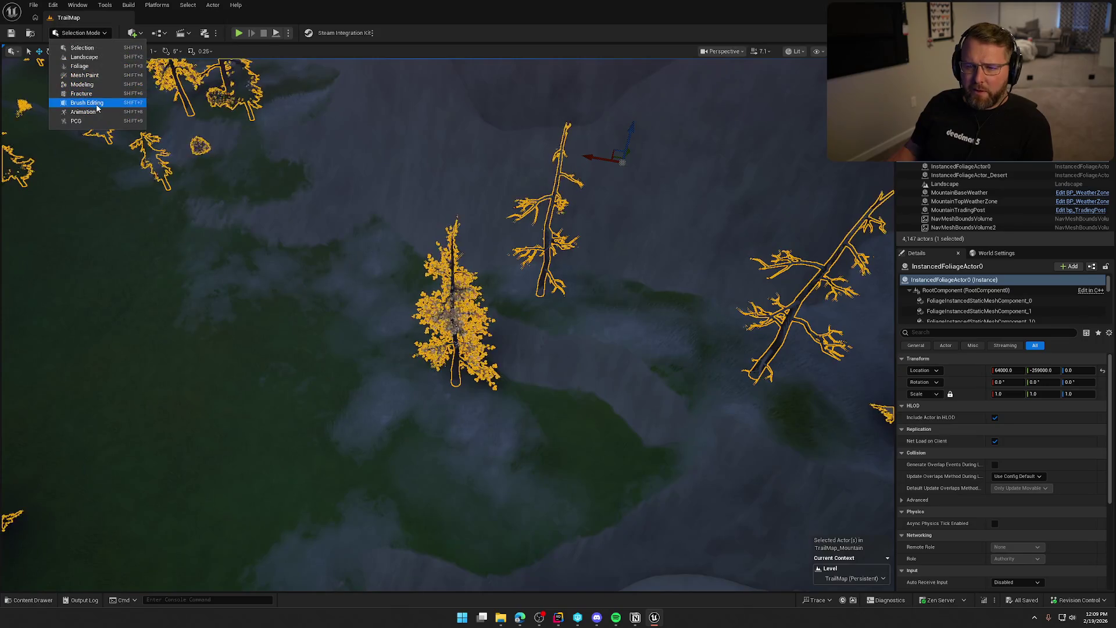
Switch to Foliage mode with the Select tool, browse the foliage types grid, then return to Selection Mode
{"action": "left_click", "coordinate": [79, 66]}
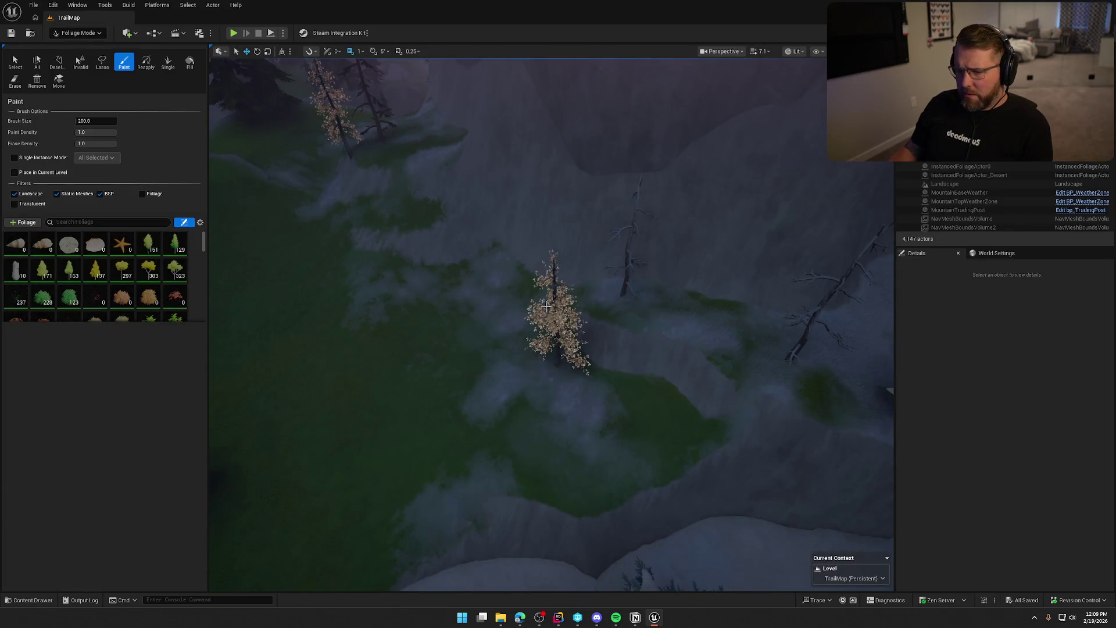
{"action": "left_click", "coordinate": [15, 61]}
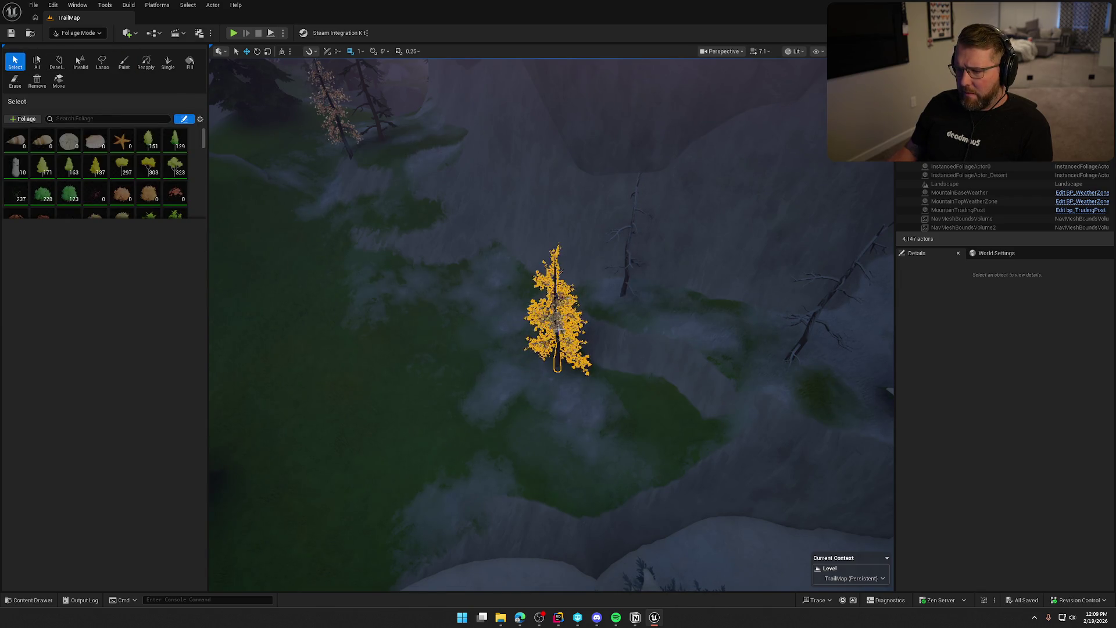
{"action": "scroll", "coordinate": [189, 181], "scroll_direction": "down", "scroll_amount": 10}
{"action": "scroll", "coordinate": [191, 186], "scroll_direction": "down", "scroll_amount": 10}
{"action": "scroll", "coordinate": [192, 186], "scroll_direction": "down", "scroll_amount": 10}
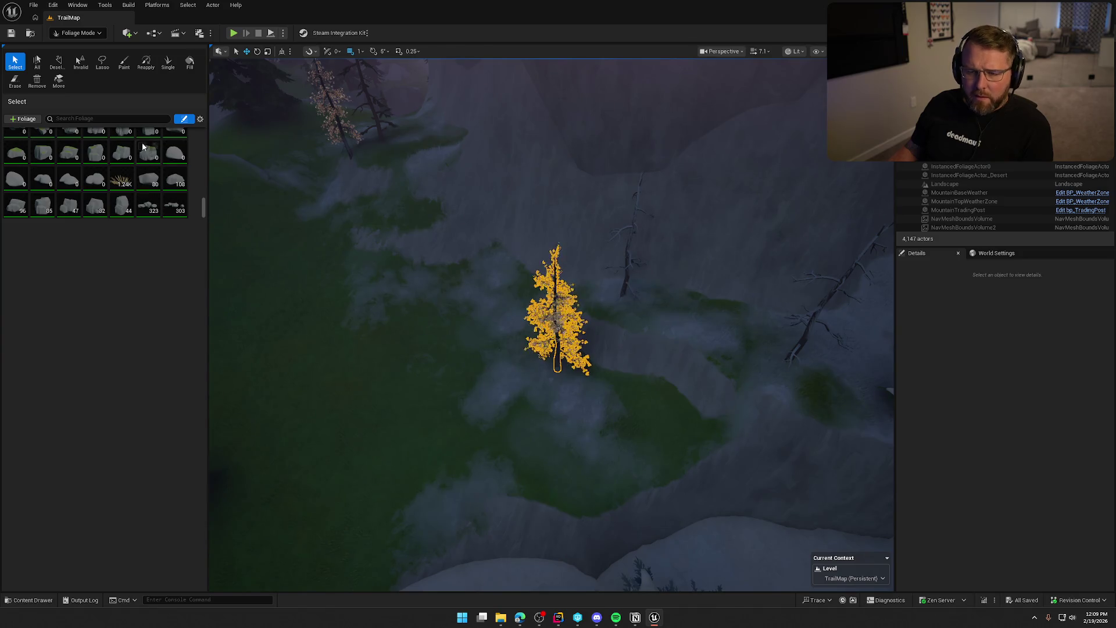
{"action": "left_click_drag", "start_coordinate": [206, 213], "coordinate": [203, 116]}
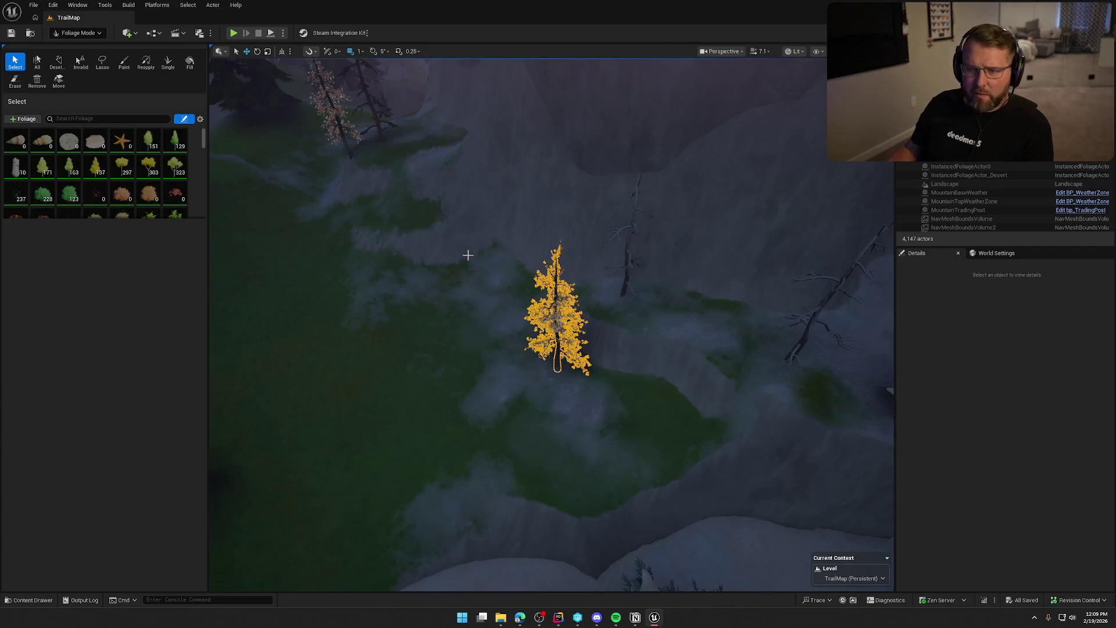
{"action": "left_click", "coordinate": [74, 33]}
{"action": "left_click", "coordinate": [76, 46]}
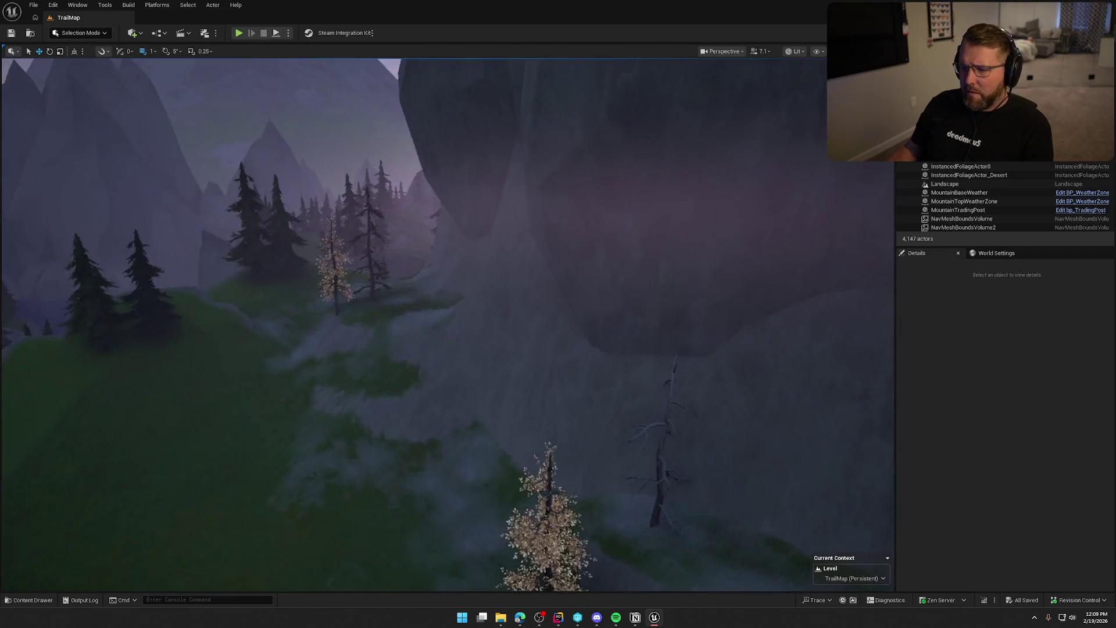
{"action": "key", "text": "s"}
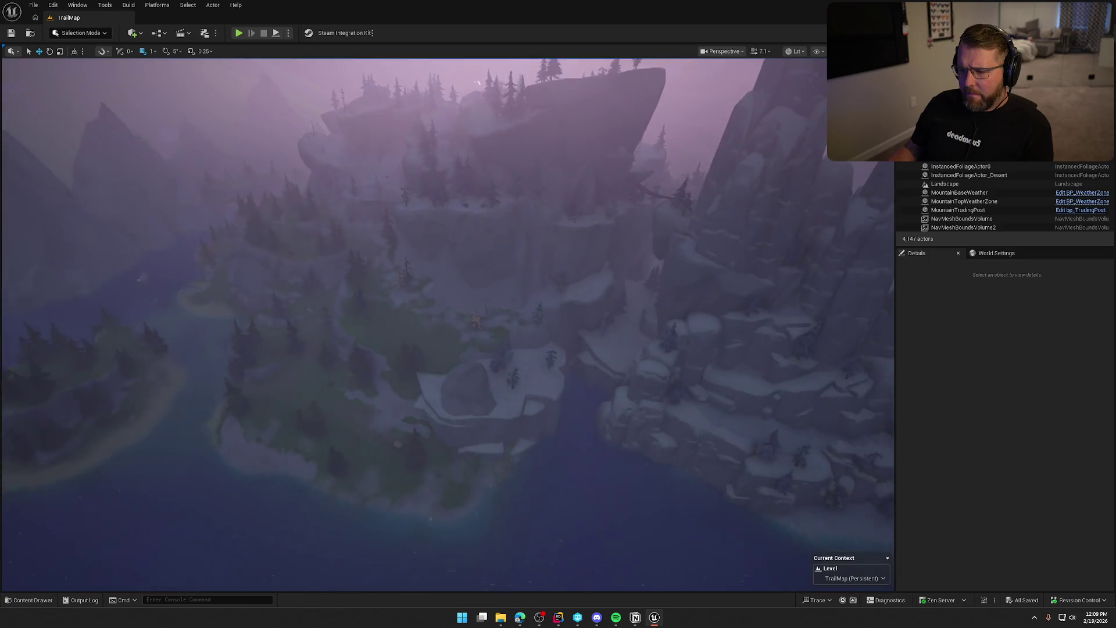
{"action": "key", "text": "w"}
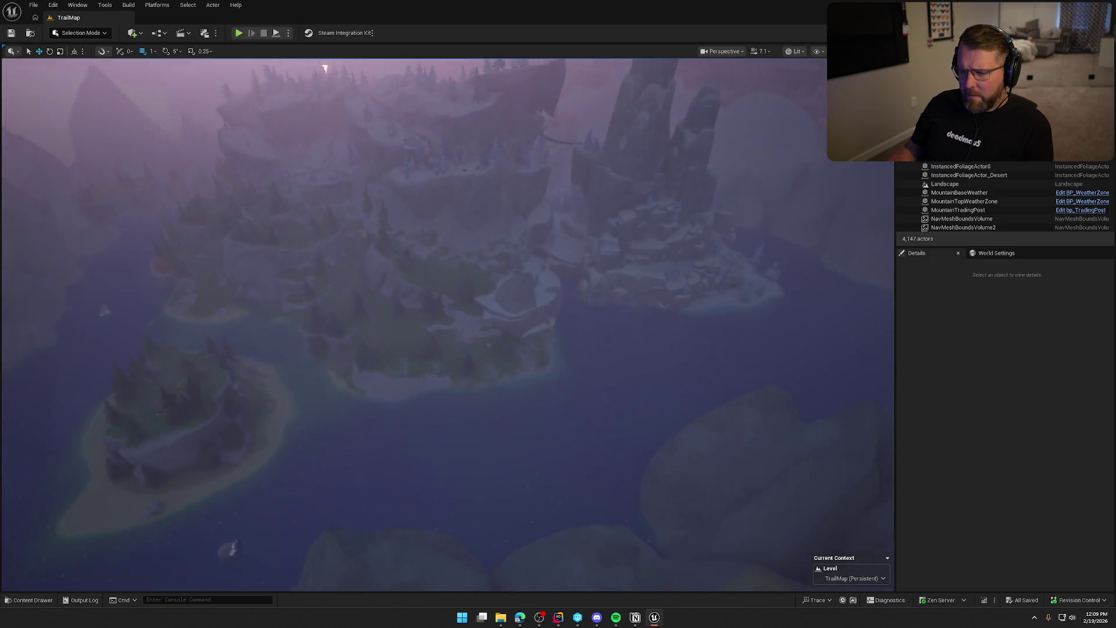
{"action": "key", "text": "w"}
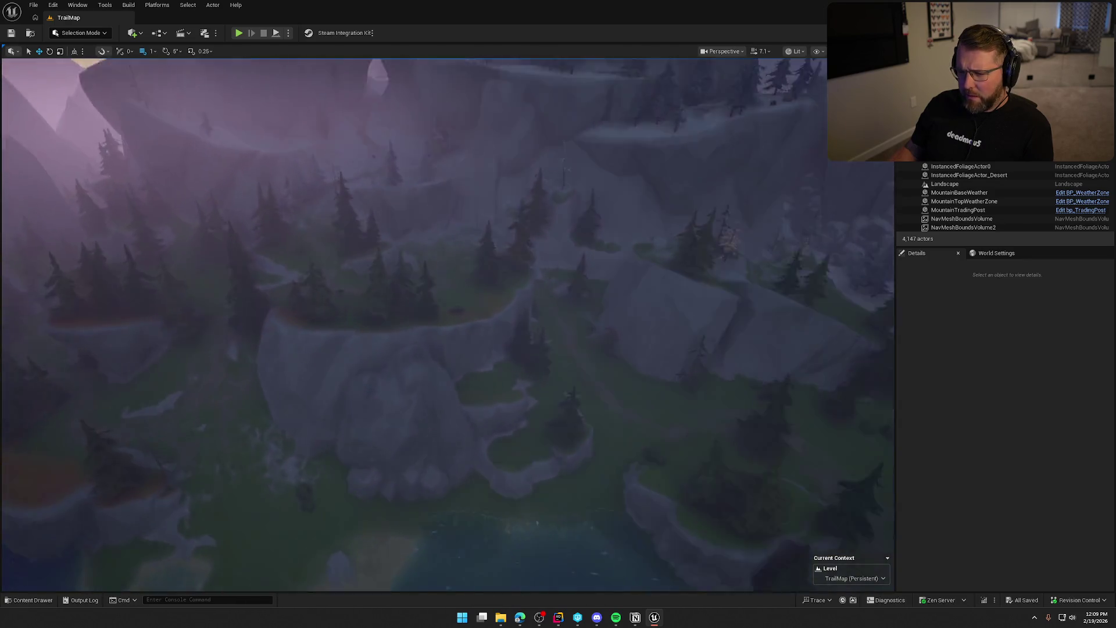
{"action": "left_click", "coordinate": [431, 531]}
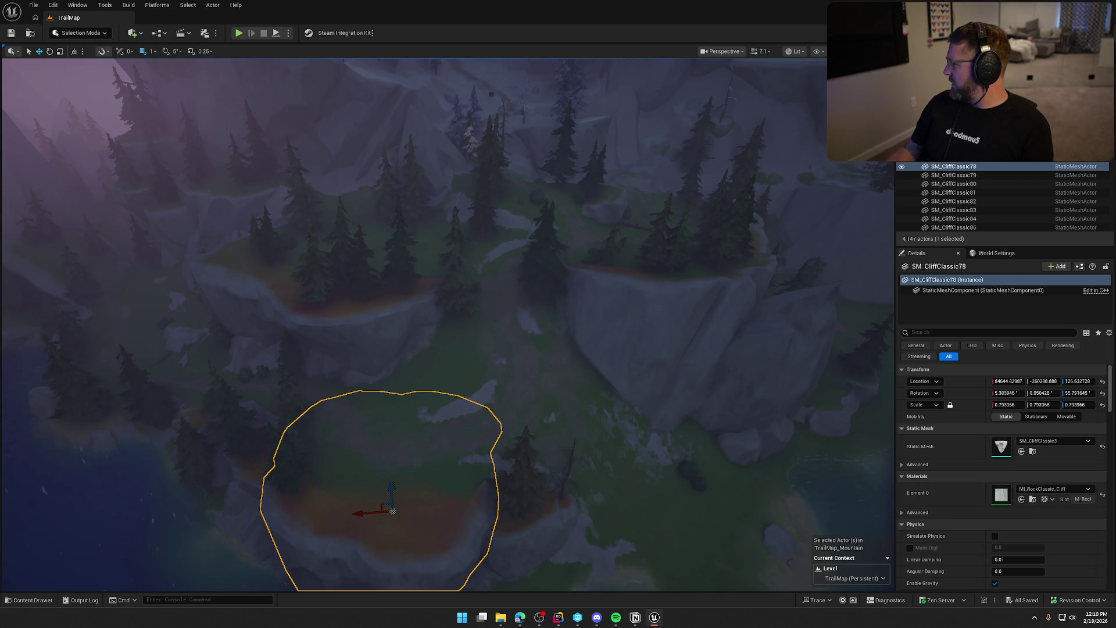
{"action": "left_click_drag", "start_coordinate": [621, 361], "coordinate": [621, 384]}
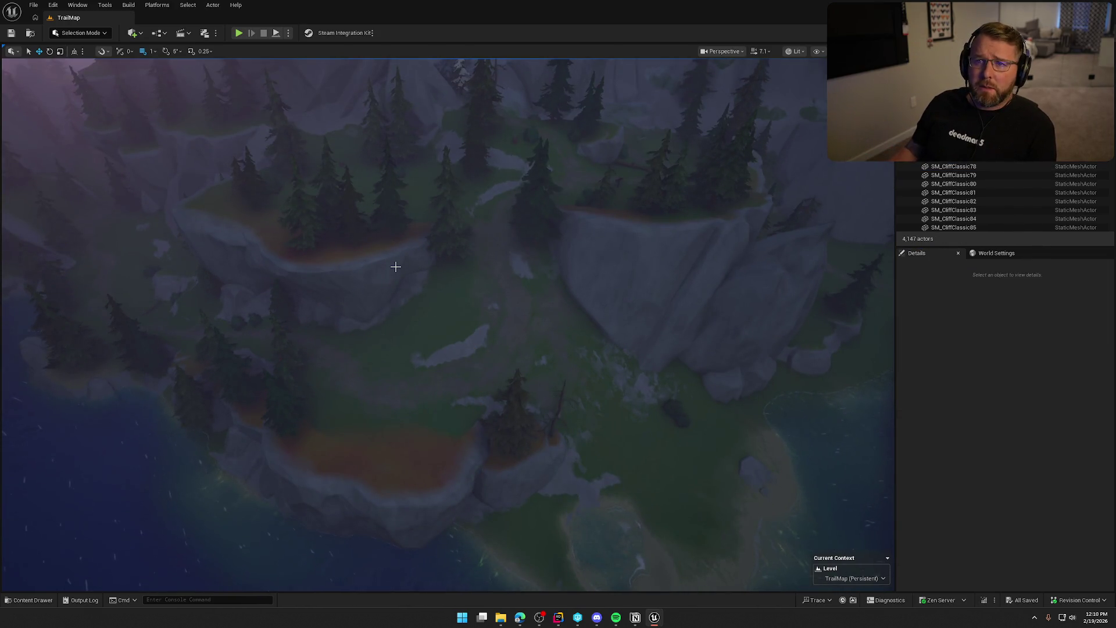
{"action": "left_click_drag", "start_coordinate": [430, 266], "coordinate": [430, 83]}
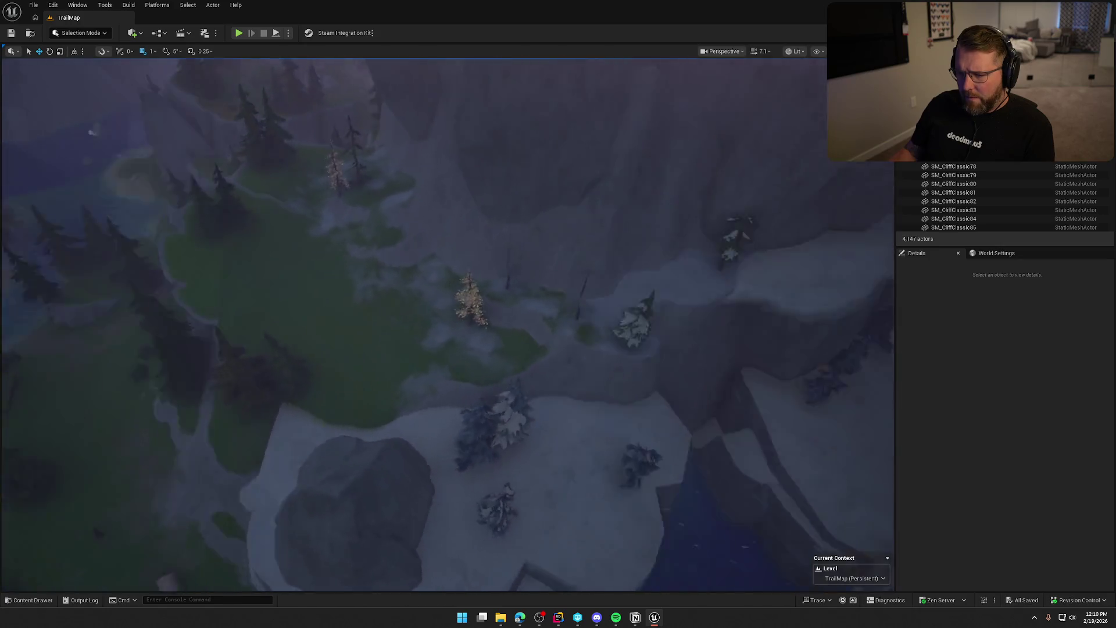
{"action": "left_click", "coordinate": [700, 215]}
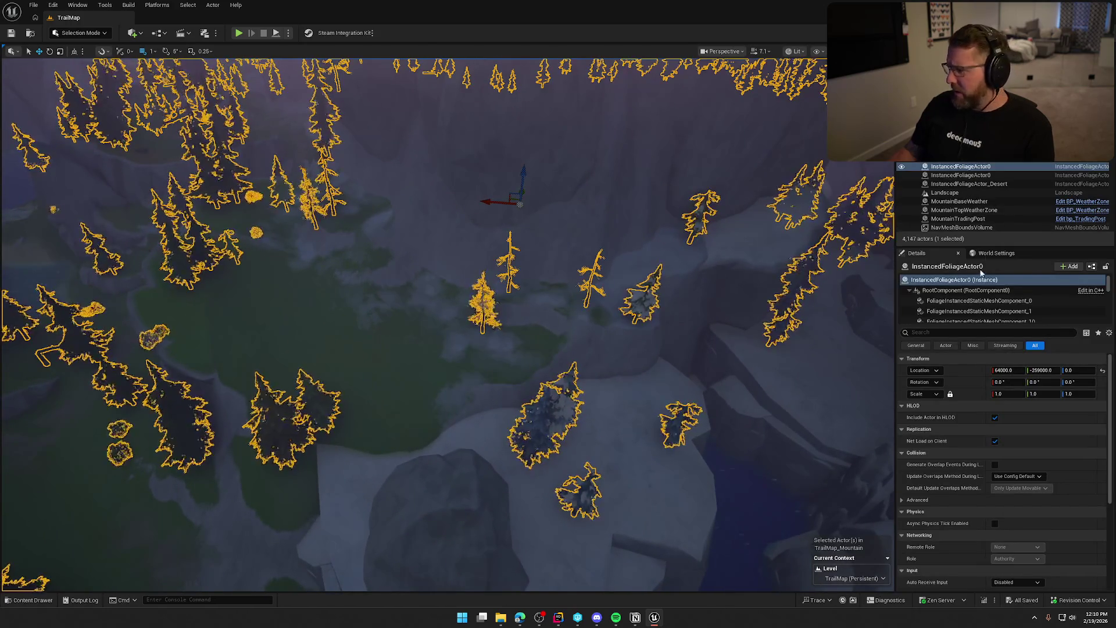
Arrow through the bush and oak components to SM_PineLeafySnow01 and review its materials
{"action": "left_click", "coordinate": [977, 301]}
{"action": "scroll", "coordinate": [1019, 290], "scroll_direction": "down", "scroll_amount": 1}
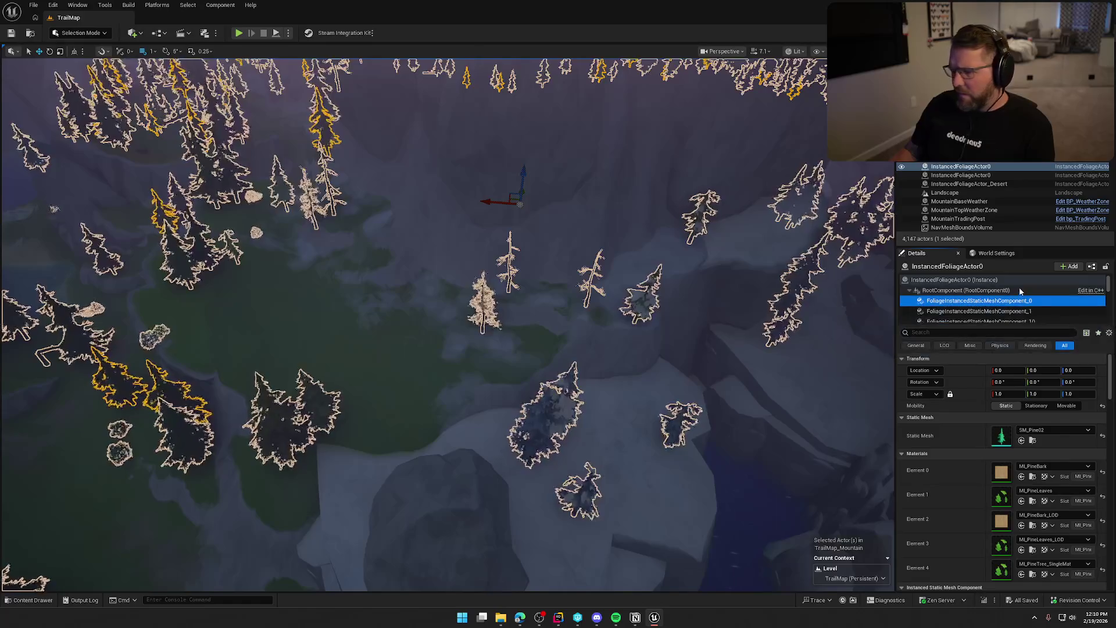
{"action": "key", "text": "Down"}
{"action": "key", "text": "Down"}
{"action": "key", "text": "Down"}
{"action": "key", "text": "Down"}
{"action": "key", "text": "Down"}
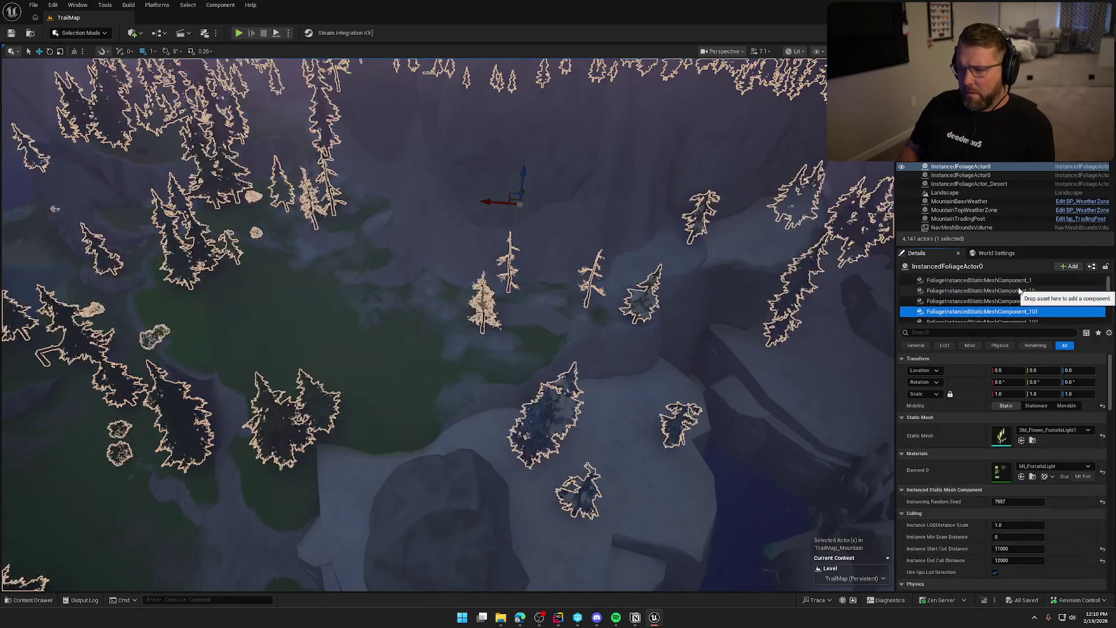
{"action": "key", "text": "Down"}
{"action": "key", "text": "Down"}
{"action": "key", "text": "Down"}
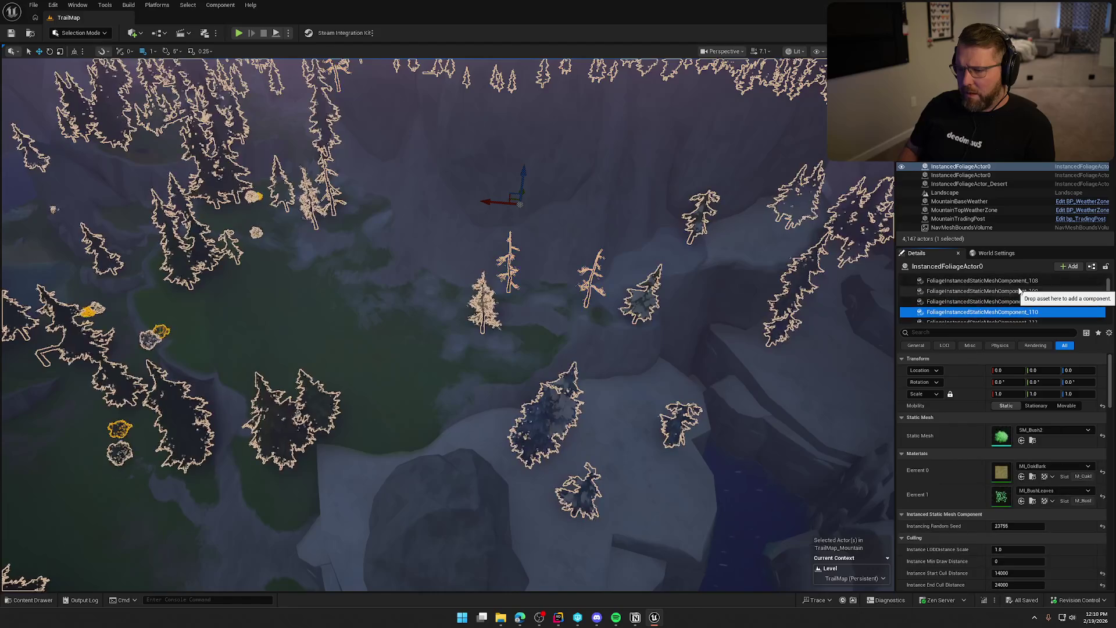
{"action": "key", "text": "Down"}
{"action": "key", "text": "Down"}
{"action": "key", "text": "Down"}
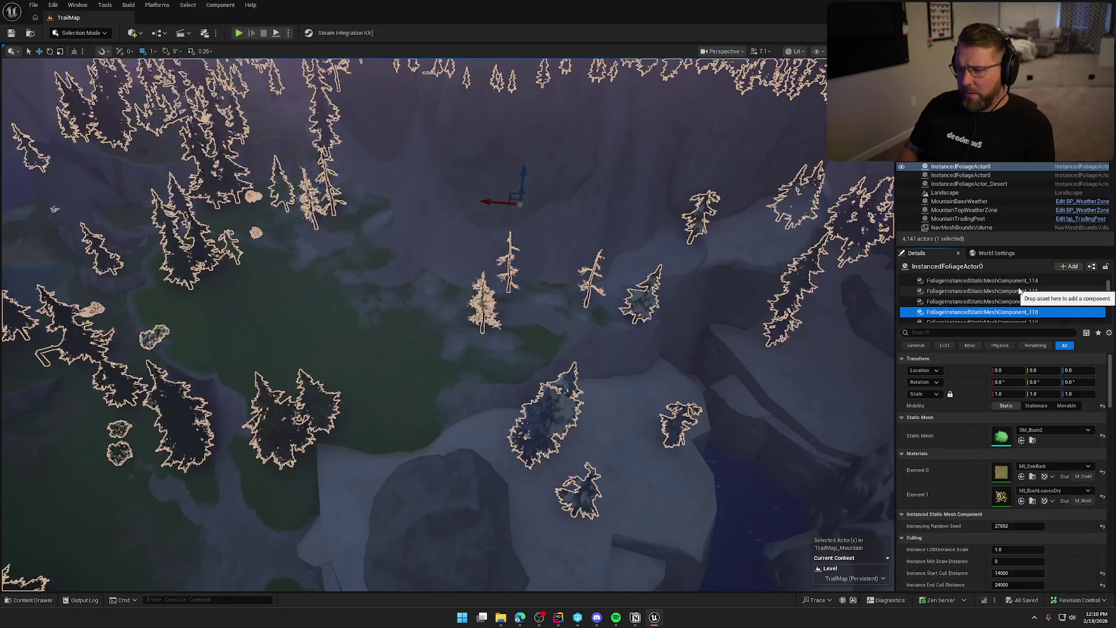
{"action": "key", "text": "Down"}
{"action": "key", "text": "Down"}
{"action": "key", "text": "Down"}
{"action": "key", "text": "Down"}
{"action": "key", "text": "Down"}
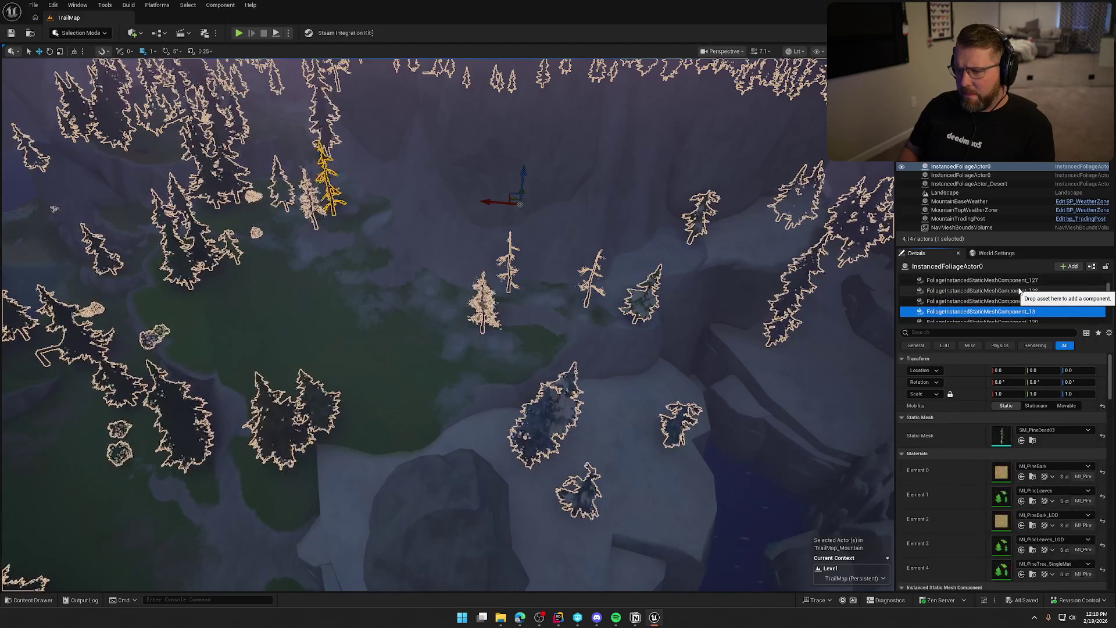
{"action": "key", "text": "Down"}
{"action": "key", "text": "Down"}
{"action": "key", "text": "Down"}
{"action": "key", "text": "Down"}
{"action": "key", "text": "Down"}
{"action": "key", "text": "Down"}
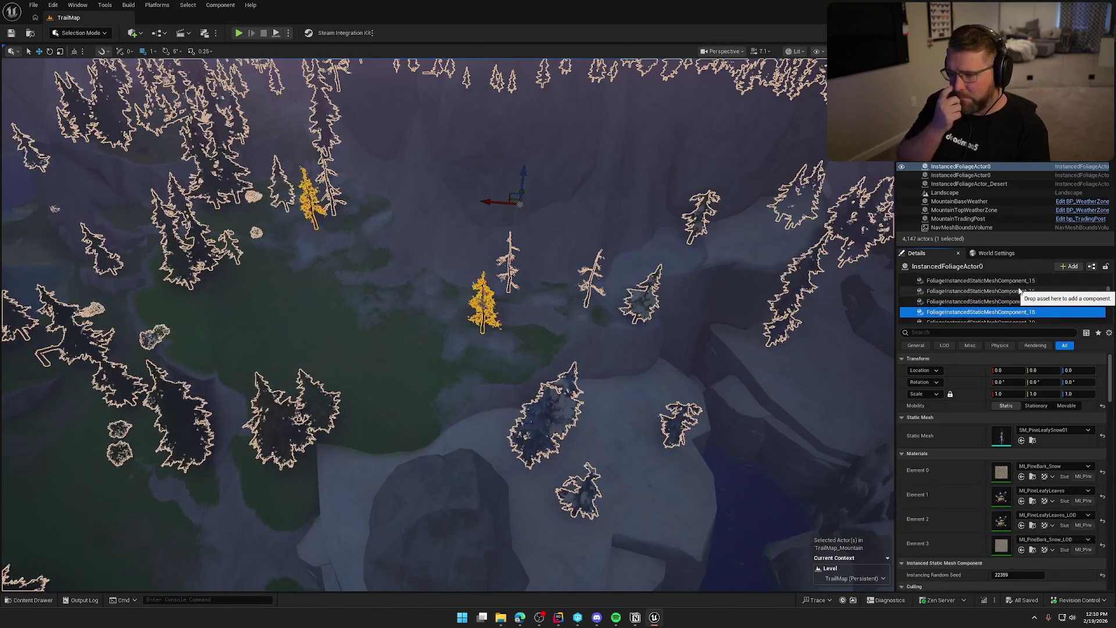
{"action": "left_click", "coordinate": [999, 479]}
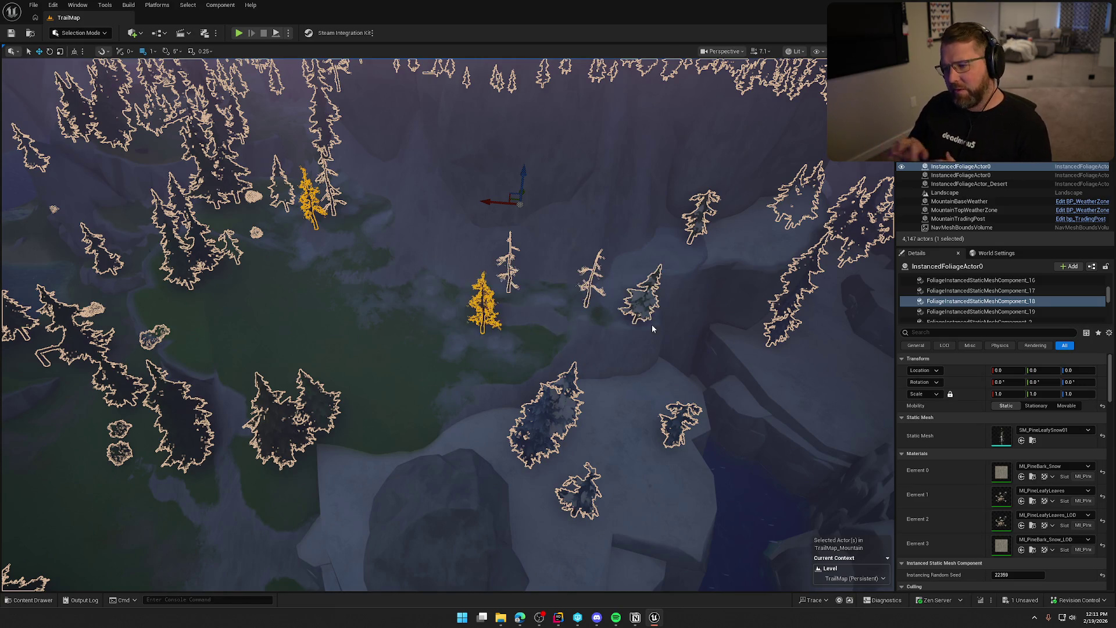
{"action": "mouse_move", "coordinate": [651, 329]}
{"action": "left_mouse_down"}
{"action": "mouse_move", "coordinate": [627, 306]}
{"action": "mouse_move", "coordinate": [593, 343]}
{"action": "mouse_move", "coordinate": [570, 334]}
{"action": "mouse_move", "coordinate": [561, 301]}
{"action": "mouse_move", "coordinate": [569, 360]}
{"action": "mouse_move", "coordinate": [494, 264]}
{"action": "left_mouse_up"}
Deselect the foliage, check a snowy cliff, then fly to the desert canyon and select the waterfall
{"action": "key", "text": "Escape"}
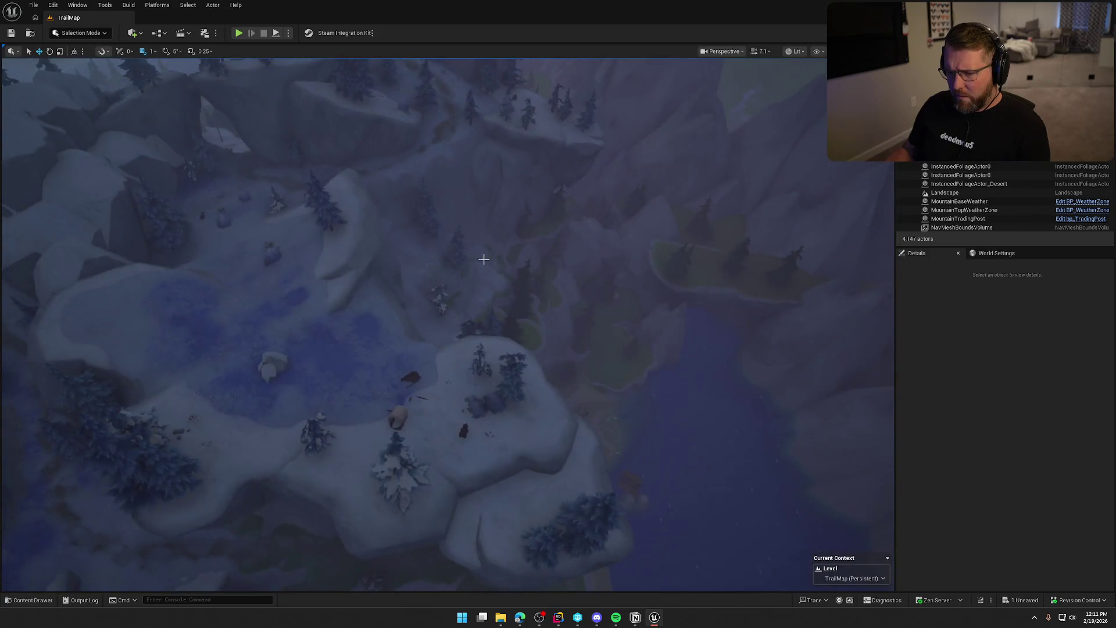
{"action": "left_click", "coordinate": [377, 228]}
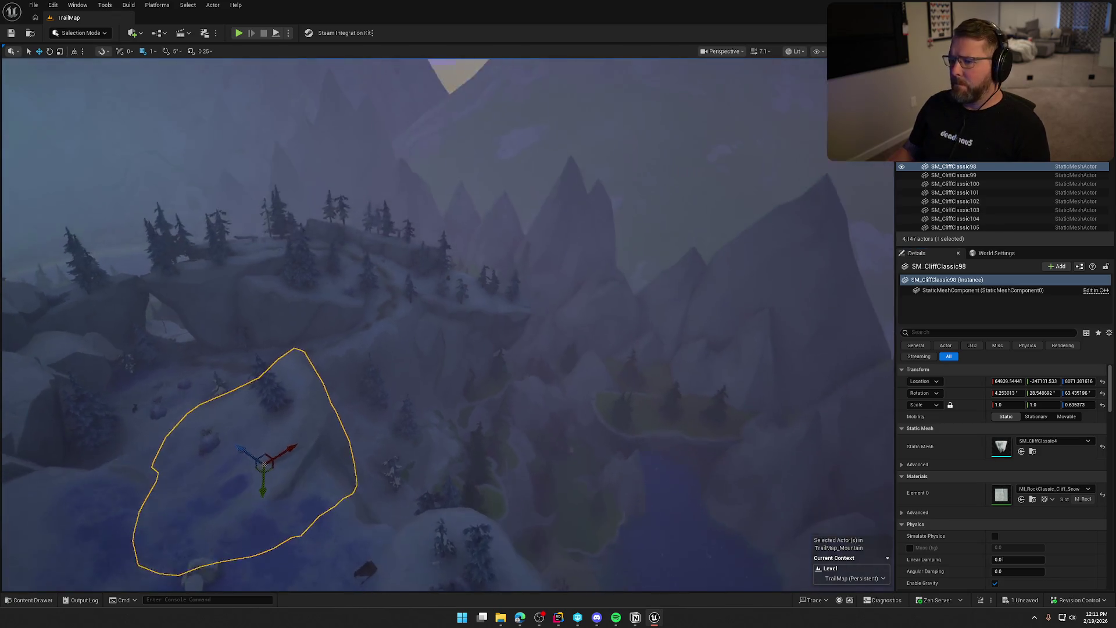
{"action": "key", "text": "Escape"}
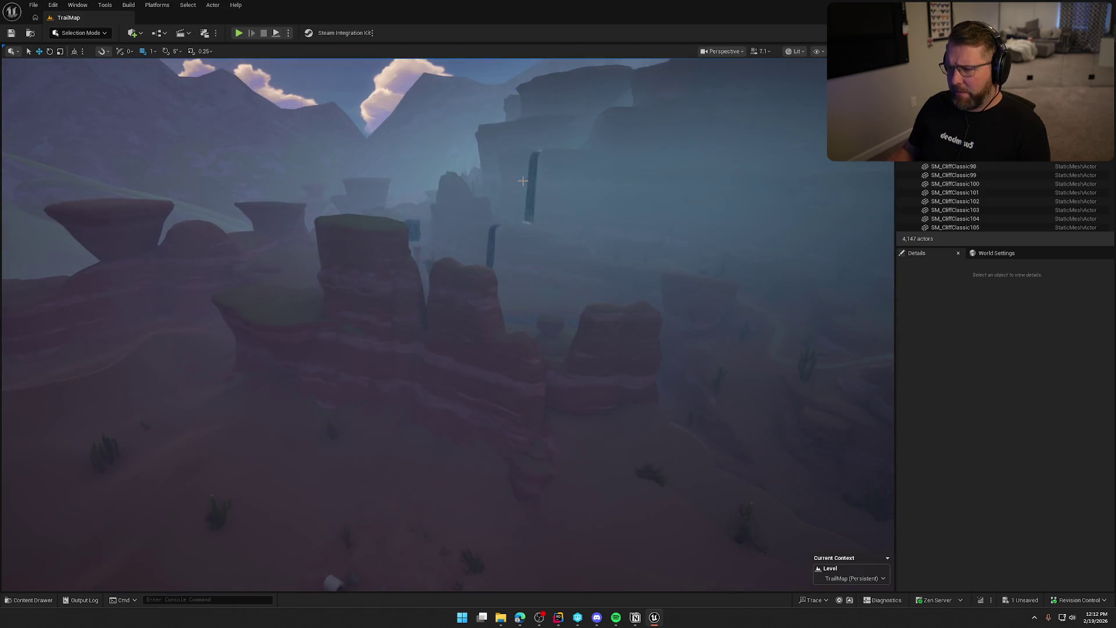
{"action": "left_click", "coordinate": [541, 231]}
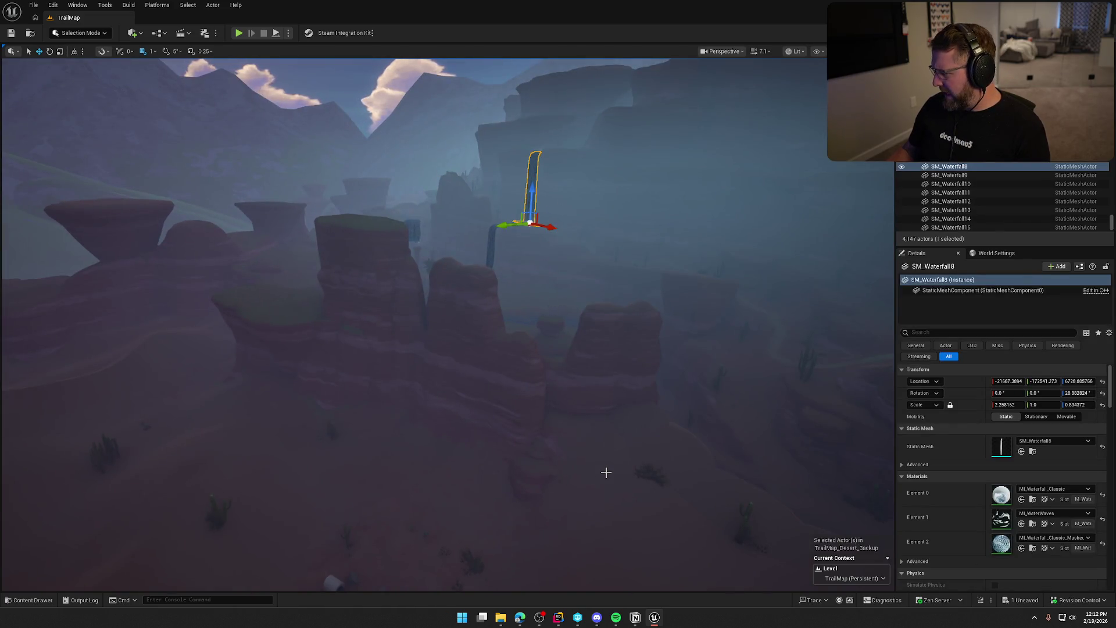
Deselect the waterfall and select the desert InstancedFoliageActor at the dead tree by the river
{"action": "key", "text": "Escape"}
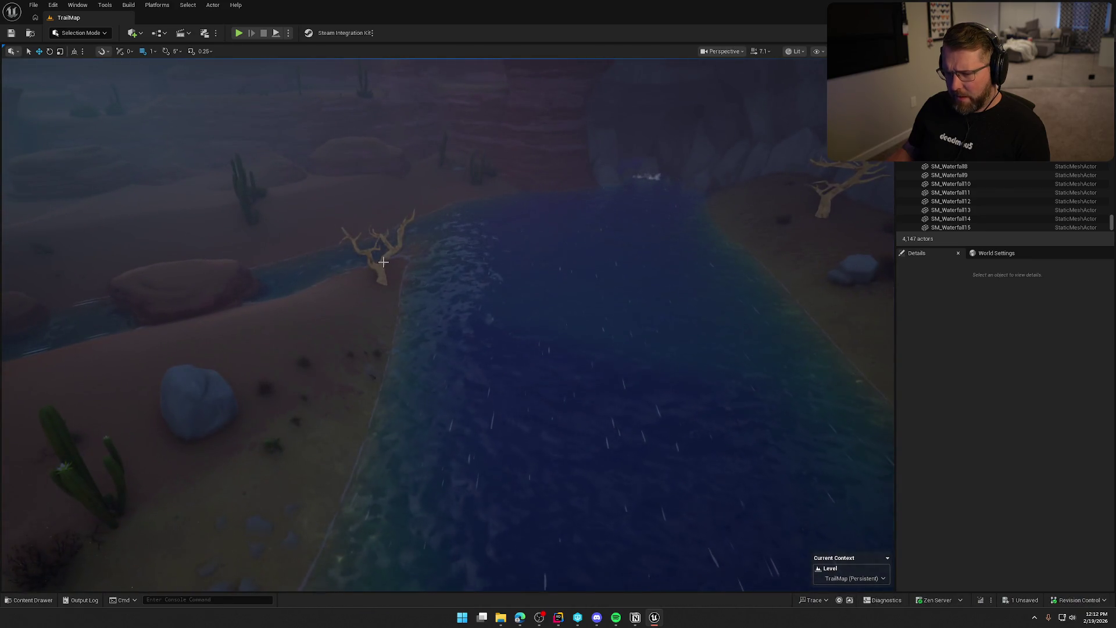
{"action": "left_click", "coordinate": [399, 287]}
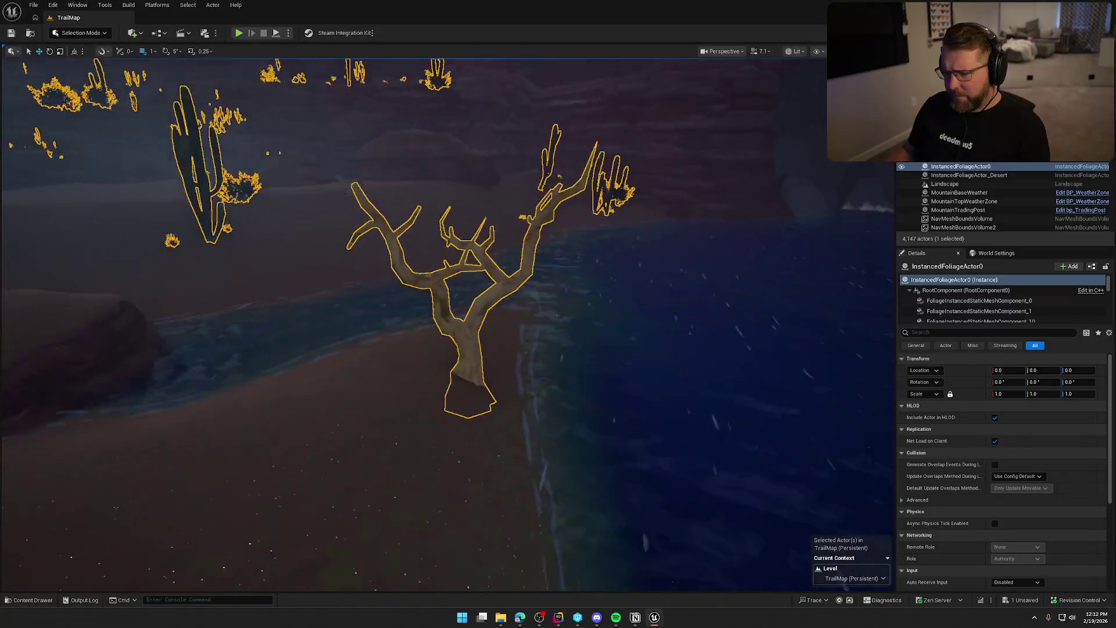
Step from the first foliage component through rock spire, snow drift, pine, bush, conch and oak components
{"action": "left_click", "coordinate": [975, 301]}
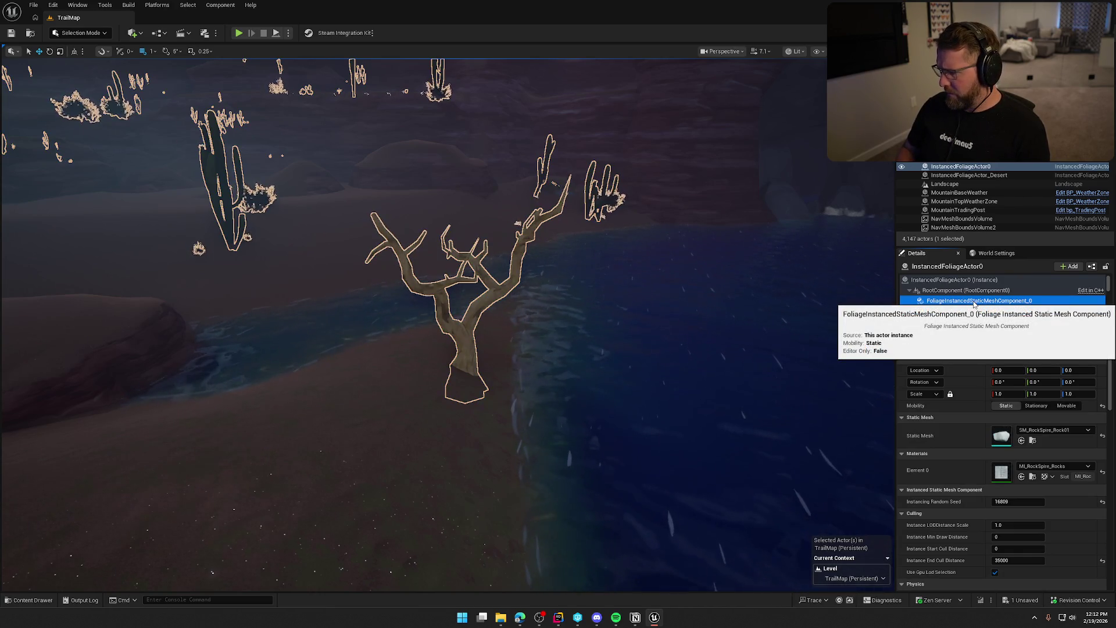
{"action": "key", "text": "Down"}
{"action": "key", "text": "Down"}
{"action": "key", "text": "Down"}
{"action": "key", "text": "Down"}
{"action": "key", "text": "Down"}
{"action": "key", "text": "Down"}
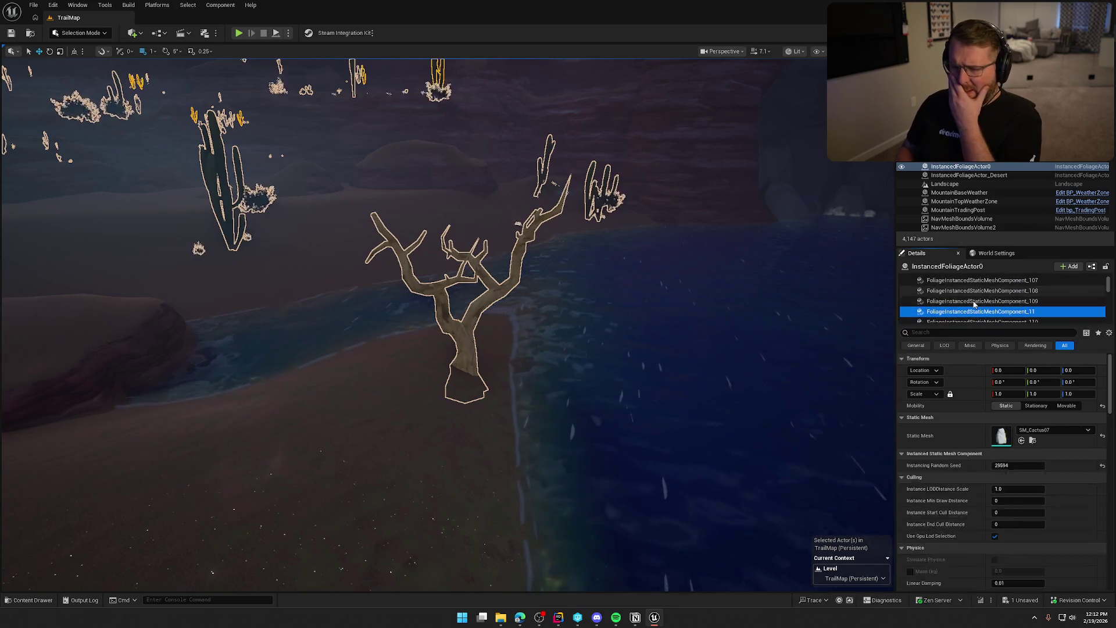
{"action": "key", "text": "Down"}
{"action": "key", "text": "Down"}
{"action": "key", "text": "Down"}
{"action": "key", "text": "Down"}
{"action": "key", "text": "Down"}
{"action": "key", "text": "Down"}
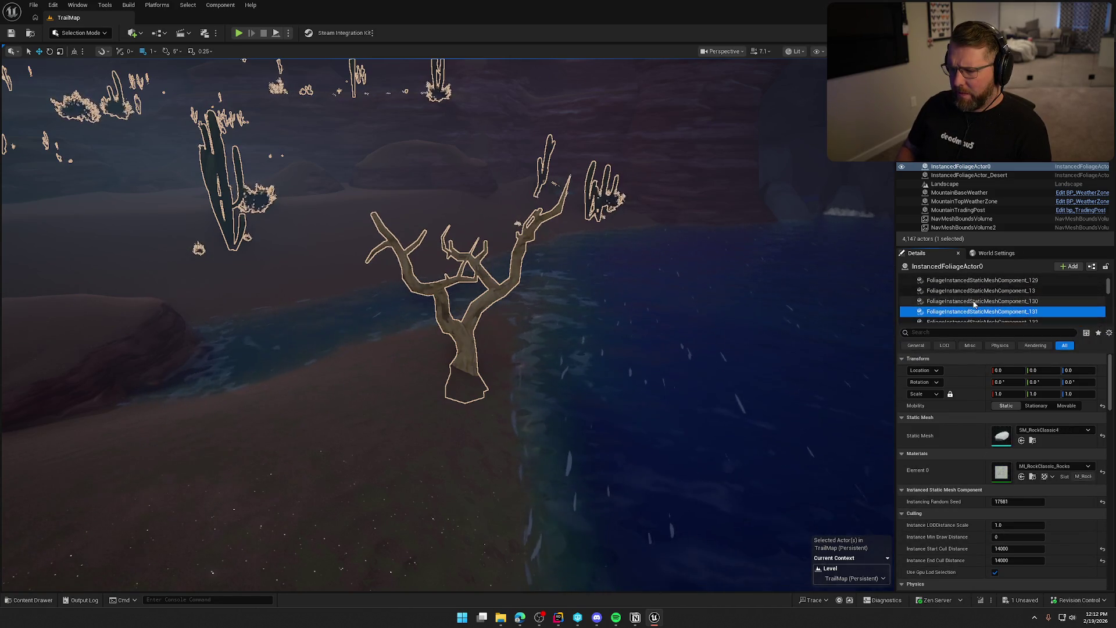
{"action": "key", "text": "Down"}
{"action": "key", "text": "Down"}
{"action": "key", "text": "Down"}
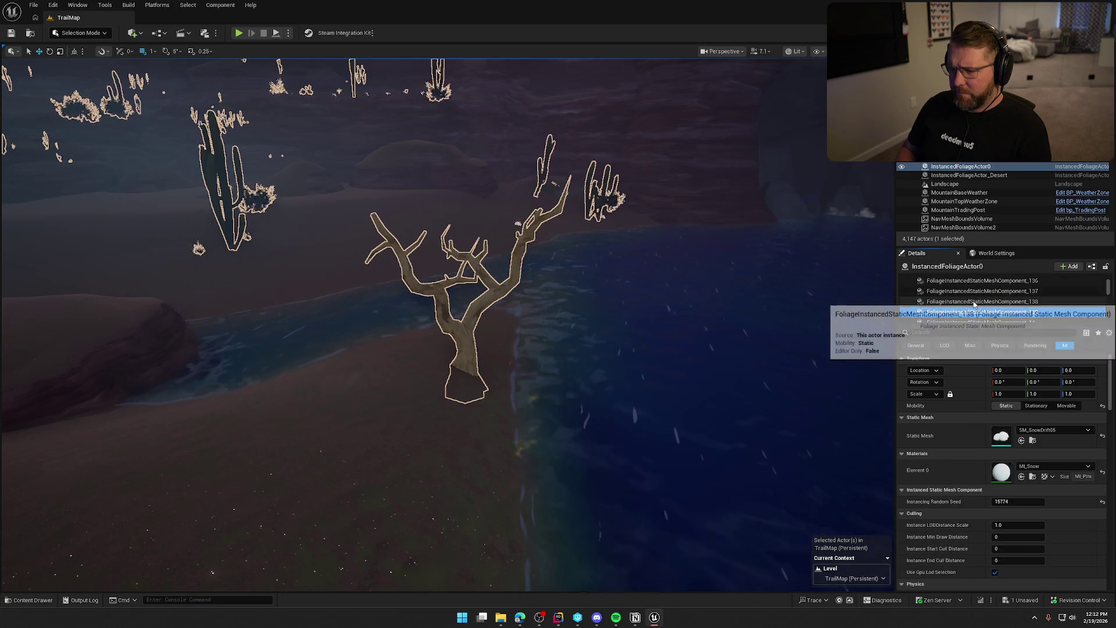
{"action": "key", "text": "Down"}
{"action": "key", "text": "Down"}
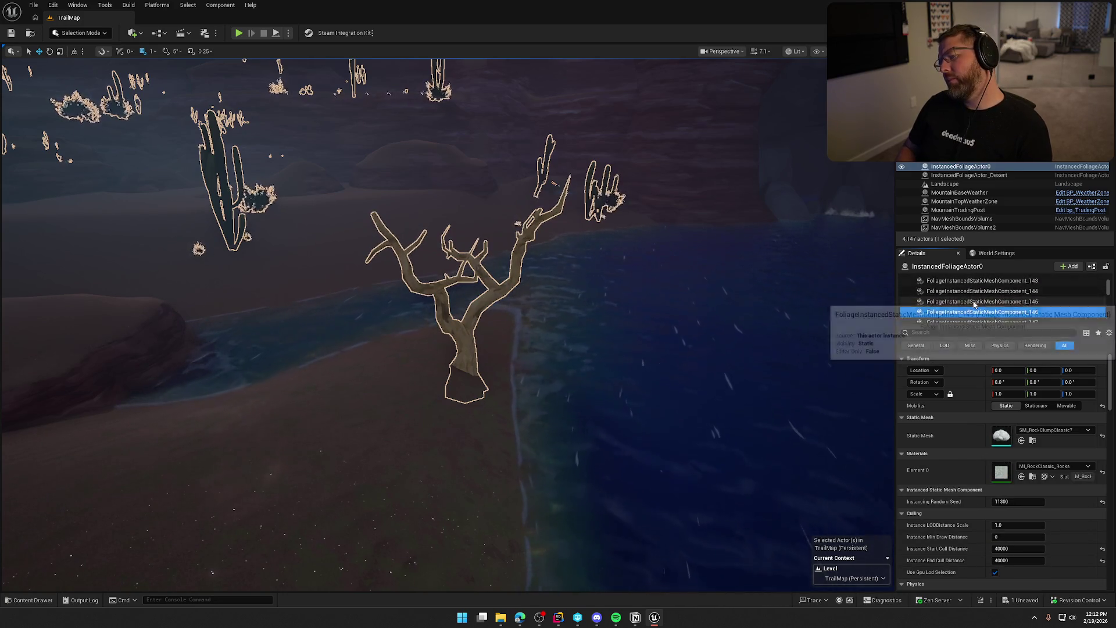
{"action": "key", "text": "Down"}
{"action": "key", "text": "Down"}
{"action": "key", "text": "Down"}
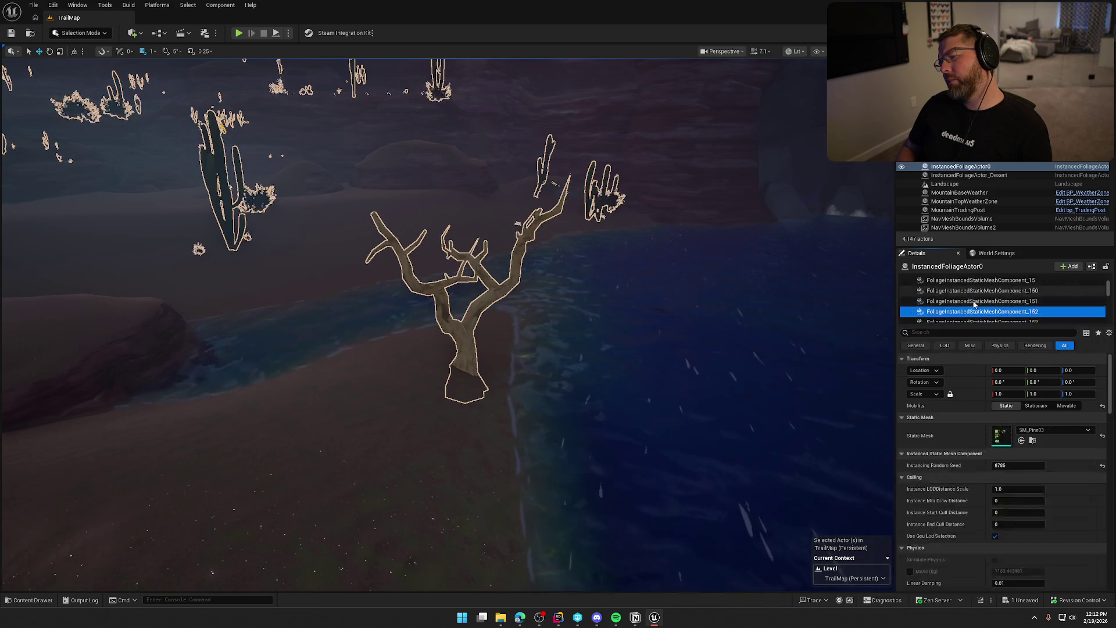
{"action": "key", "text": "Down"}
{"action": "key", "text": "Down"}
{"action": "key", "text": "Down"}
{"action": "key", "text": "Down"}
{"action": "key", "text": "Down"}
{"action": "key", "text": "Down"}
{"action": "key", "text": "Down"}
{"action": "key", "text": "Down"}
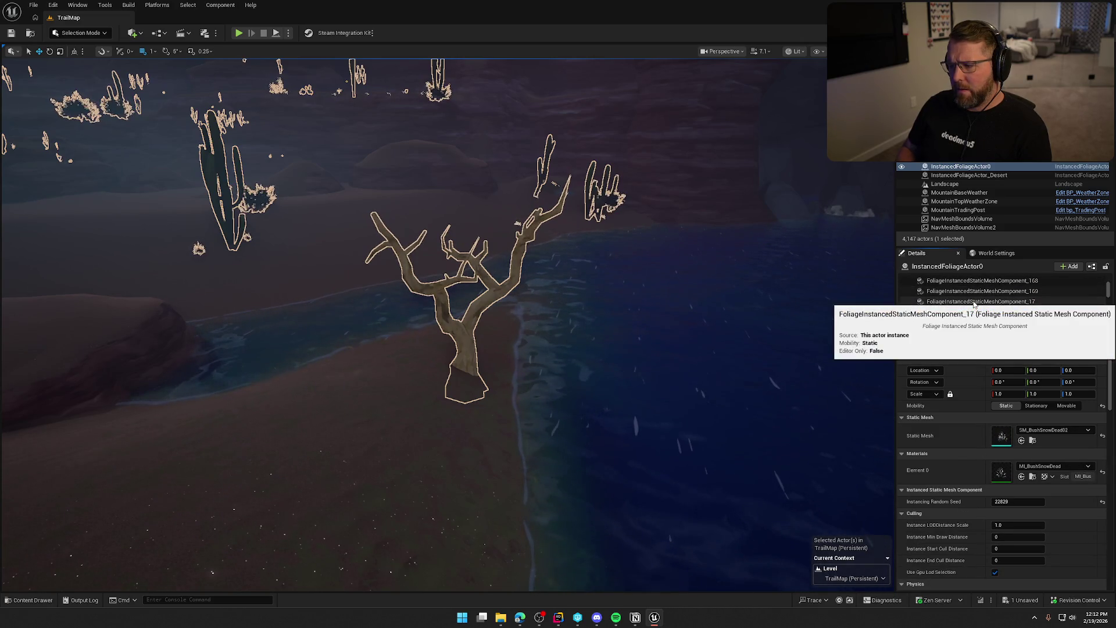
{"action": "key", "text": "Down"}
{"action": "key", "text": "Down"}
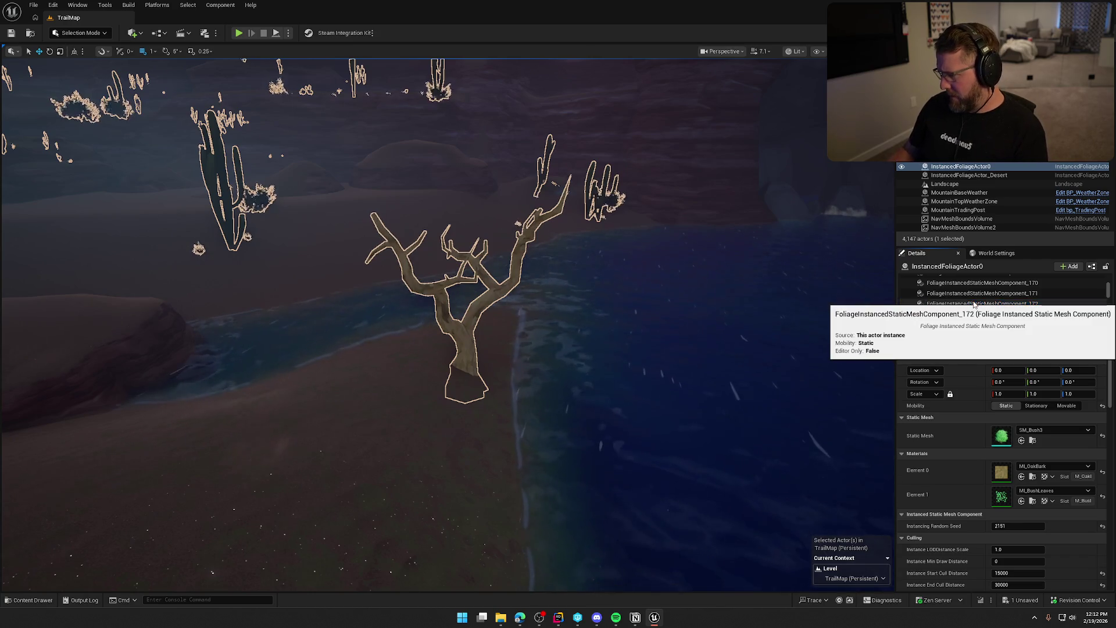
{"action": "key", "text": "Down"}
{"action": "key", "text": "Down"}
{"action": "key", "text": "Down"}
{"action": "key", "text": "Down"}
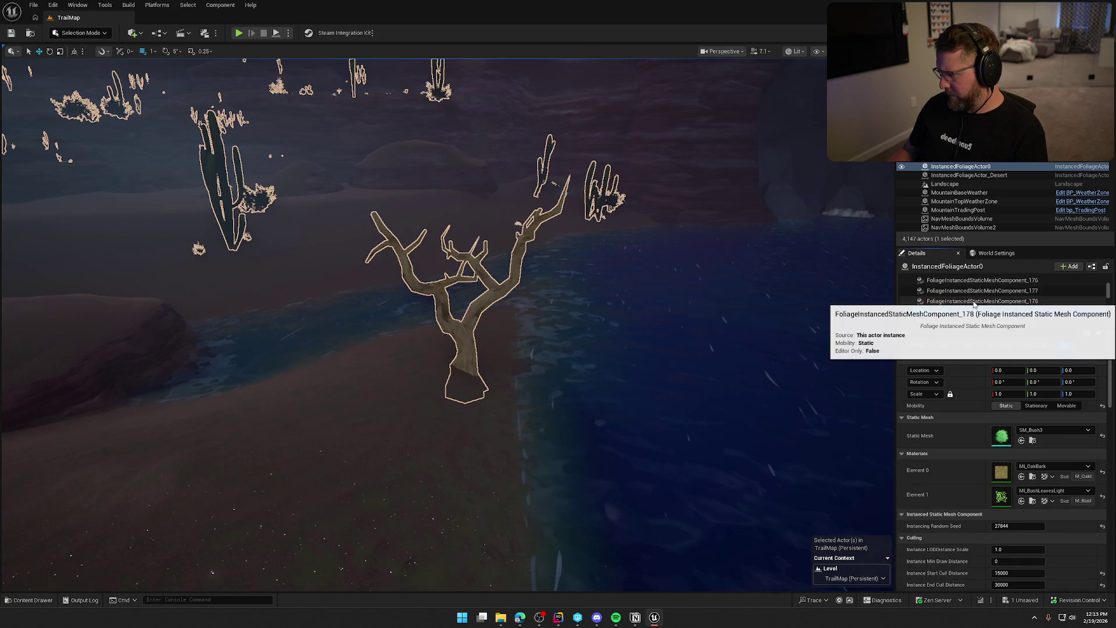
{"action": "key", "text": "Down"}
{"action": "key", "text": "Down"}
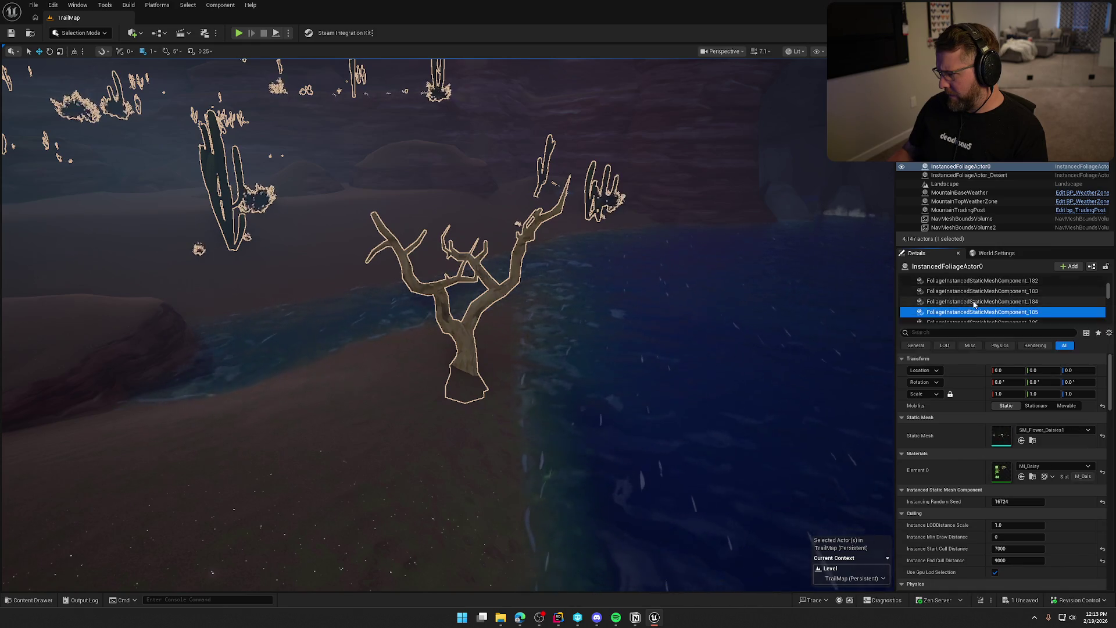
{"action": "key", "text": "Down"}
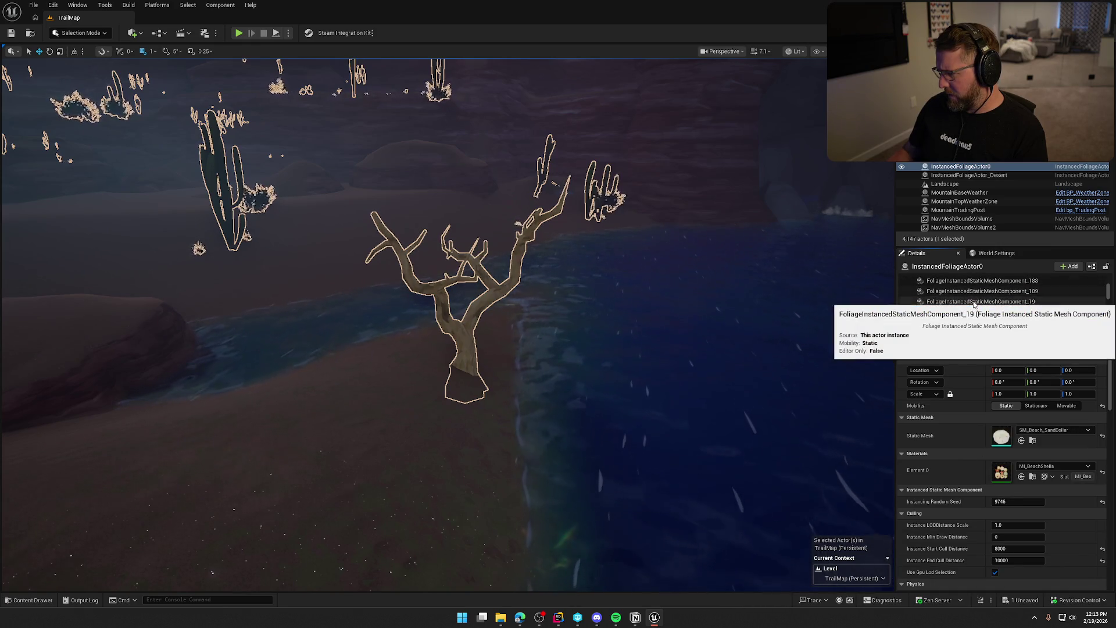
{"action": "key", "text": "Down"}
{"action": "key", "text": "Down"}
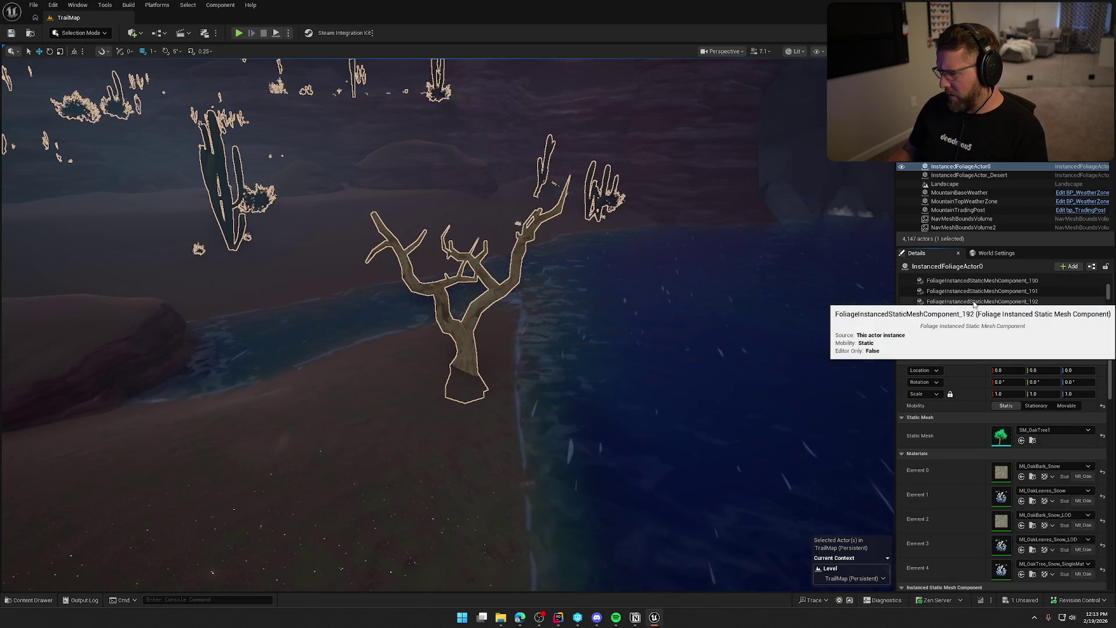
Continue through ice flower, birch and fir components, then return to the SM_DesertTwigRoots01 component
{"action": "key", "text": "Down"}
{"action": "key", "text": "Down"}
{"action": "key", "text": "Down"}
{"action": "key", "text": "Down"}
{"action": "key", "text": "Down"}
{"action": "key", "text": "Down"}
{"action": "key", "text": "Down"}
{"action": "key", "text": "Down"}
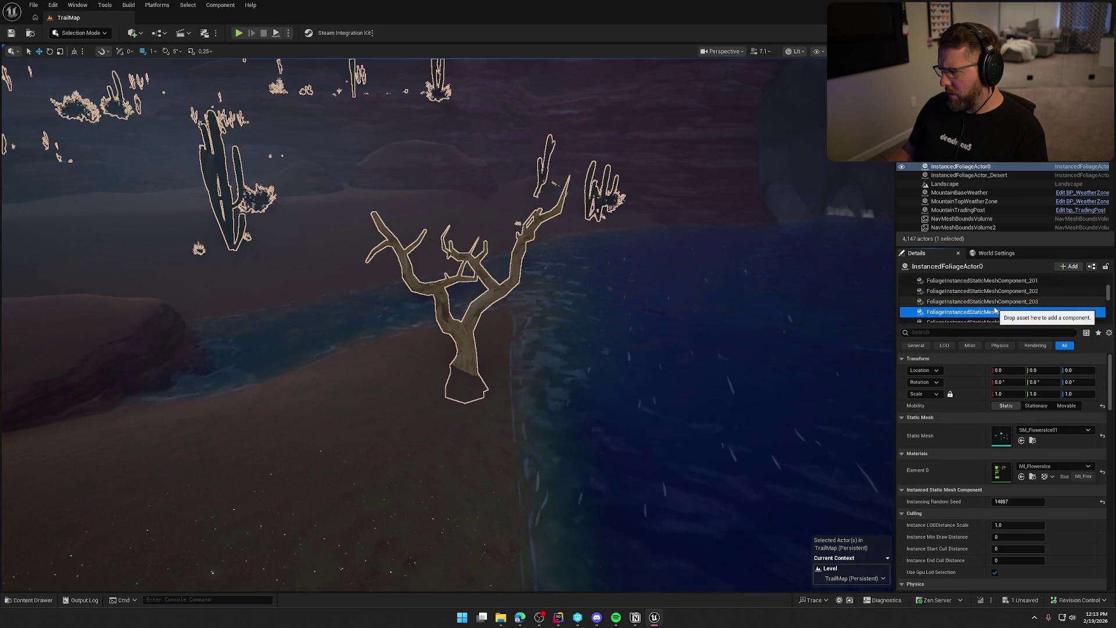
{"action": "key", "text": "Down"}
{"action": "key", "text": "Down"}
{"action": "key", "text": "Down"}
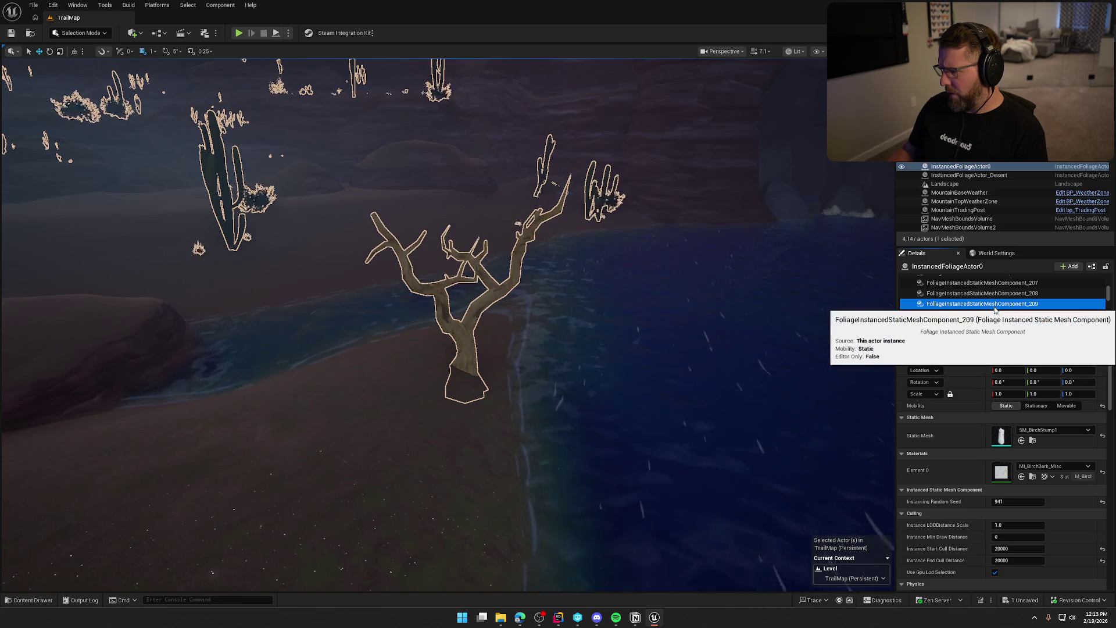
{"action": "key", "text": "Down"}
{"action": "key", "text": "Down"}
{"action": "key", "text": "Down"}
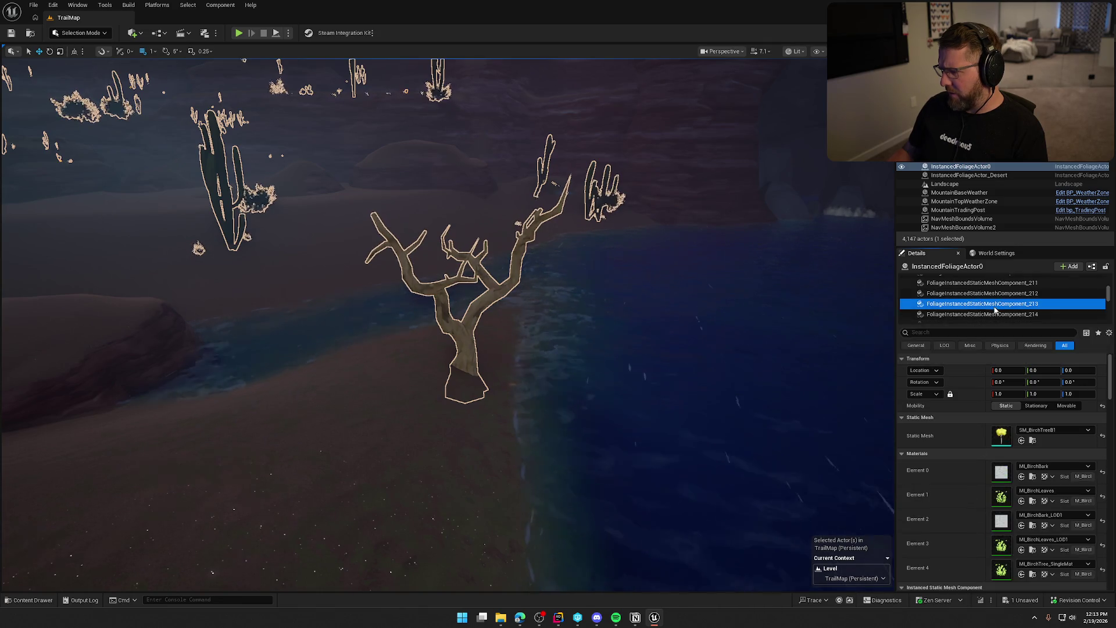
{"action": "key", "text": "Down"}
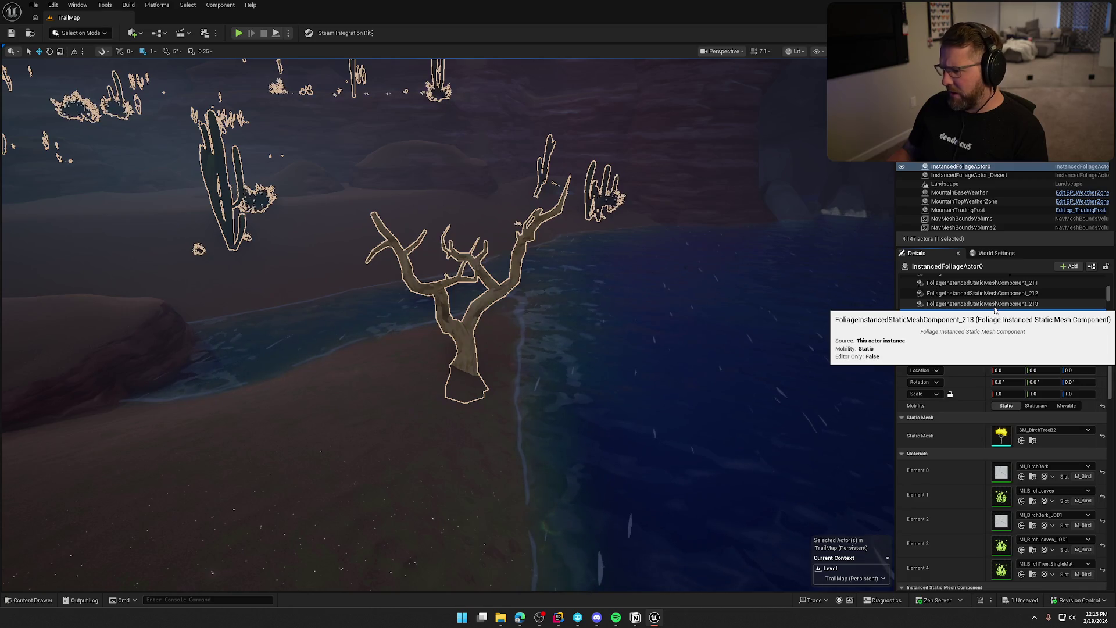
{"action": "key", "text": "Down"}
{"action": "key", "text": "Down"}
{"action": "key", "text": "Down"}
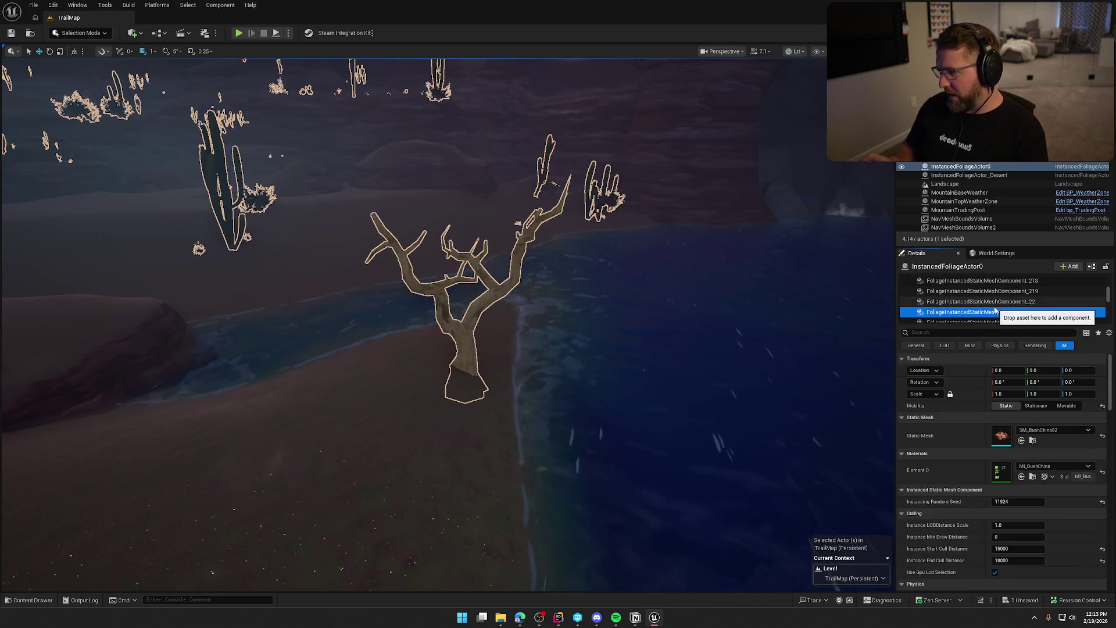
{"action": "key", "text": "Down"}
{"action": "key", "text": "Down"}
{"action": "key", "text": "Down"}
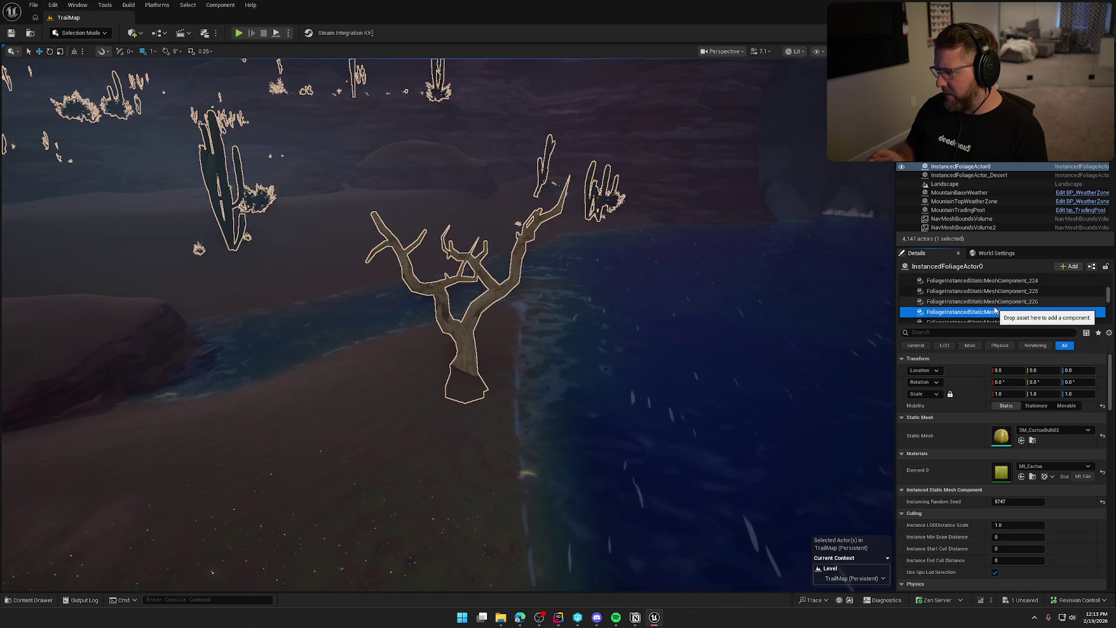
{"action": "key", "text": "Down"}
{"action": "key", "text": "Down"}
{"action": "key", "text": "Down"}
{"action": "key", "text": "Down"}
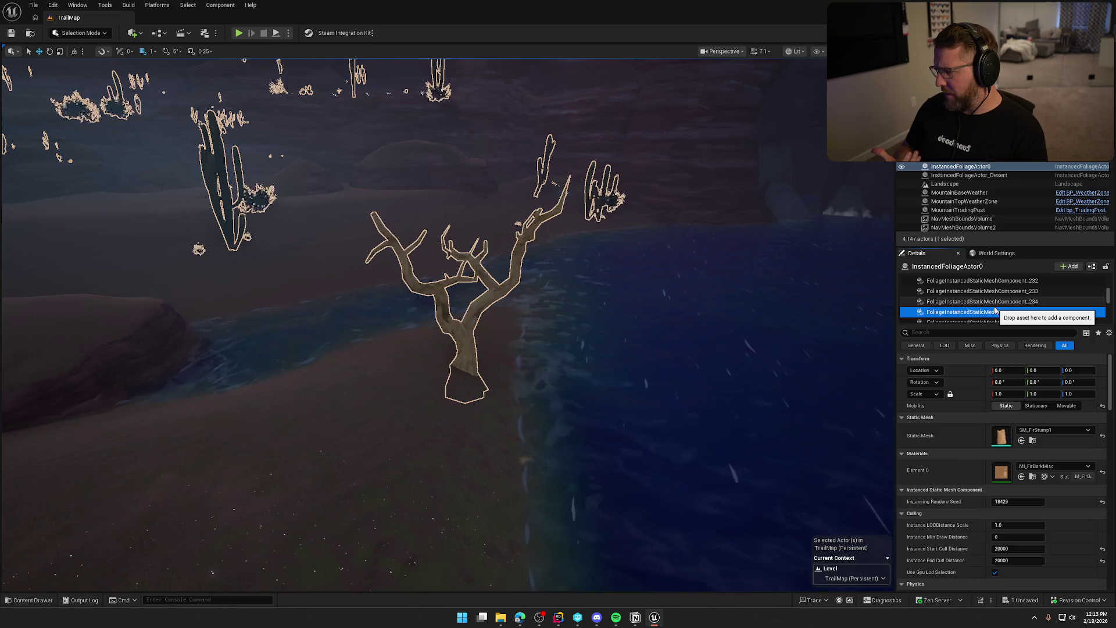
{"action": "key", "text": "Down"}
{"action": "key", "text": "Down"}
{"action": "key", "text": "Down"}
{"action": "key", "text": "Down"}
{"action": "key", "text": "Down"}
{"action": "key", "text": "Up"}
{"action": "key", "text": "Up"}
{"action": "key", "text": "Down"}
{"action": "key", "text": "Up"}
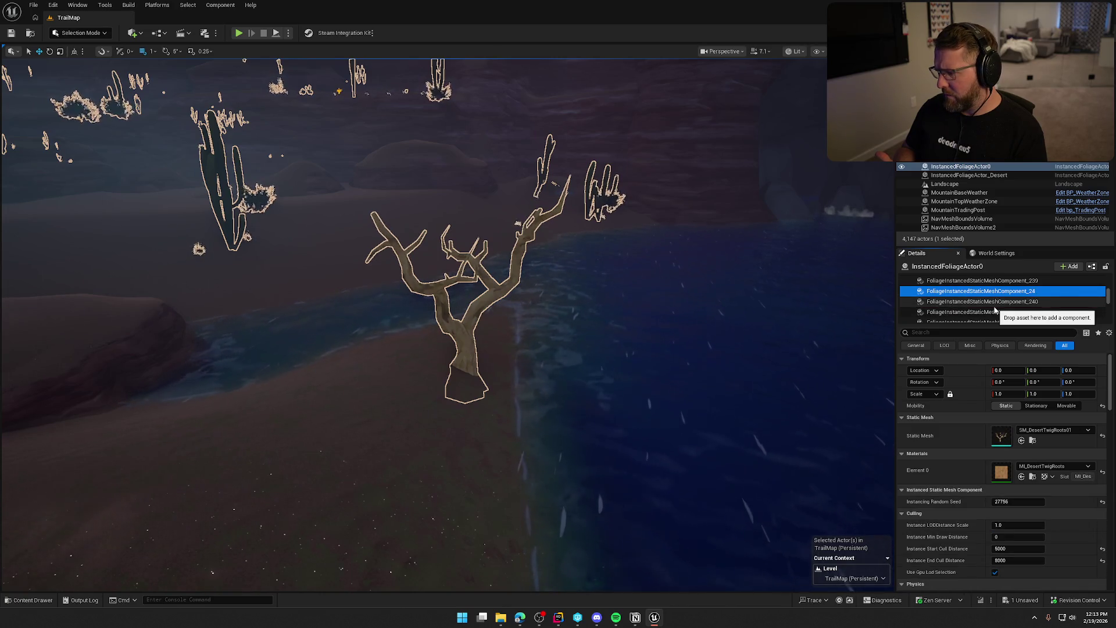
{"action": "left_click", "coordinate": [1001, 477]}
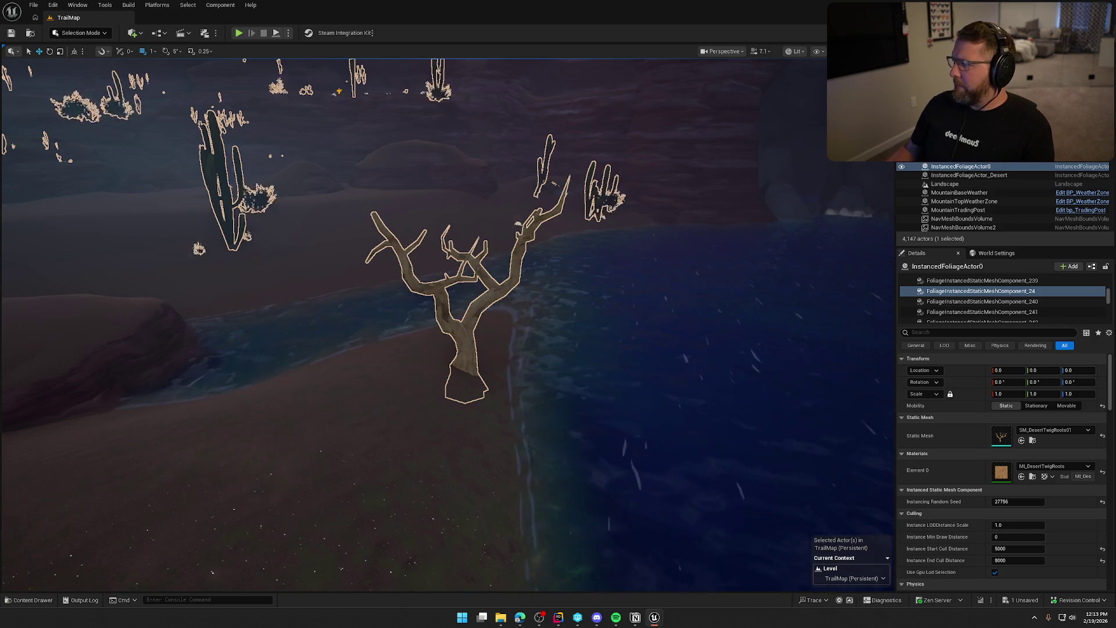
Select Component_240 and step down to Component_25 with SM_DesertBush03 and MI_BushDesert
{"action": "left_click", "coordinate": [1011, 303]}
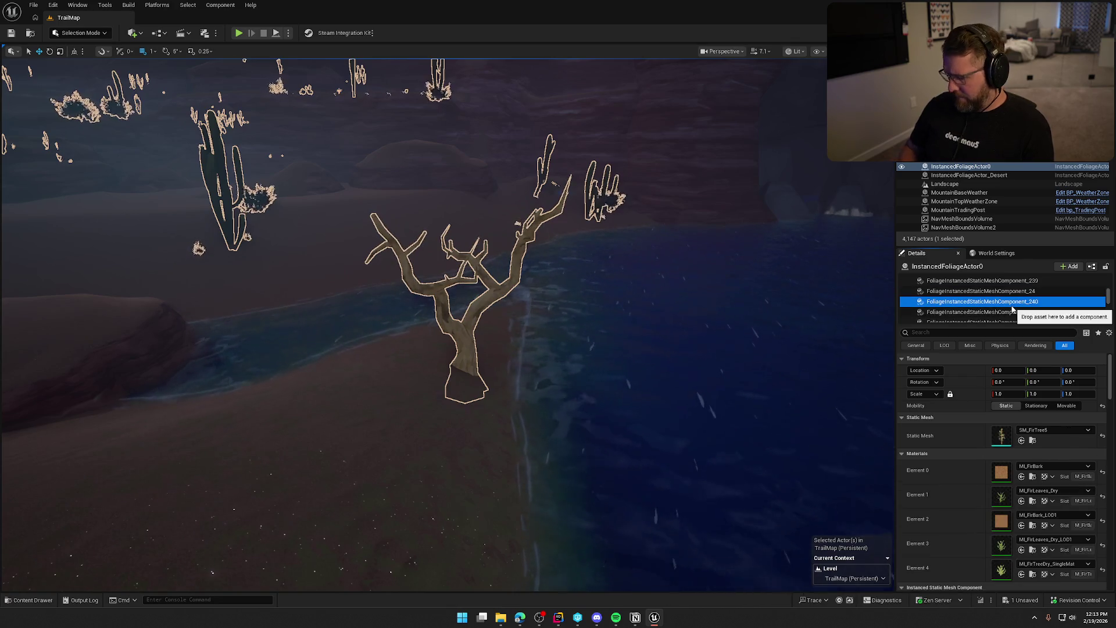
{"action": "key", "text": "Down"}
{"action": "key", "text": "Down"}
{"action": "key", "text": "Down"}
{"action": "key", "text": "Down"}
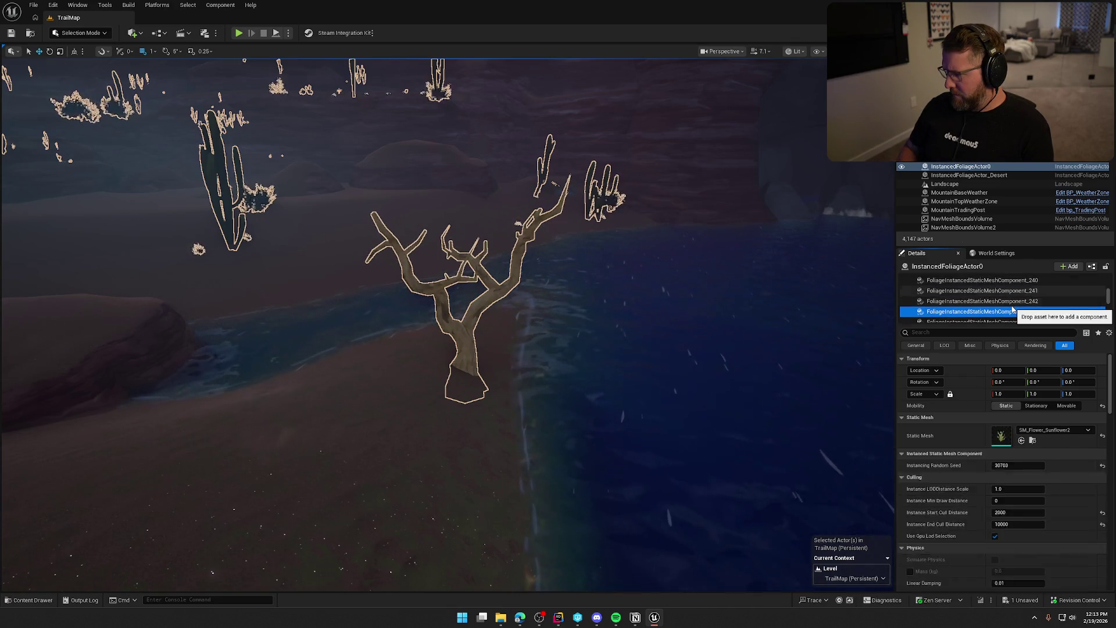
{"action": "key", "text": "Down"}
{"action": "key", "text": "Down"}
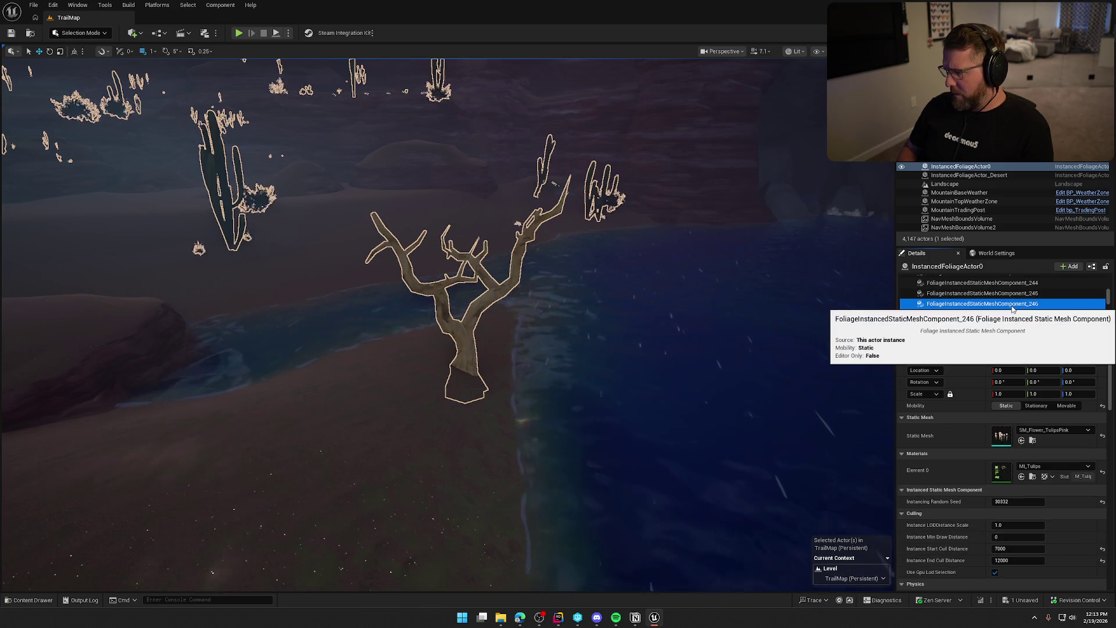
{"action": "key", "text": "Down"}
{"action": "key", "text": "Down"}
{"action": "key", "text": "Down"}
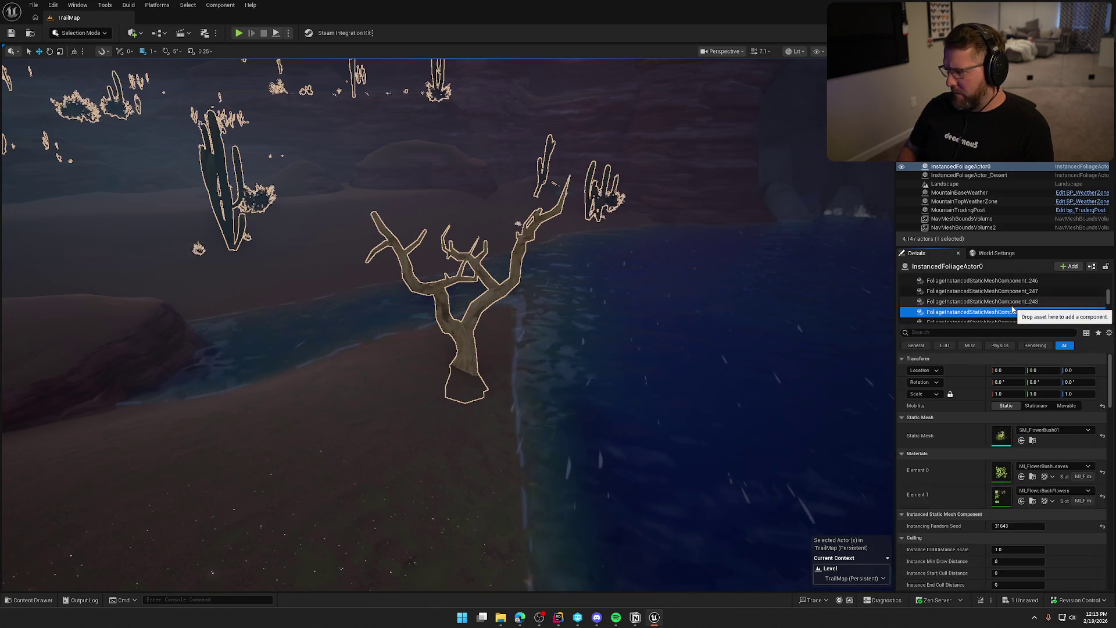
{"action": "key", "text": "Down"}
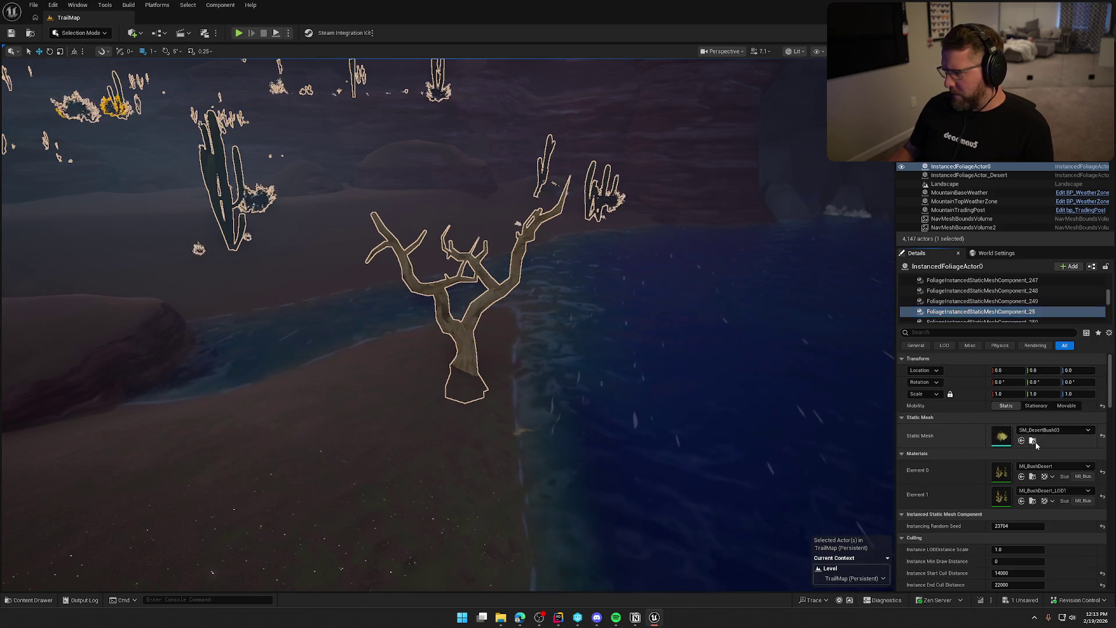
{"action": "key", "text": "ctrl+space"}
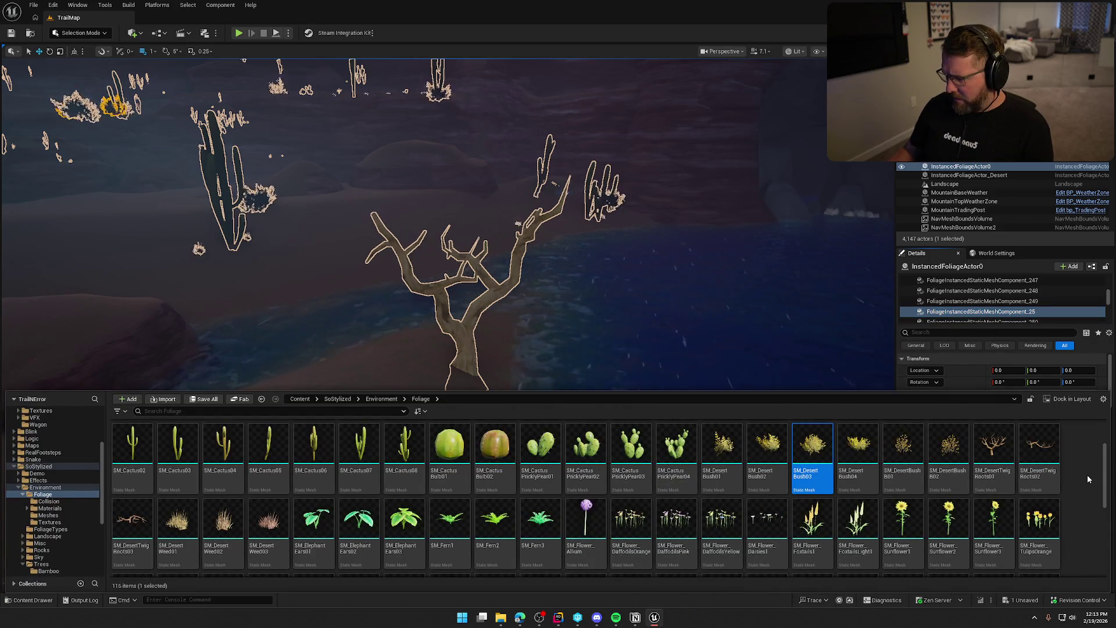
{"action": "scroll", "coordinate": [1090, 477], "scroll_direction": "down", "scroll_amount": 1}
{"action": "scroll", "coordinate": [1045, 480], "scroll_direction": "down", "scroll_amount": 3}
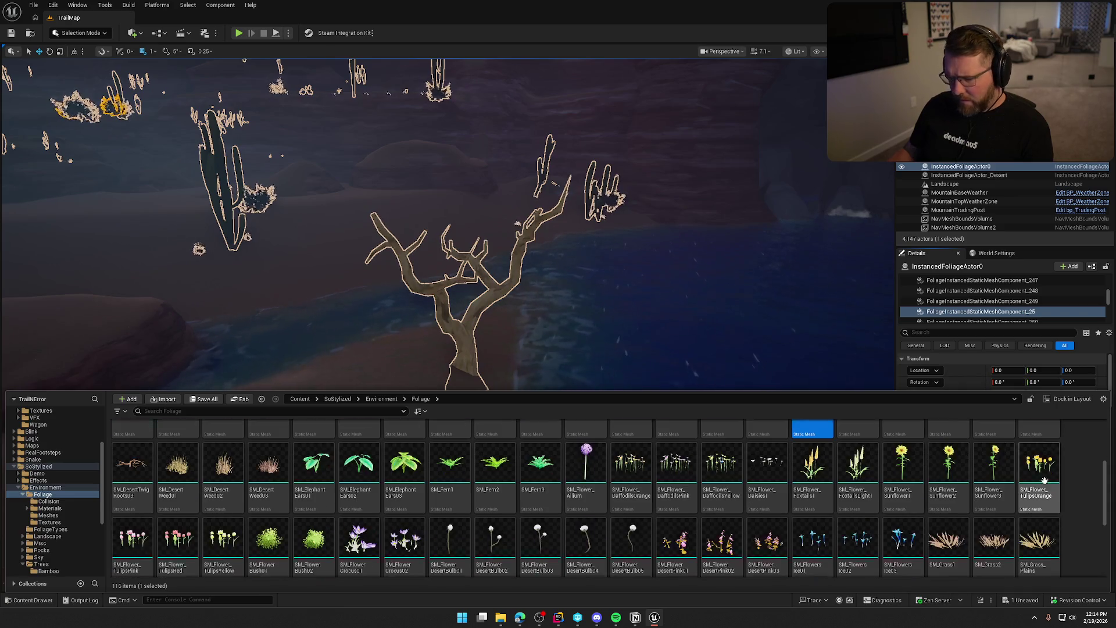
{"action": "scroll", "coordinate": [1045, 480], "scroll_direction": "down", "scroll_amount": 8}
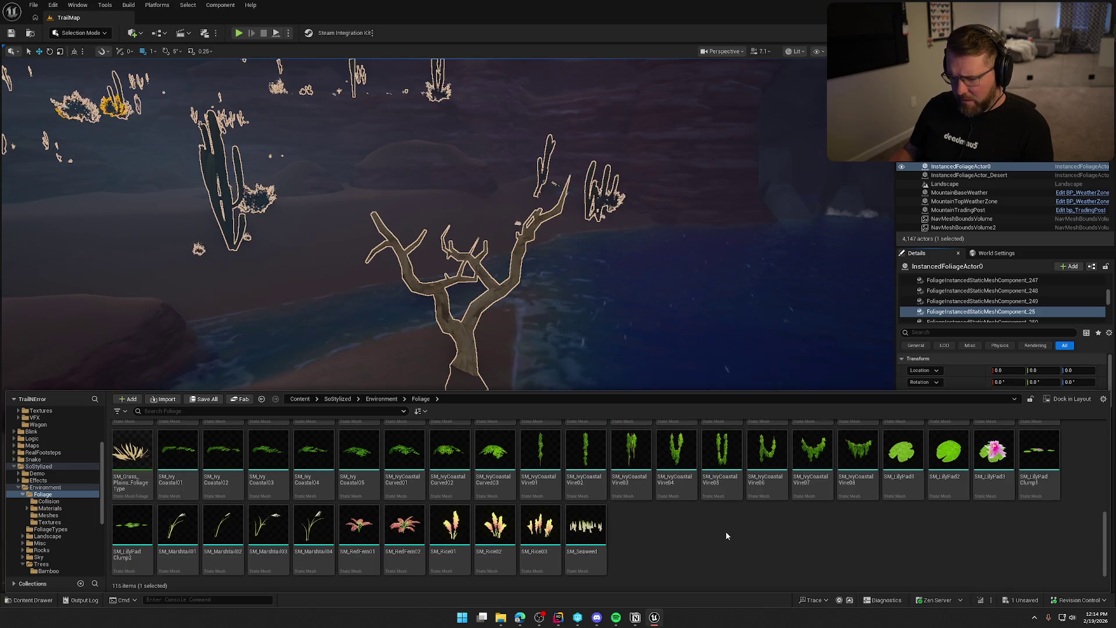
{"action": "scroll", "coordinate": [726, 532], "scroll_direction": "up", "scroll_amount": 10}
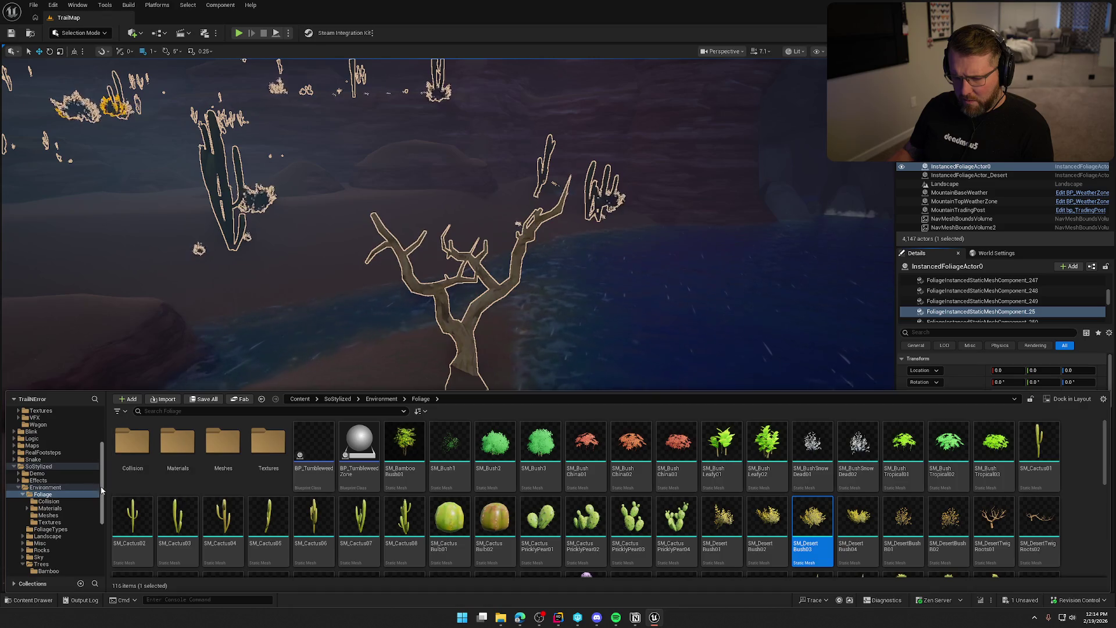
{"action": "double_click", "coordinate": [220, 449]}
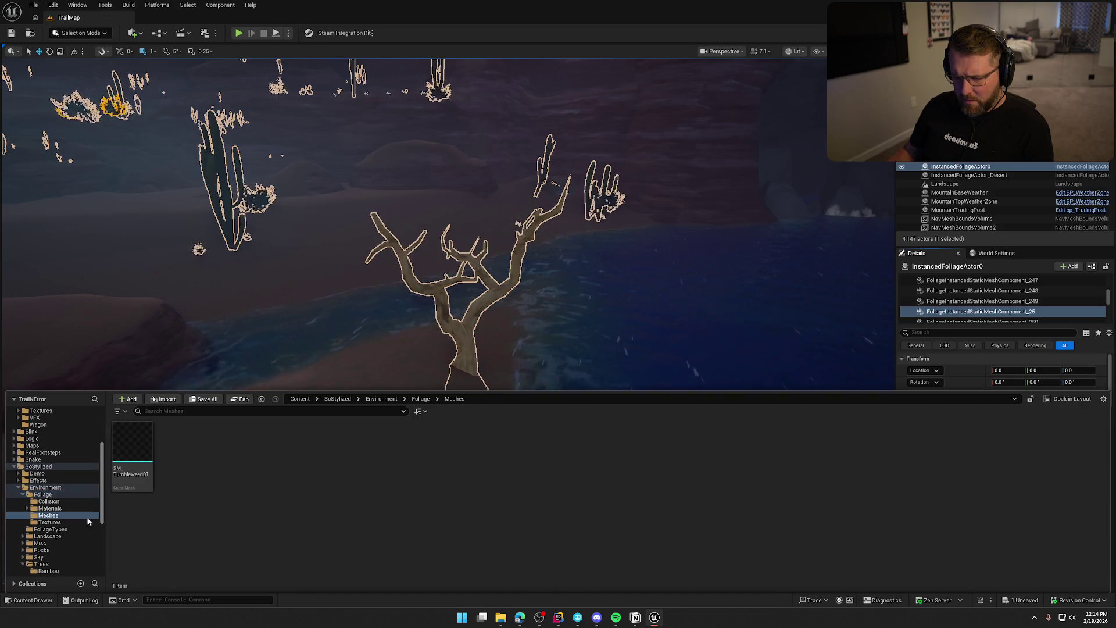
{"action": "left_click", "coordinate": [43, 494]}
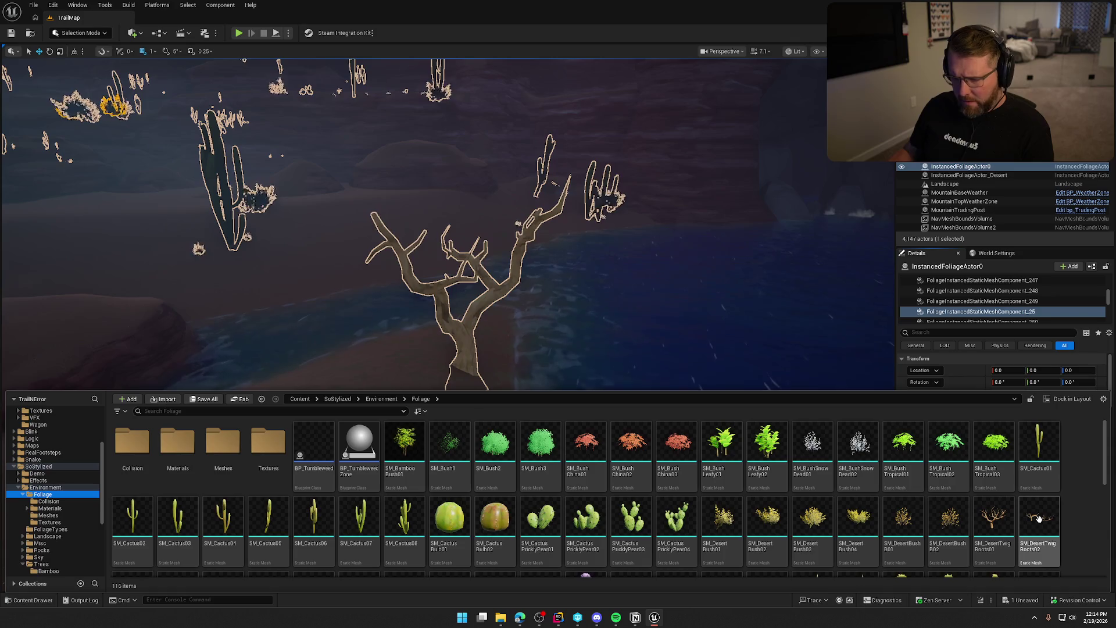
{"action": "scroll", "coordinate": [1024, 520], "scroll_direction": "down", "scroll_amount": 2}
{"action": "scroll", "coordinate": [1011, 523], "scroll_direction": "up", "scroll_amount": 2}
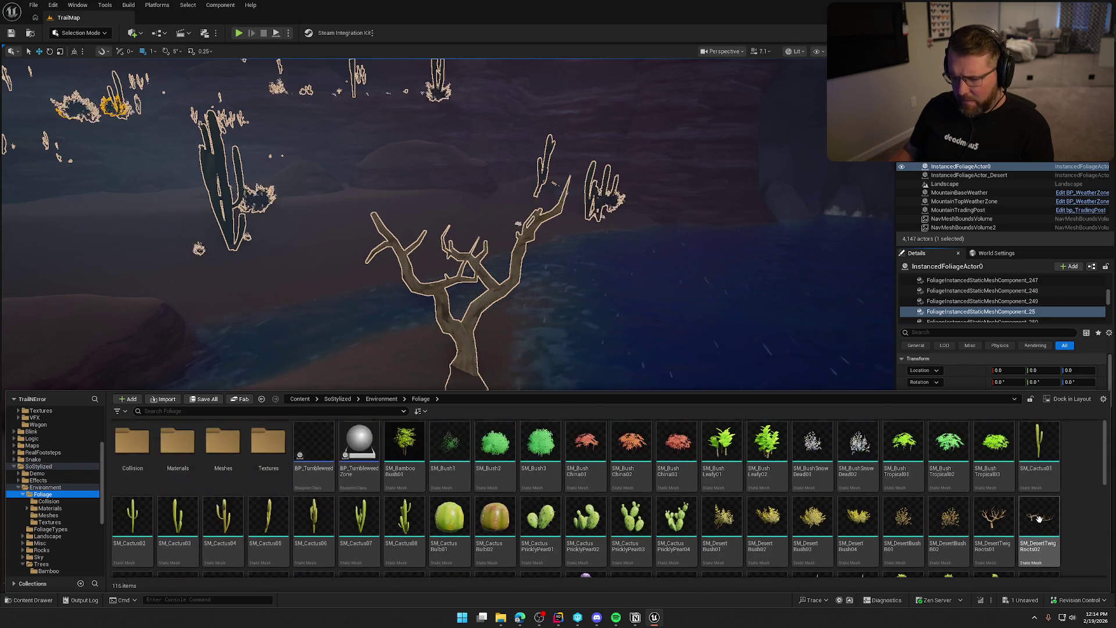
{"action": "left_click", "coordinate": [999, 528]}
{"action": "key", "text": "ctrl+space"}
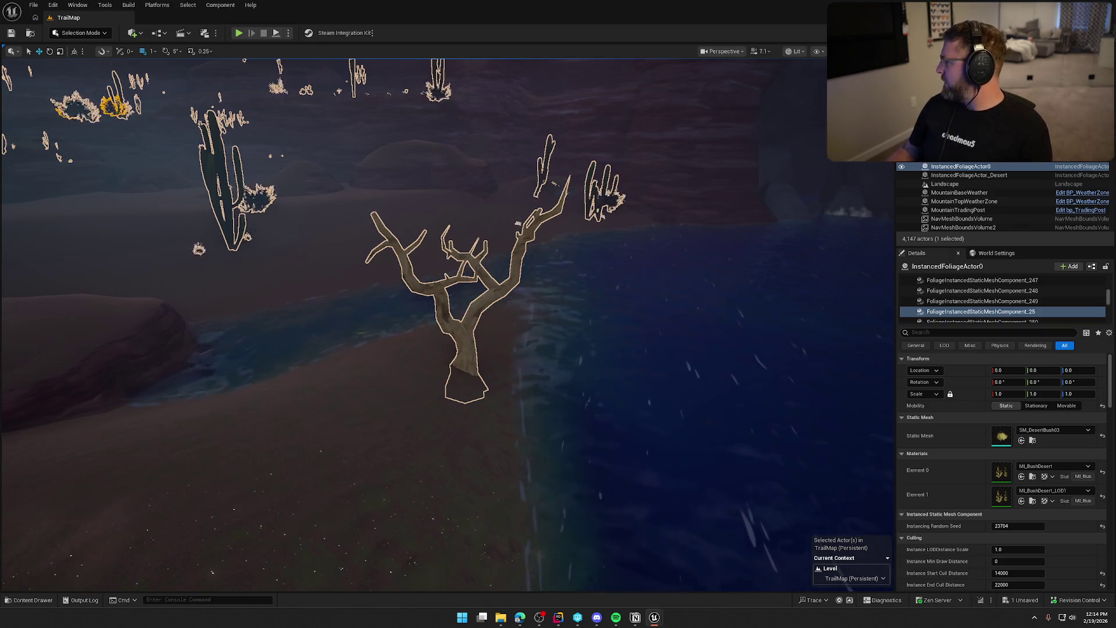
{"action": "double_click", "coordinate": [1002, 472]}
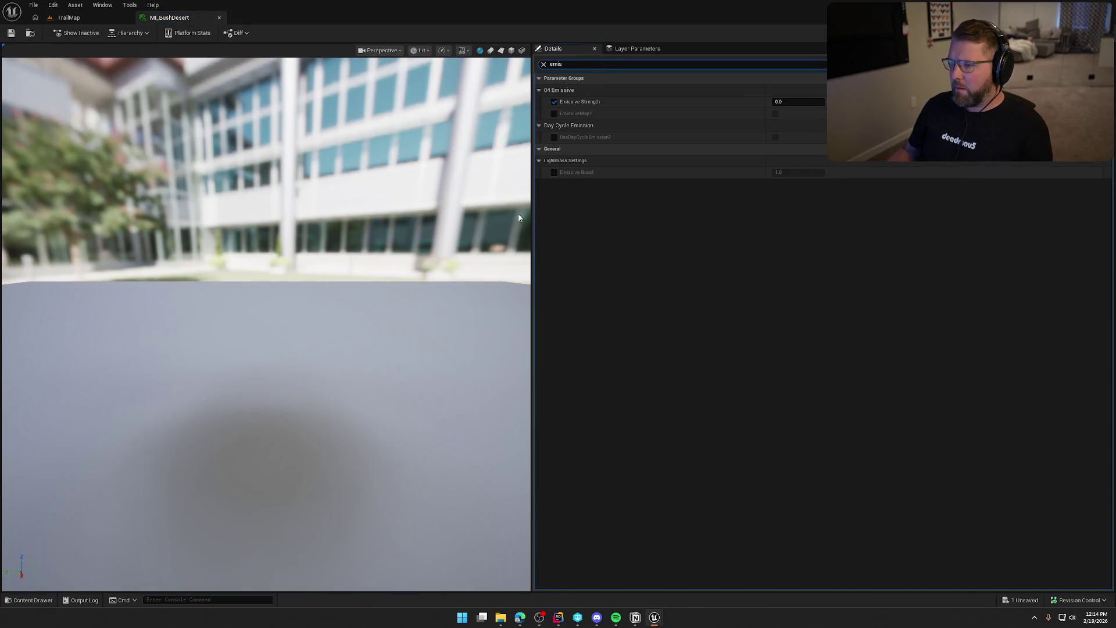
{"action": "left_click", "coordinate": [219, 18]}
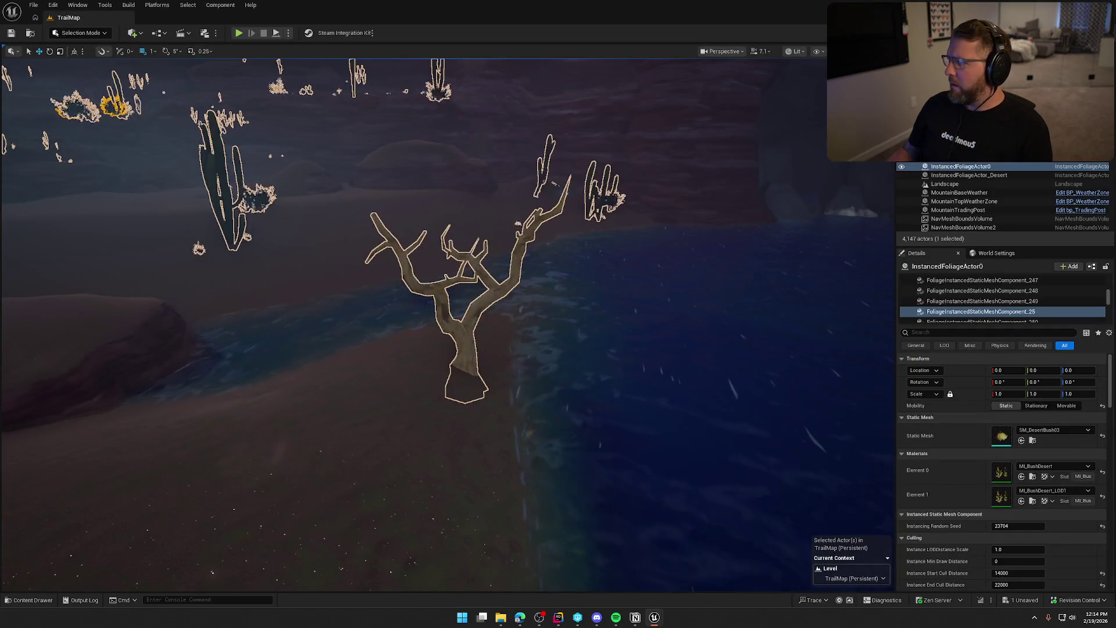
{"action": "mouse_move", "coordinate": [516, 222]}
{"action": "left_mouse_down"}
{"action": "mouse_move", "coordinate": [502, 263]}
{"action": "mouse_move", "coordinate": [436, 324]}
{"action": "left_mouse_up"}
Bring up the Content Drawer, scroll its folder tree and collapse the Foliage folder
{"action": "key", "text": "ctrl+space"}
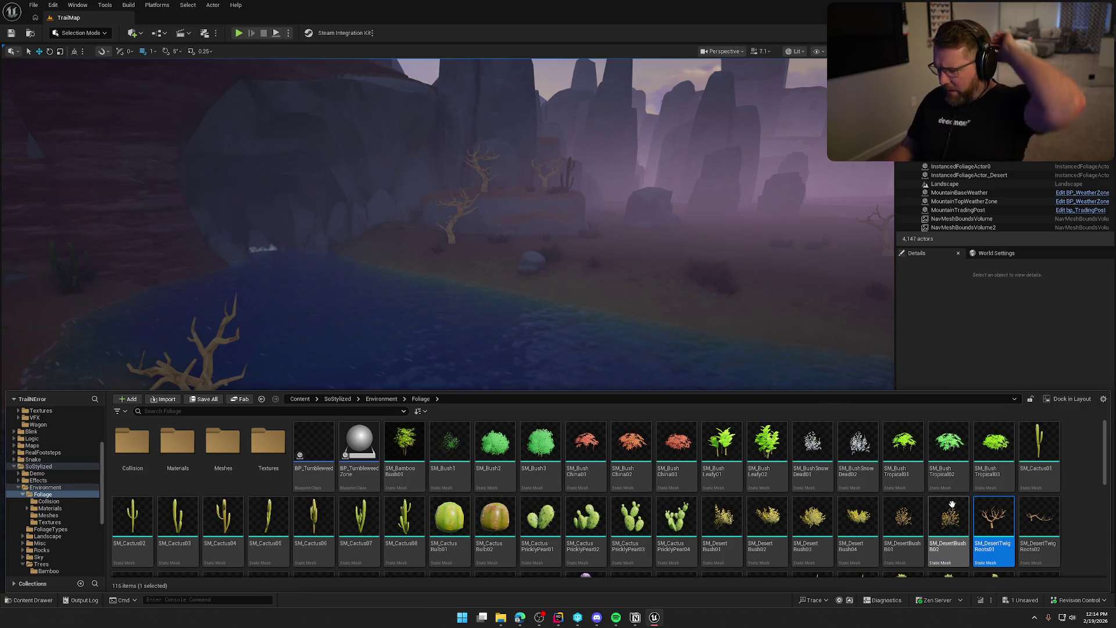
{"action": "left_click", "coordinate": [1077, 462]}
{"action": "scroll", "coordinate": [1078, 466], "scroll_direction": "down", "scroll_amount": 1}
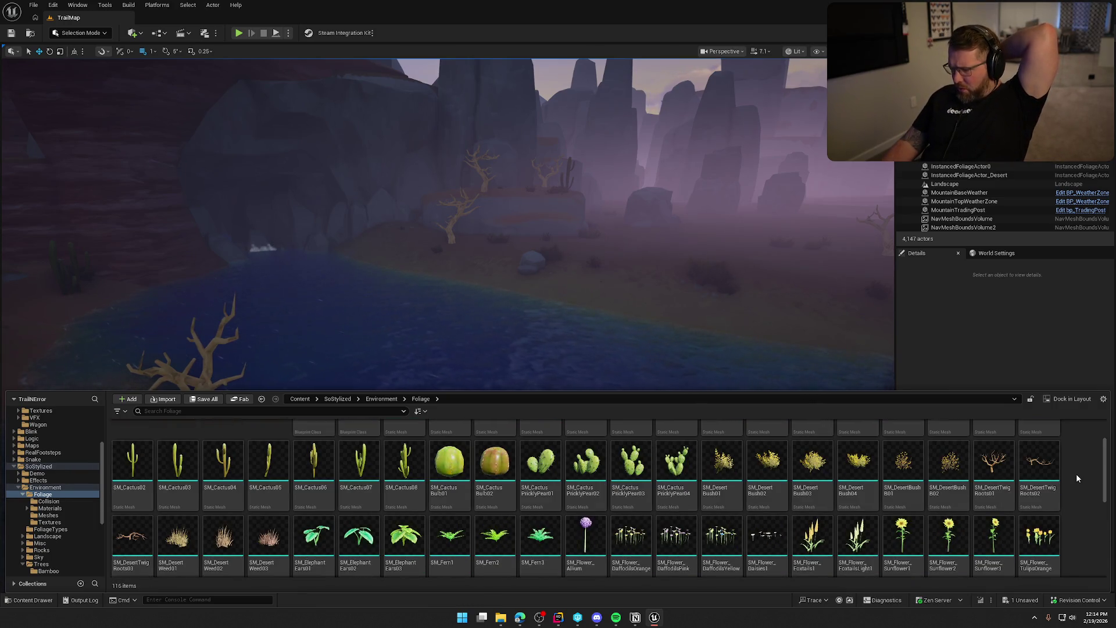
{"action": "scroll", "coordinate": [1076, 478], "scroll_direction": "down", "scroll_amount": 1}
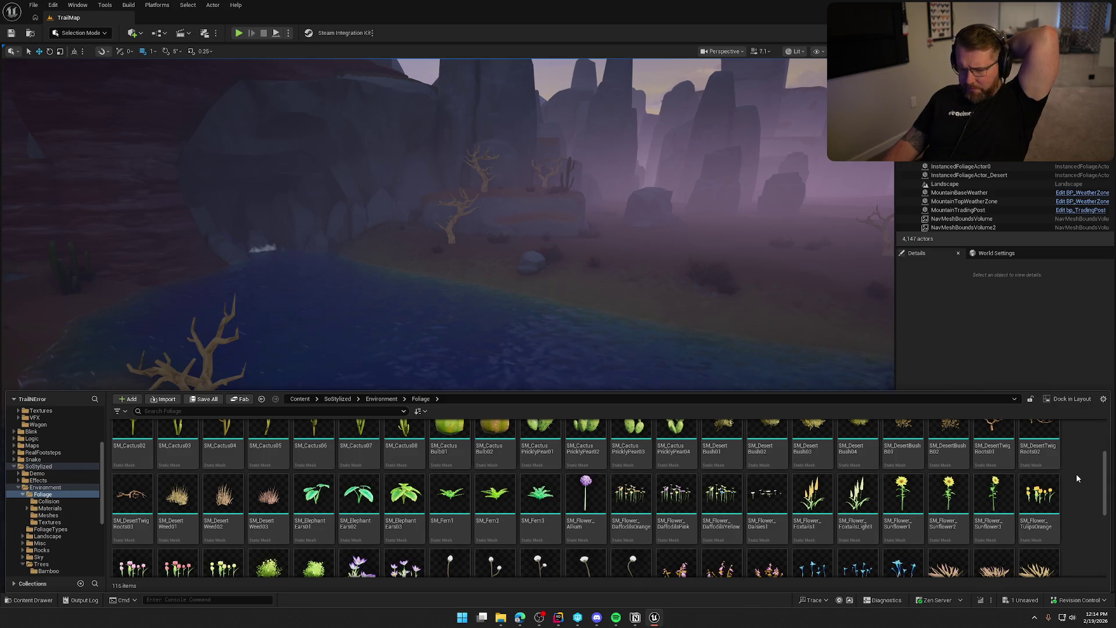
{"action": "scroll", "coordinate": [1076, 478], "scroll_direction": "down", "scroll_amount": 1}
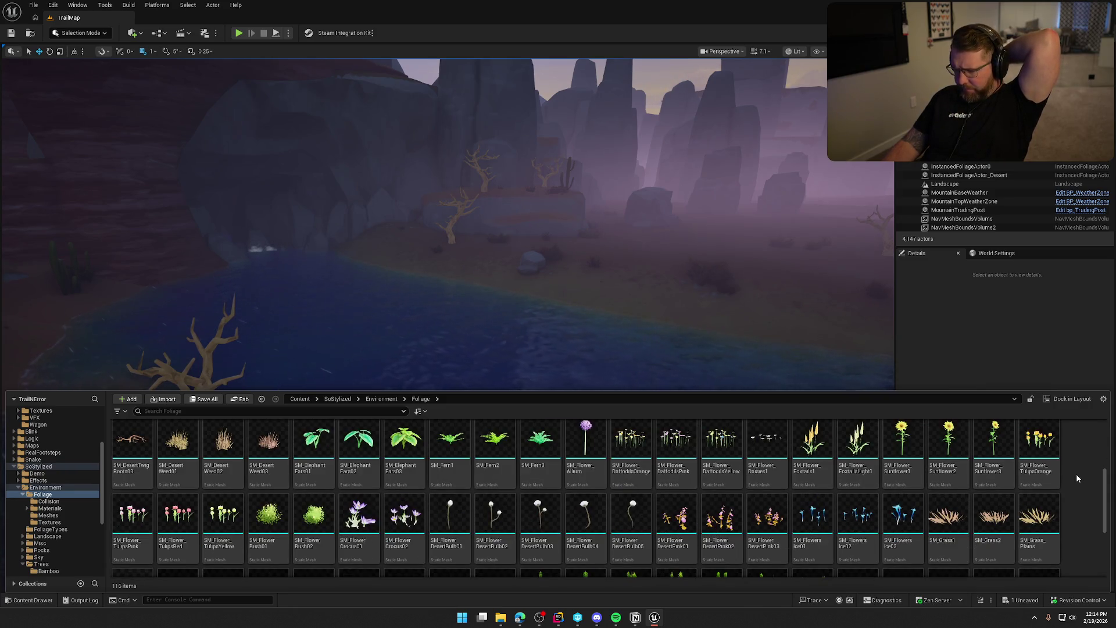
{"action": "scroll", "coordinate": [1076, 478], "scroll_direction": "down", "scroll_amount": 1}
{"action": "scroll", "coordinate": [1076, 478], "scroll_direction": "down", "scroll_amount": 1}
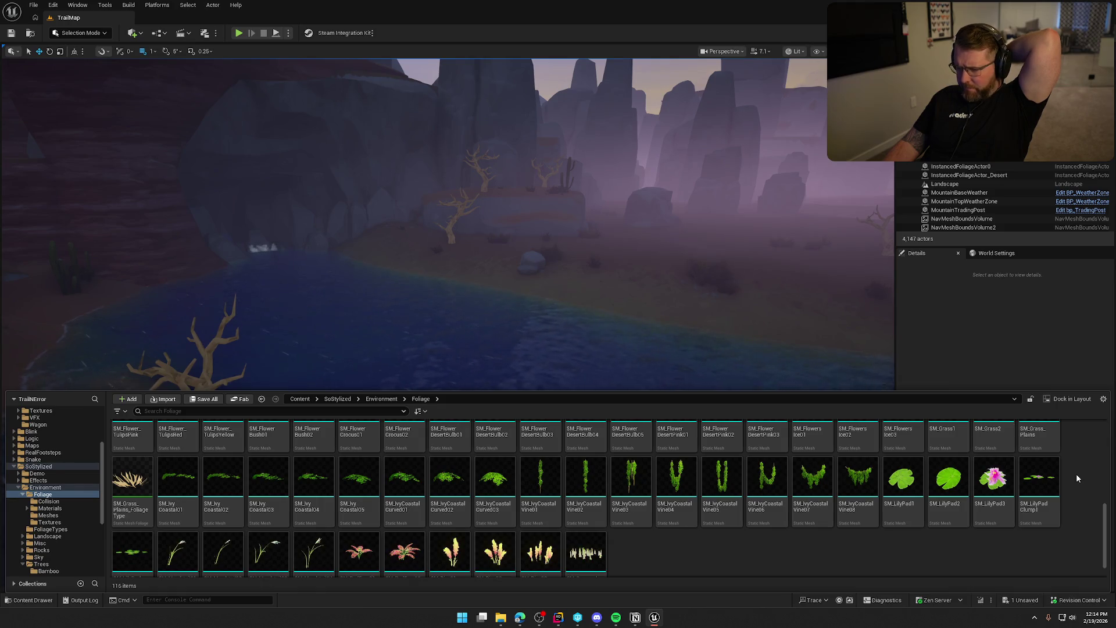
{"action": "scroll", "coordinate": [1077, 478], "scroll_direction": "up", "scroll_amount": 8}
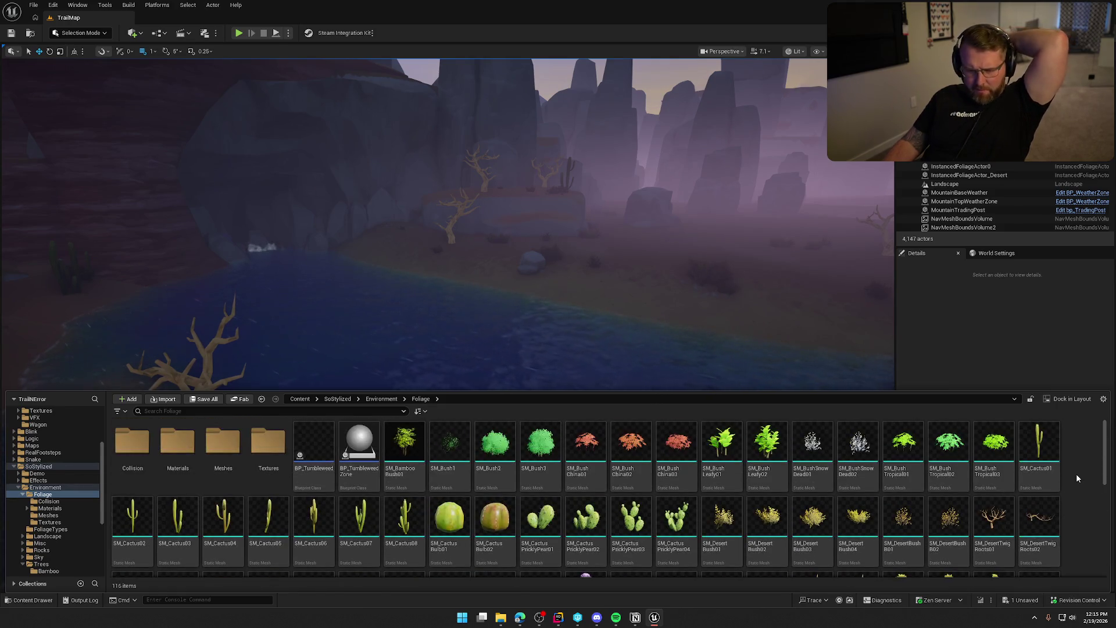
{"action": "left_click", "coordinate": [23, 494]}
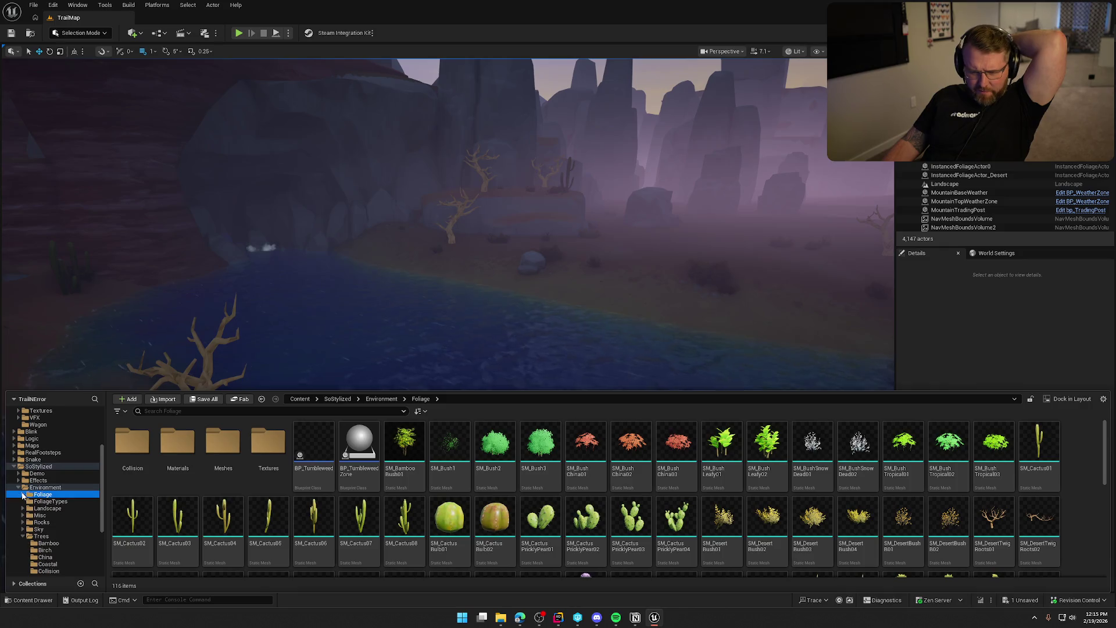
{"action": "scroll", "coordinate": [61, 541], "scroll_direction": "down", "scroll_amount": 2}
Browse the Trees Bamboo, Birch and China folders and select SM_KnotwoodDead01
{"action": "left_click", "coordinate": [61, 501]}
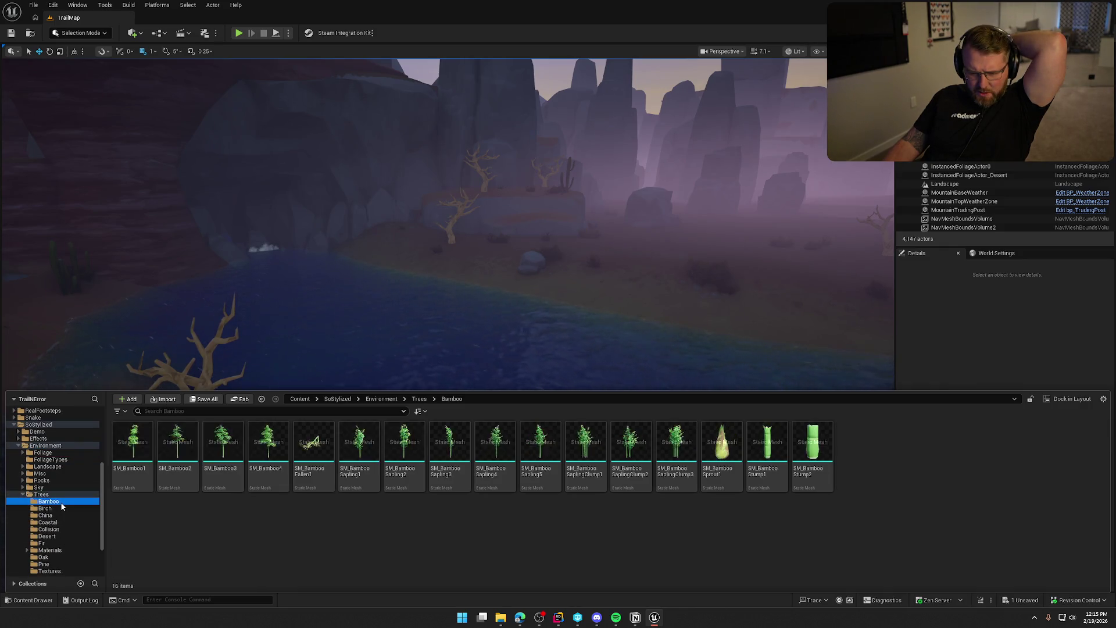
{"action": "left_click", "coordinate": [58, 508]}
{"action": "left_click", "coordinate": [46, 515]}
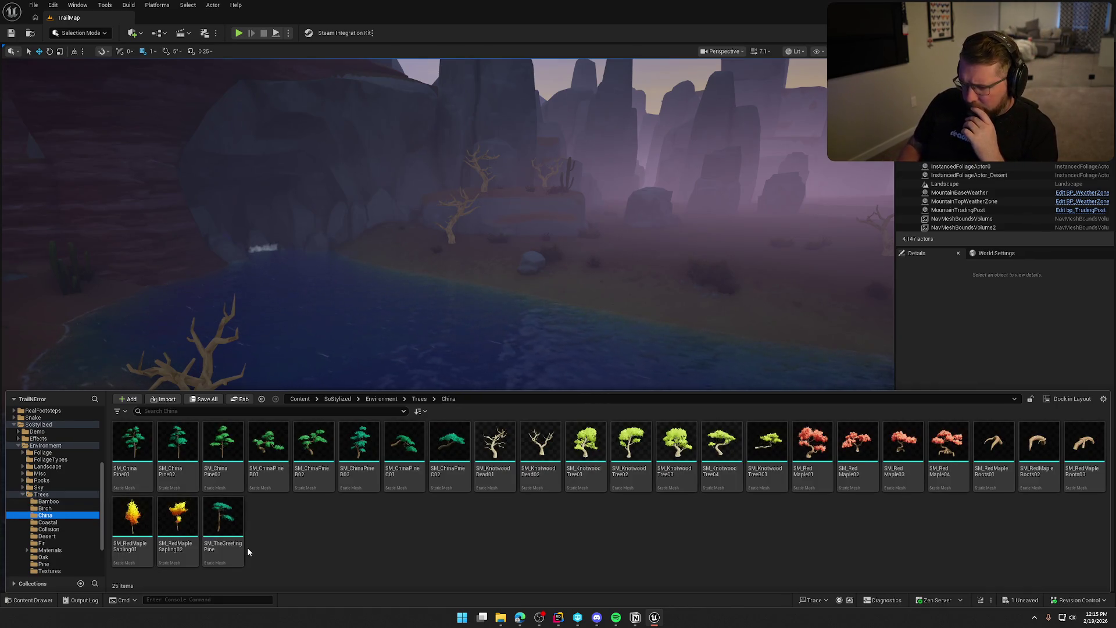
{"action": "left_click", "coordinate": [507, 478]}
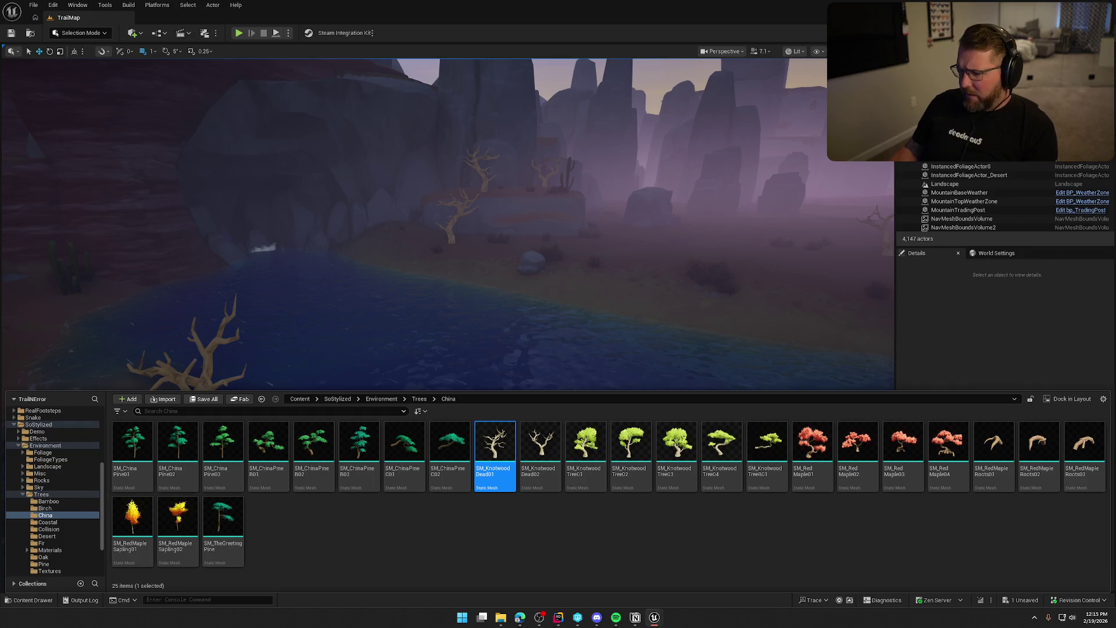
{"action": "key", "text": "ctrl+space"}
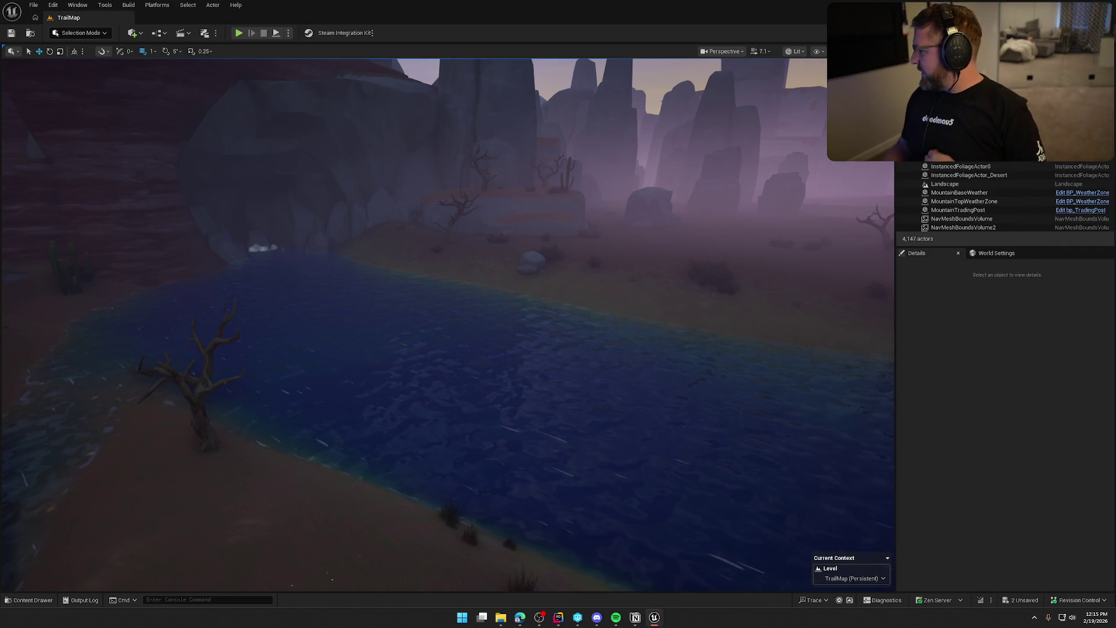
Save the level, reframe down the river, deselect the foliage and reopen the Content Drawer
{"action": "key", "text": "ctrl+s"}
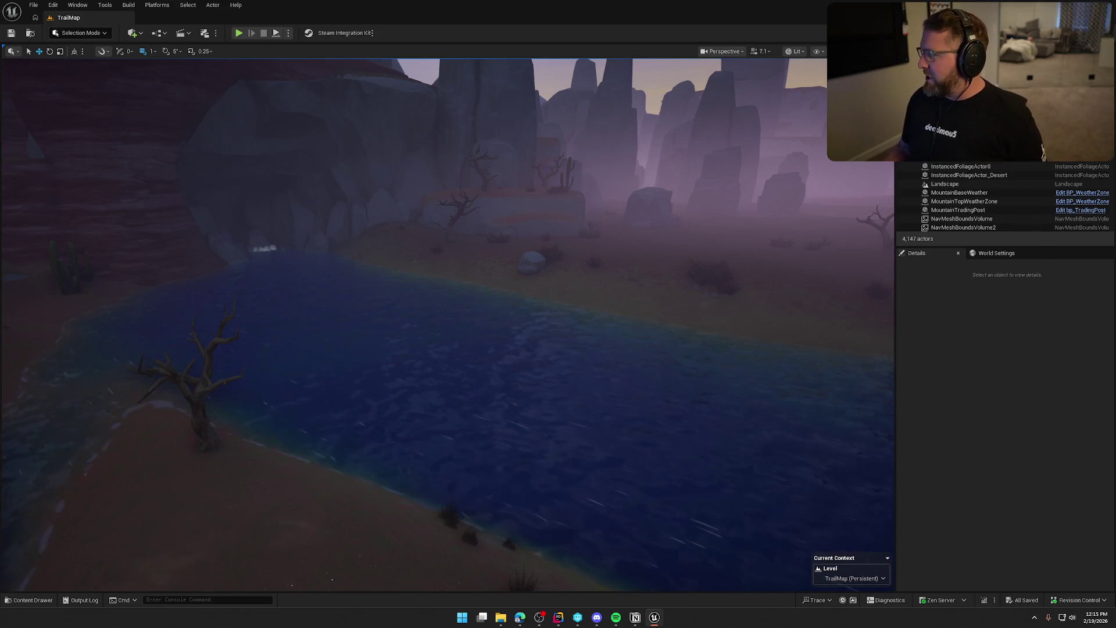
{"action": "left_click_drag", "start_coordinate": [745, 294], "coordinate": [658, 217]}
{"action": "left_click", "coordinate": [658, 216]}
{"action": "key", "text": "Escape"}
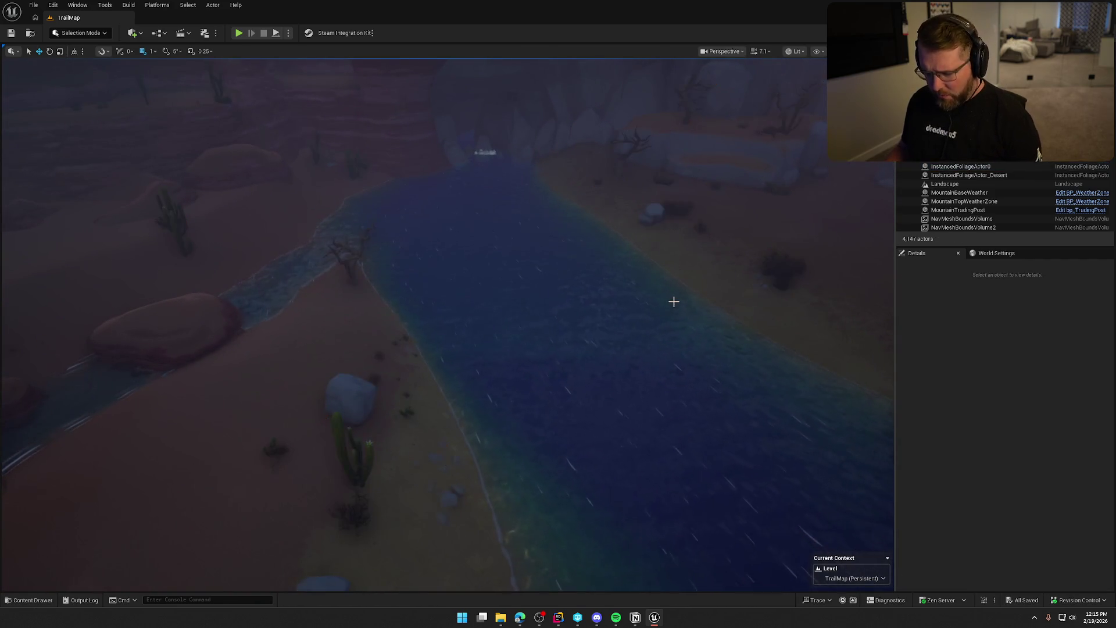
{"action": "key", "text": "ctrl+space"}
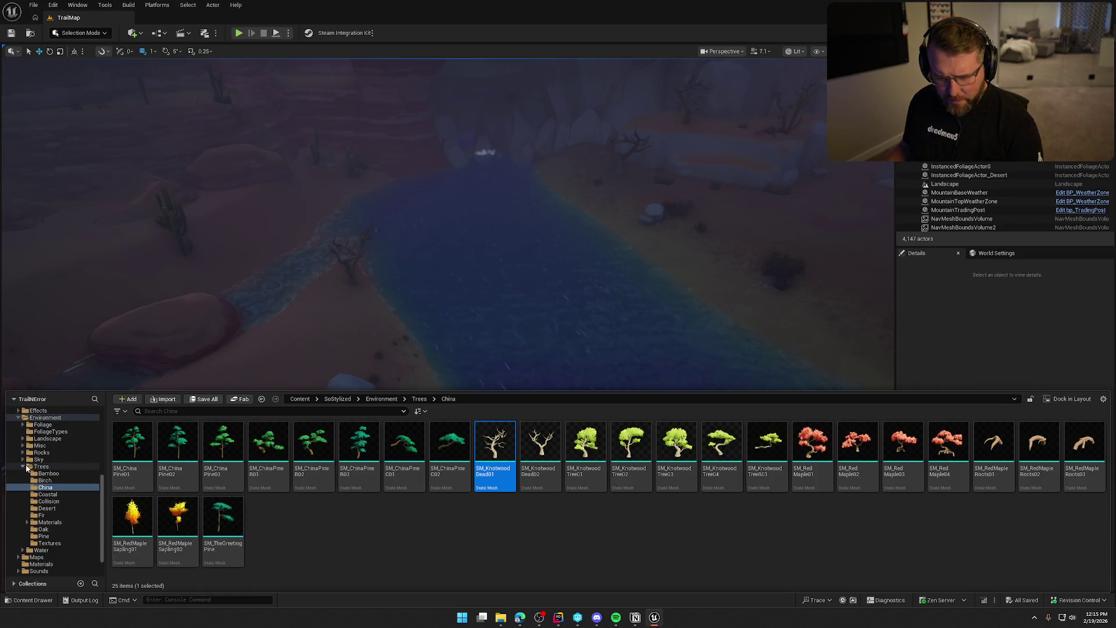
{"action": "left_click", "coordinate": [25, 469]}
Open the Rocks Desert and Classic mesh folders and select SM_BoulderClassic1
{"action": "left_click", "coordinate": [51, 502]}
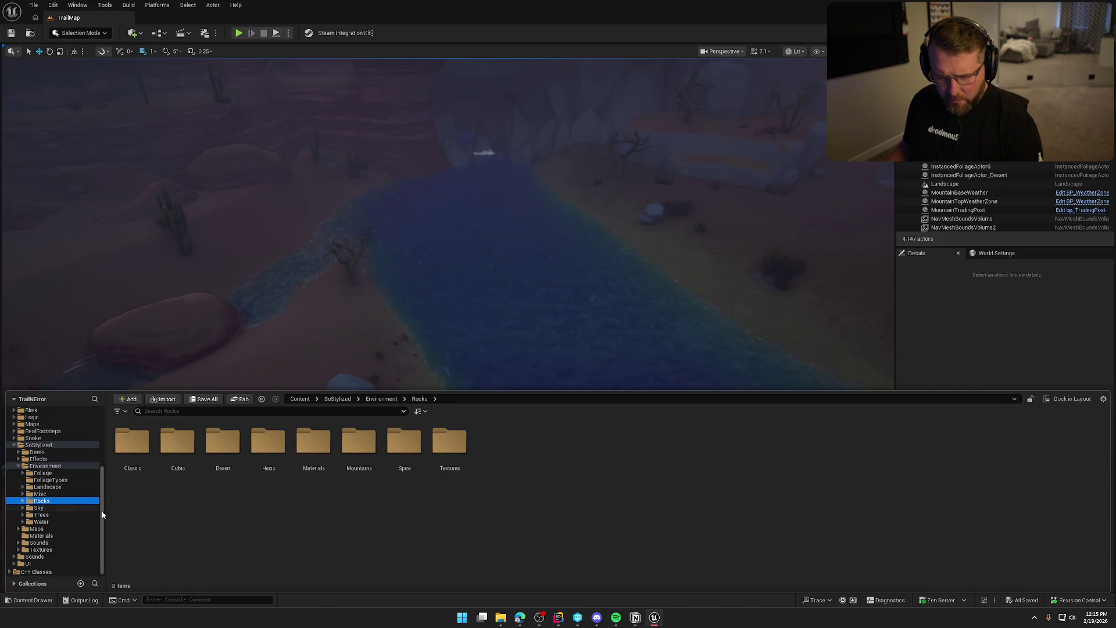
{"action": "double_click", "coordinate": [223, 443]}
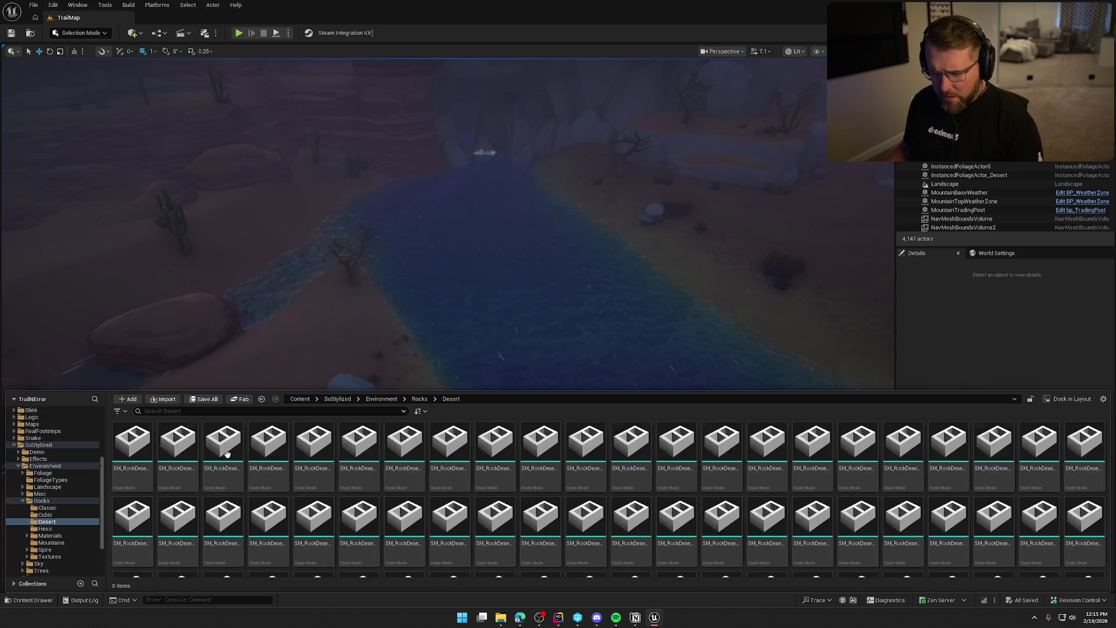
{"action": "scroll", "coordinate": [308, 507], "scroll_direction": "down", "scroll_amount": 5}
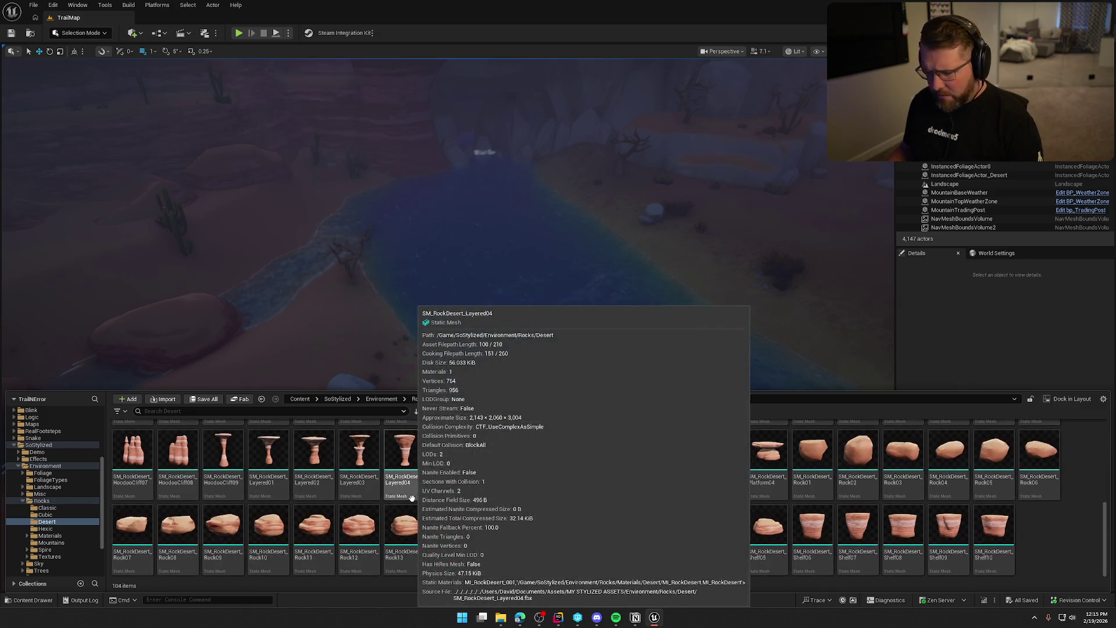
{"action": "left_click", "coordinate": [47, 508]}
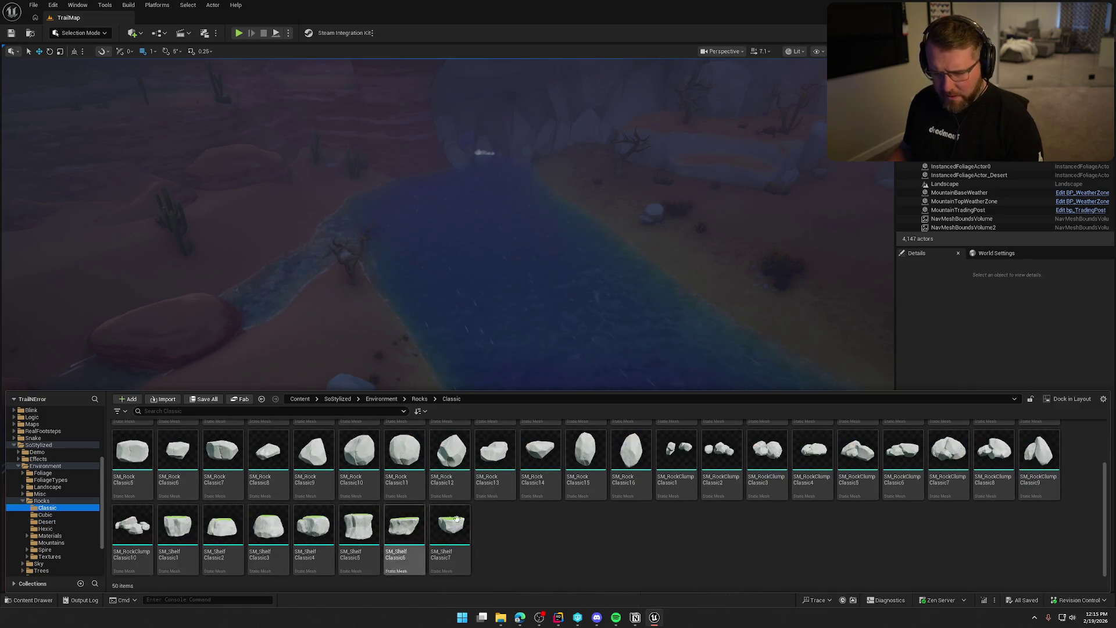
{"action": "left_click", "coordinate": [133, 445]}
{"action": "key", "text": "ctrl+space"}
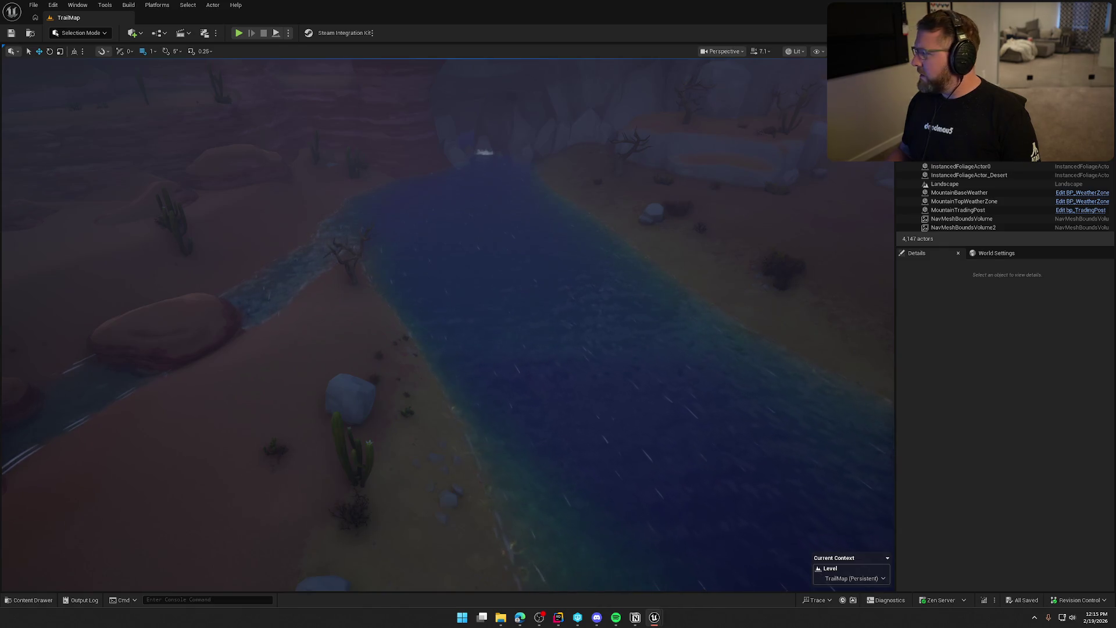
Open the Cubic rock folder, preview the first cliff piece mesh, dock and close its editor
{"action": "key", "text": "ctrl+space"}
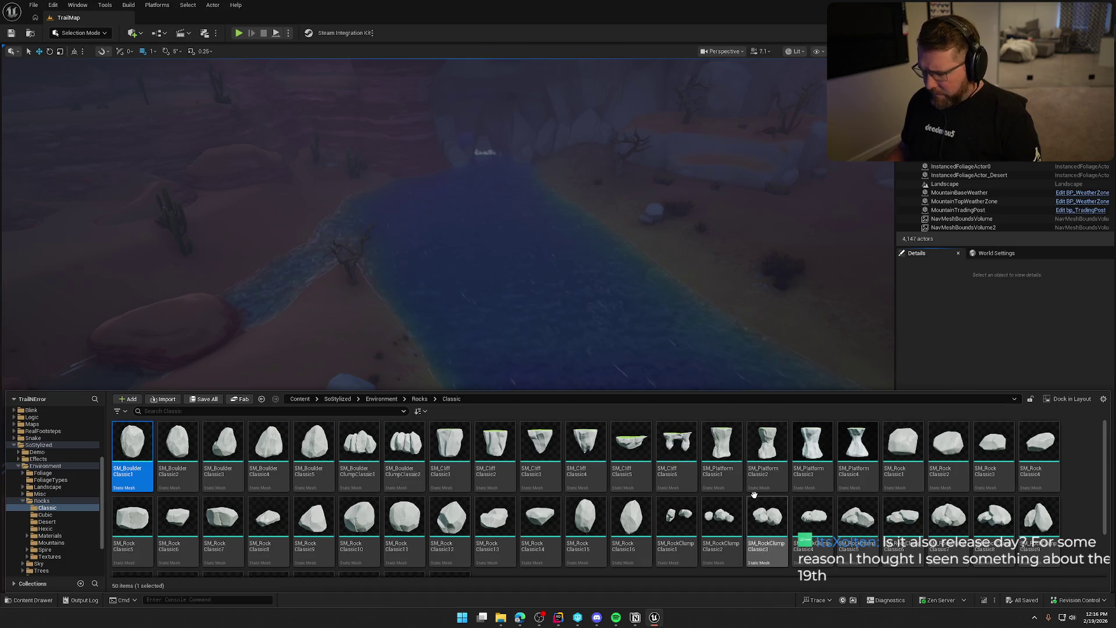
{"action": "scroll", "coordinate": [677, 488], "scroll_direction": "down", "scroll_amount": 1}
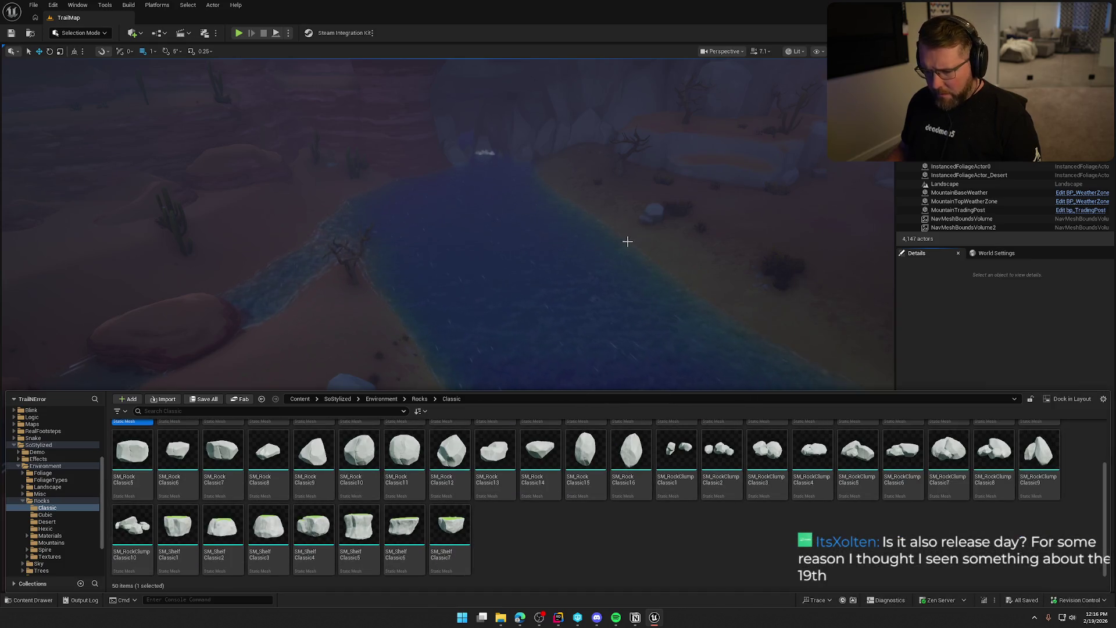
{"action": "left_click", "coordinate": [64, 516]}
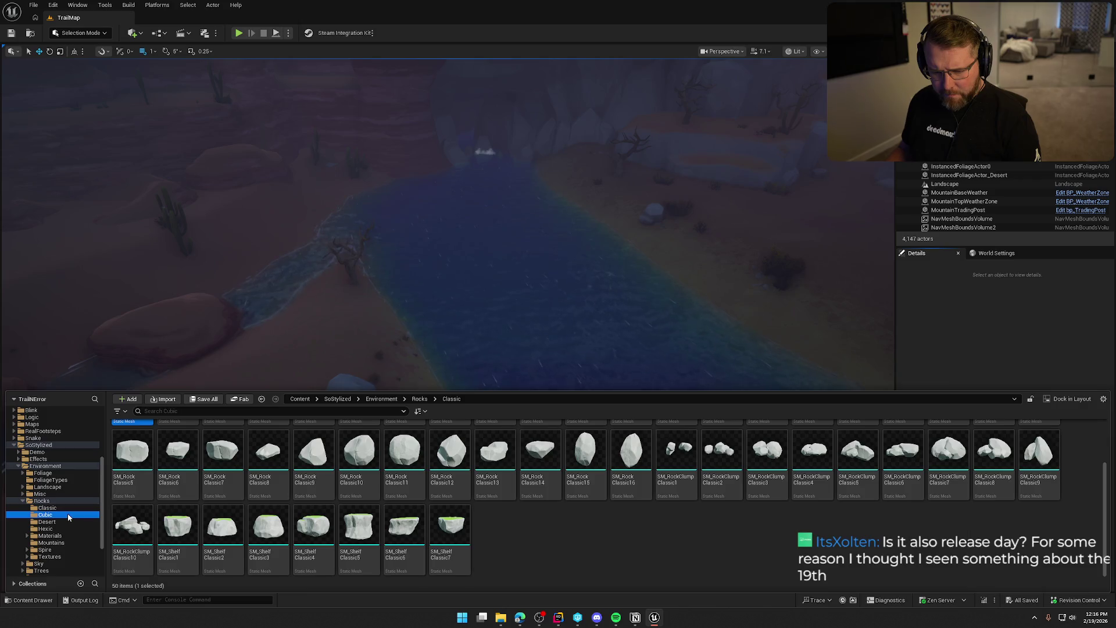
{"action": "left_click", "coordinate": [133, 456]}
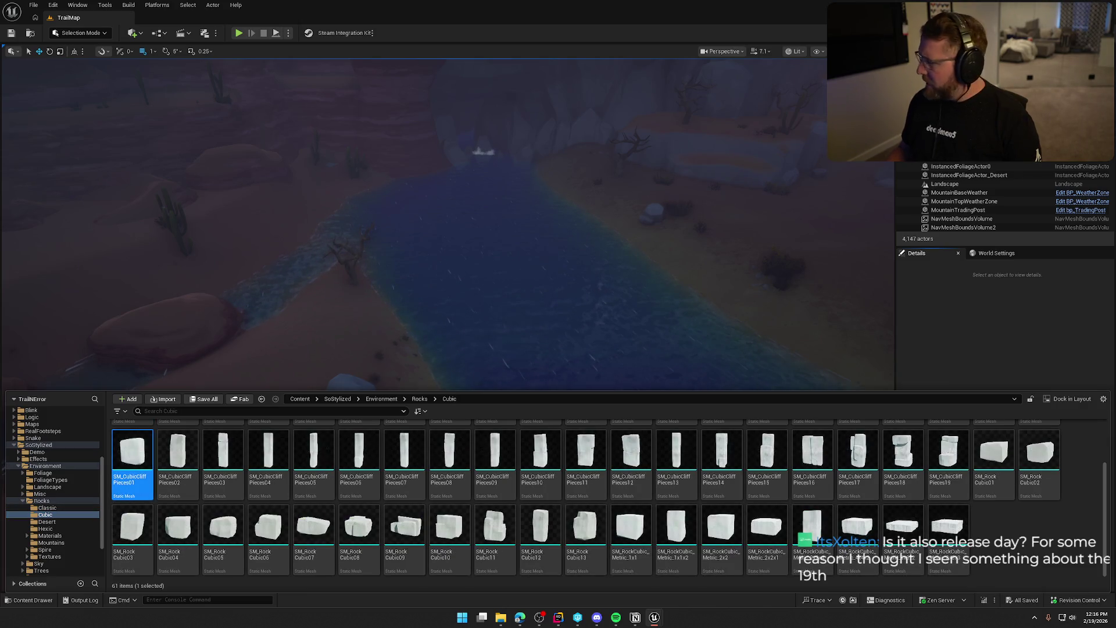
{"action": "key", "text": "ctrl+space"}
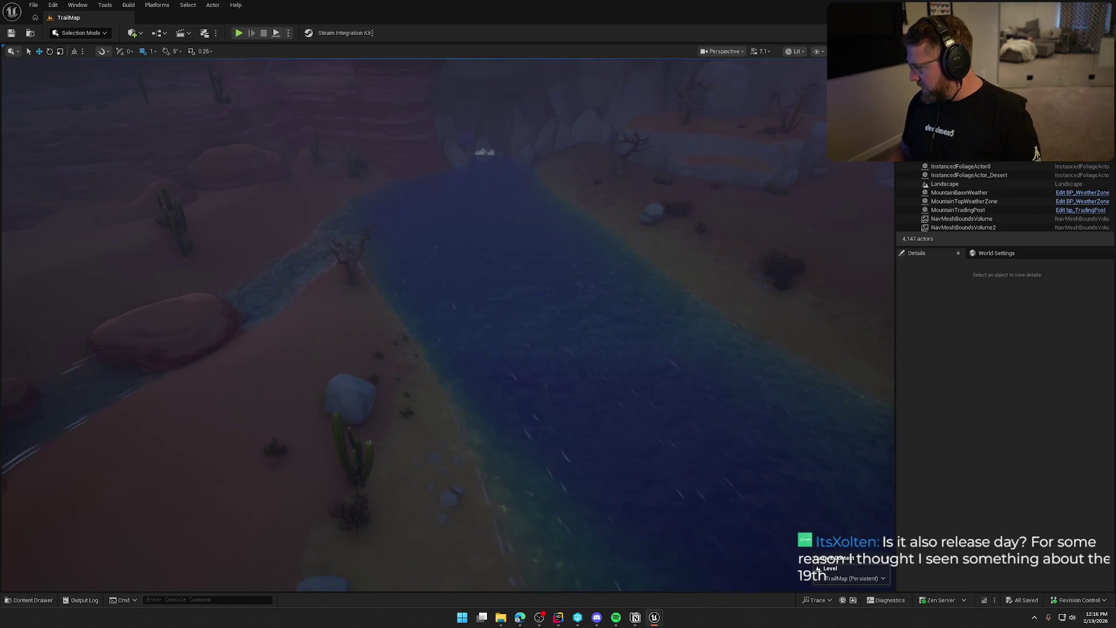
{"action": "mouse_move", "coordinate": [378, 67]}
{"action": "left_mouse_down"}
{"action": "mouse_move", "coordinate": [241, 23]}
{"action": "mouse_move", "coordinate": [145, 16]}
{"action": "left_mouse_up"}
{"action": "left_click", "coordinate": [219, 18]}
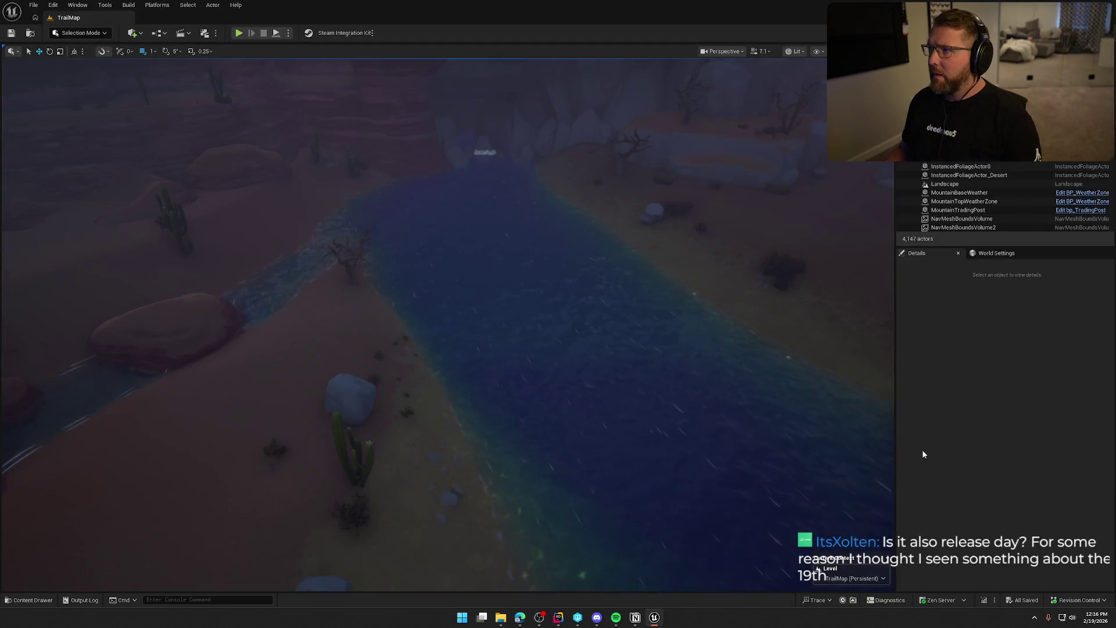
{"action": "key", "text": "ctrl+space"}
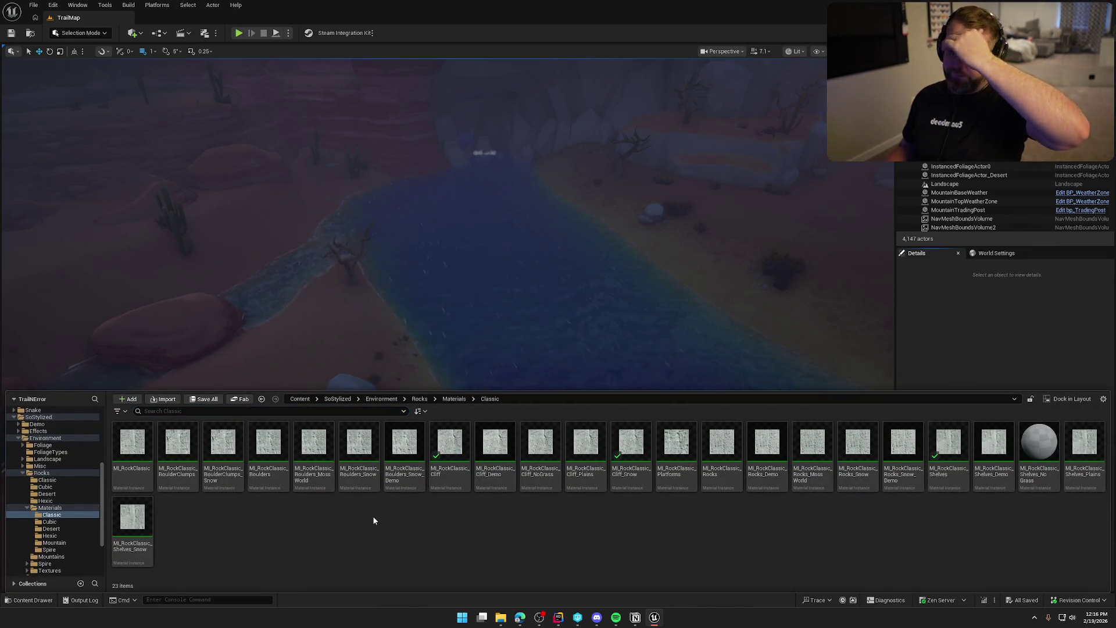
Select all 23 Classic rock material instances, view Asset Actions, then clear the selection
{"action": "left_click", "coordinate": [132, 456]}
{"action": "left_click", "coordinate": [141, 542], "text": "shift"}
{"action": "right_click", "coordinate": [138, 542]}
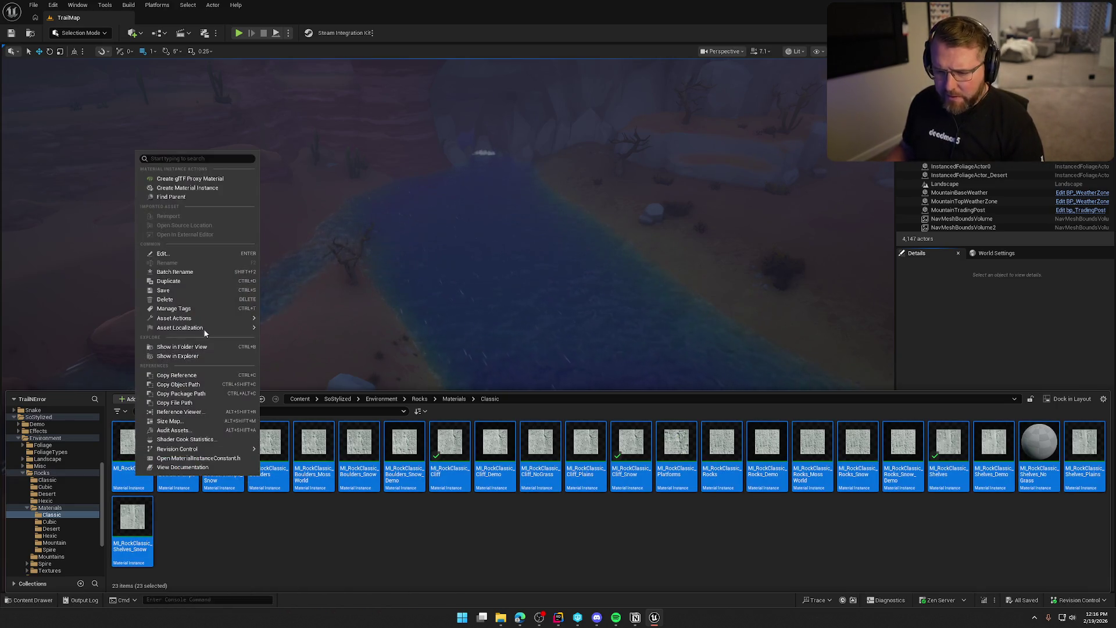
{"action": "mouse_move", "coordinate": [206, 329]}
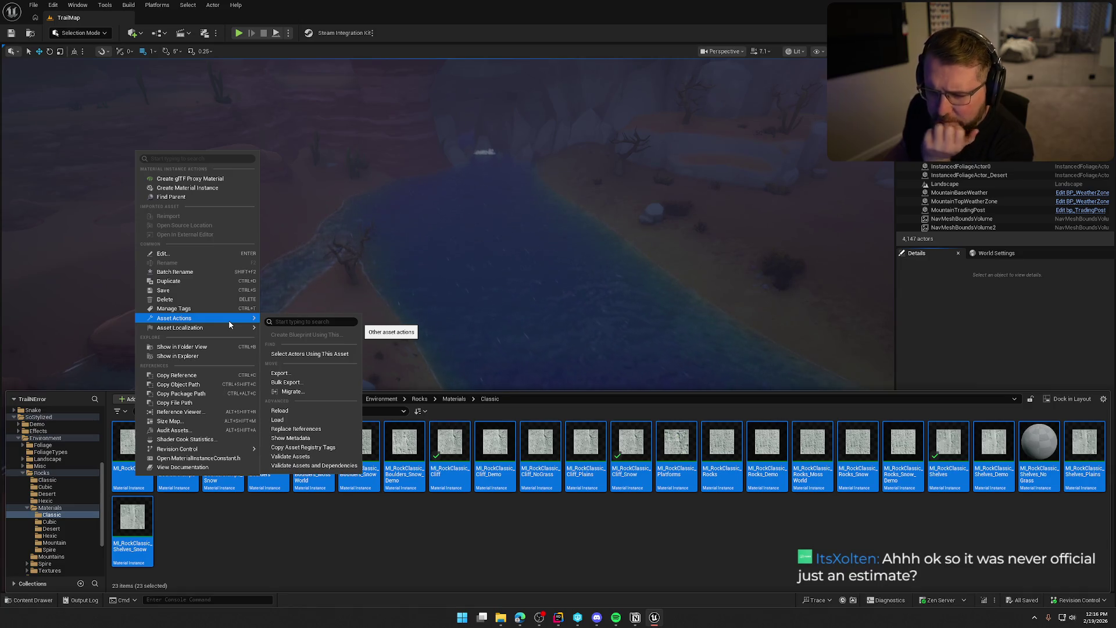
{"action": "left_click", "coordinate": [232, 563]}
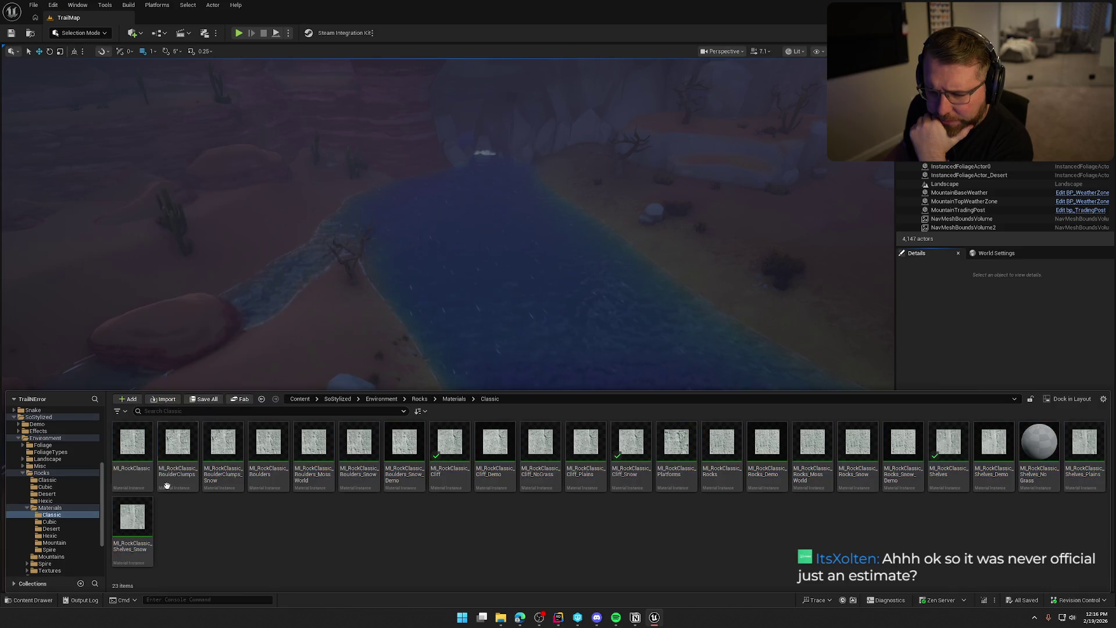
{"action": "mouse_move", "coordinate": [142, 446]}
{"action": "left_mouse_down"}
{"action": "mouse_move", "coordinate": [819, 467]}
{"action": "mouse_move", "coordinate": [817, 559]}
{"action": "left_mouse_up"}
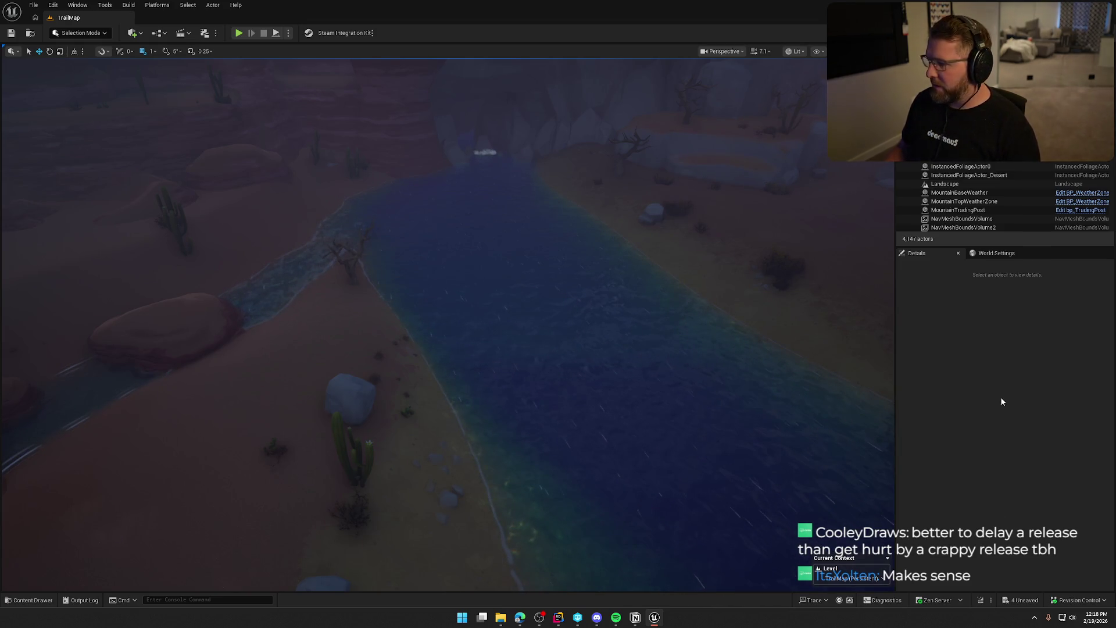
Save with Ctrl+S and bring up the Classic rock materials in the Content Drawer
{"action": "key", "text": "ctrl+s"}
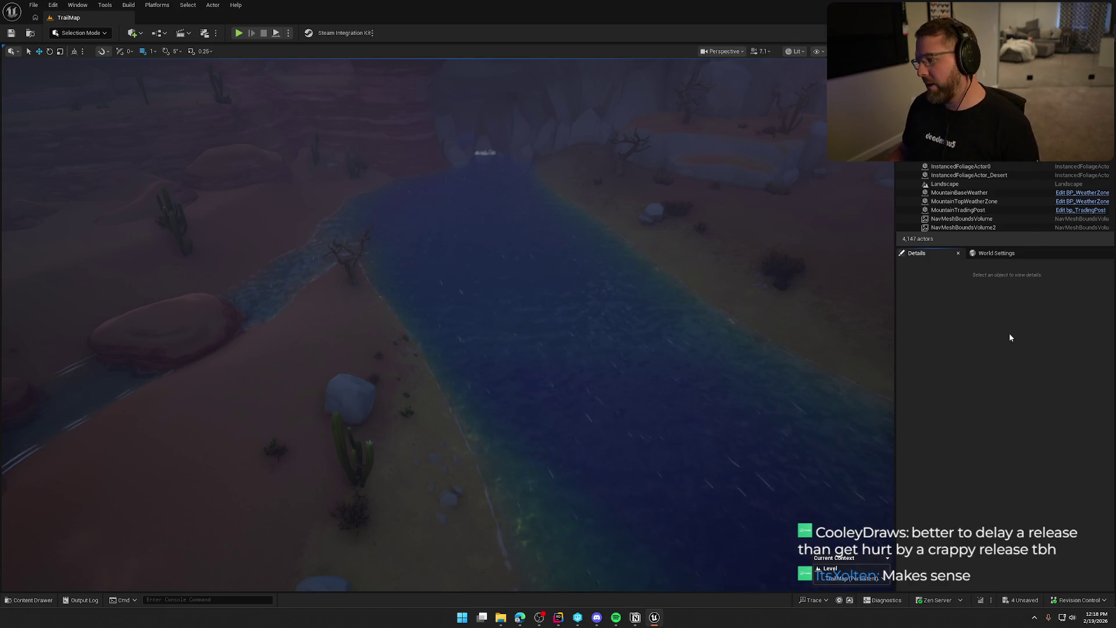
{"action": "key", "text": "ctrl+space"}
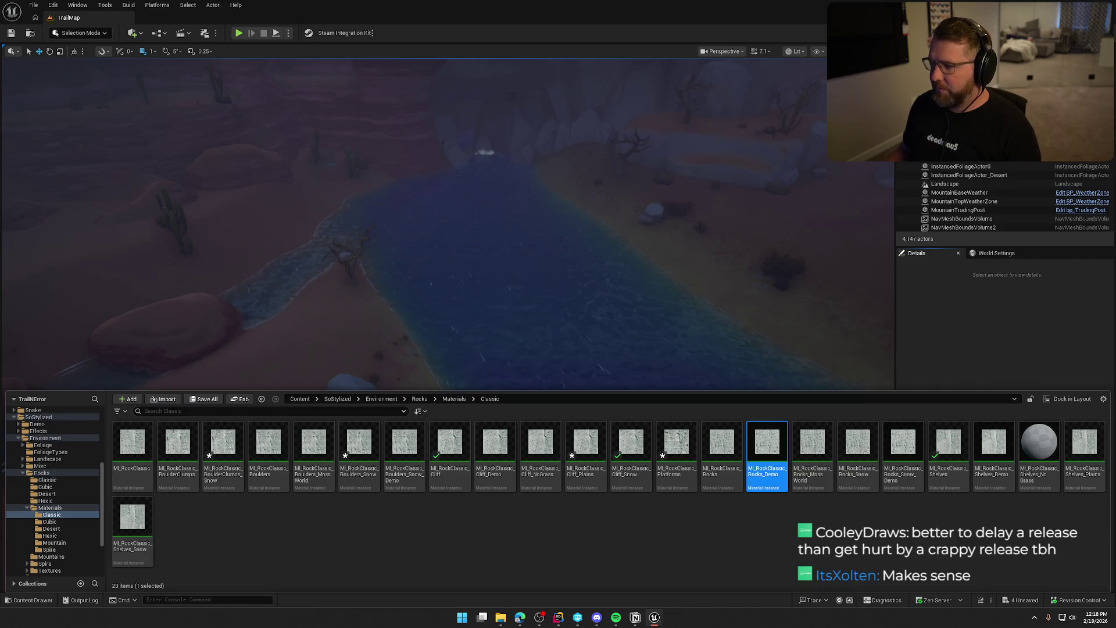
Open Rocks_Demo and Rocks_MossWorld material instances and filter their parameters by 'emis'
{"action": "left_click", "coordinate": [1058, 271]}
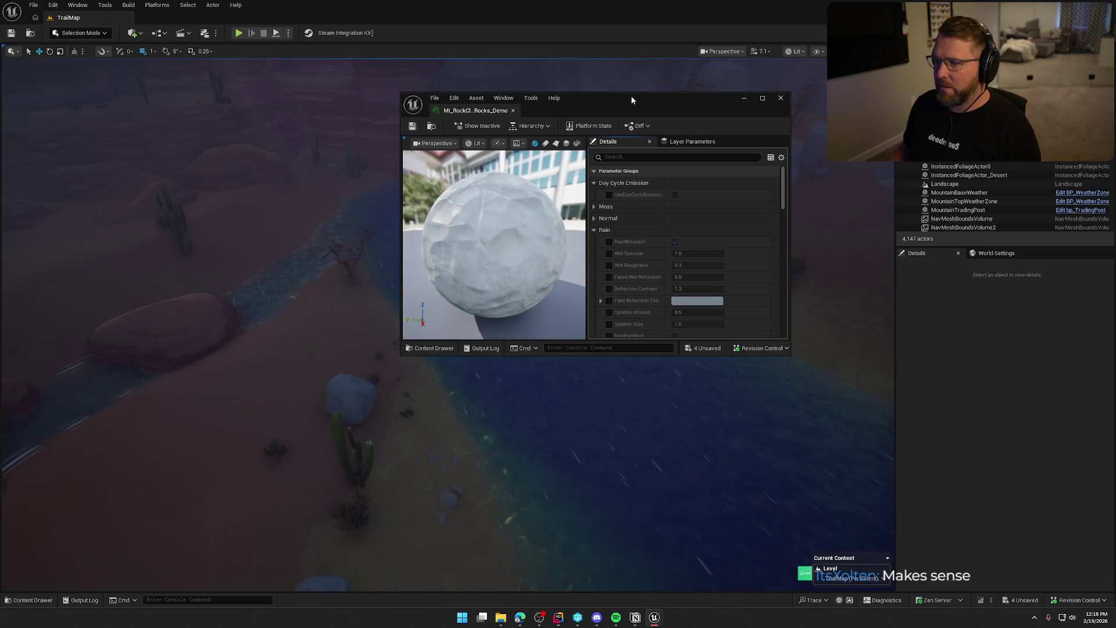
{"action": "double_click", "coordinate": [630, 95]}
{"action": "left_click", "coordinate": [632, 65]}
{"action": "type", "text": "emni"}
{"action": "key", "text": "BackSpace"}
{"action": "key", "text": "BackSpace"}
{"action": "type", "text": "is"}
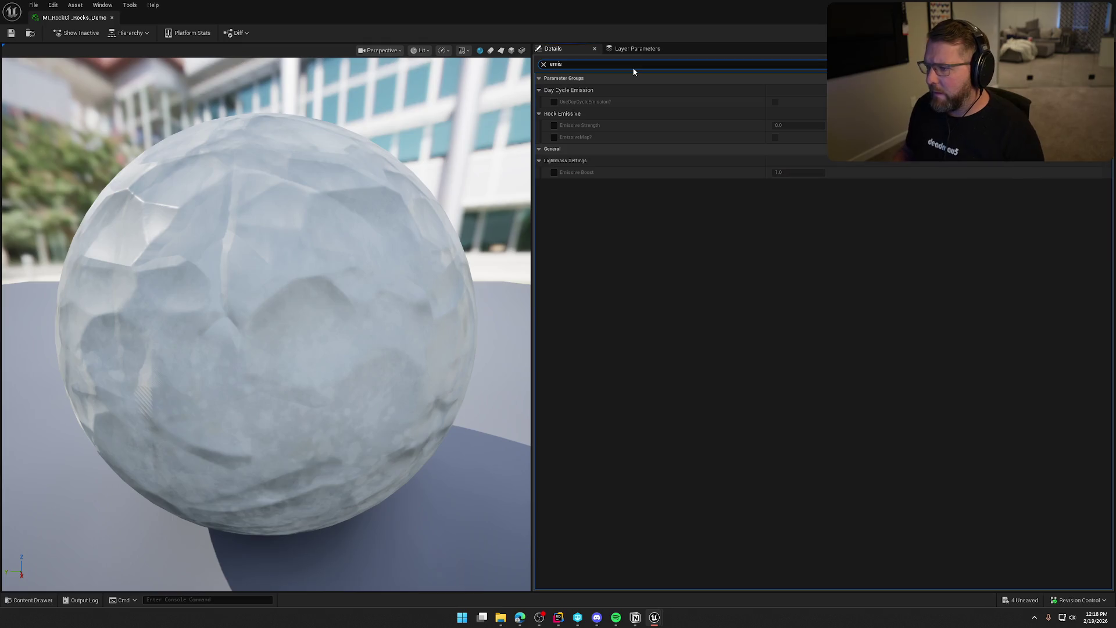
{"action": "key", "text": "ctrl+space"}
{"action": "double_click", "coordinate": [813, 441]}
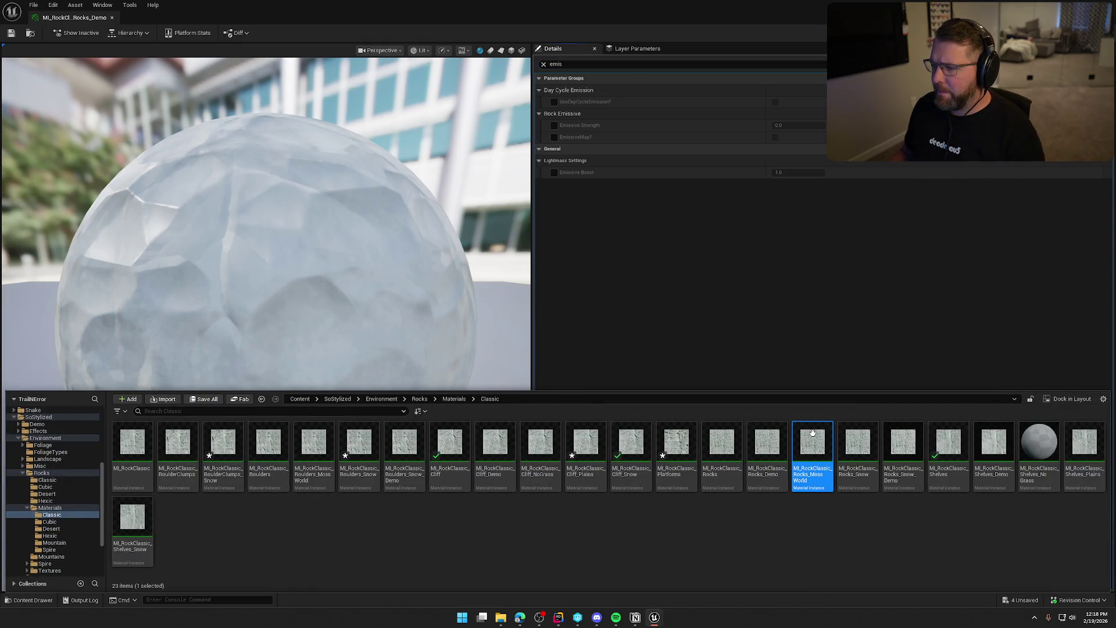
{"action": "type", "text": "emis"}
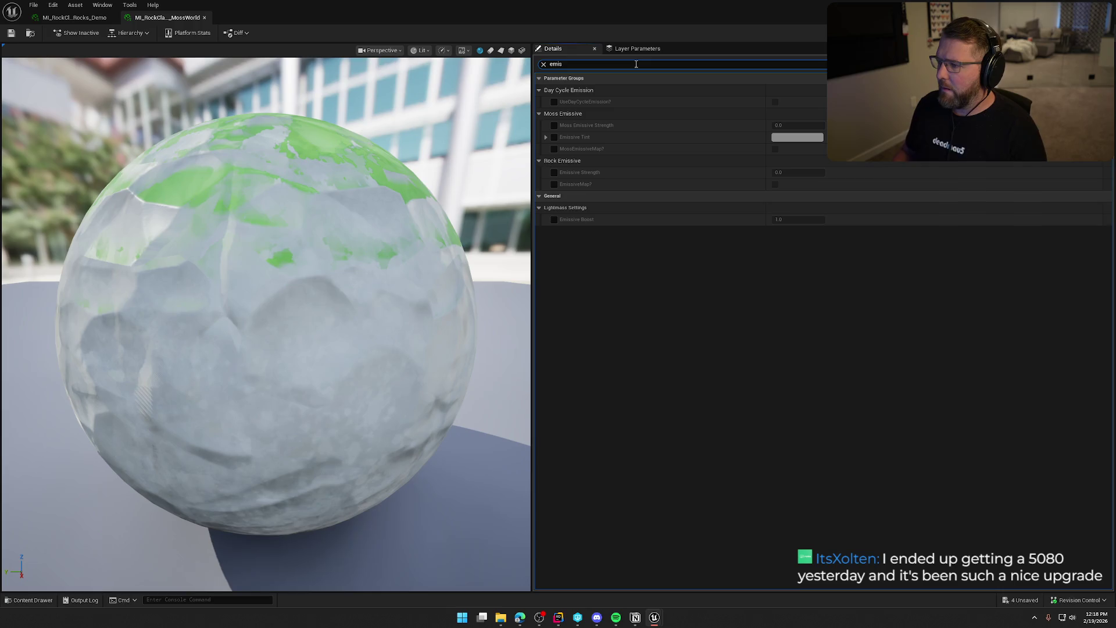
{"action": "key", "text": "ctrl+space"}
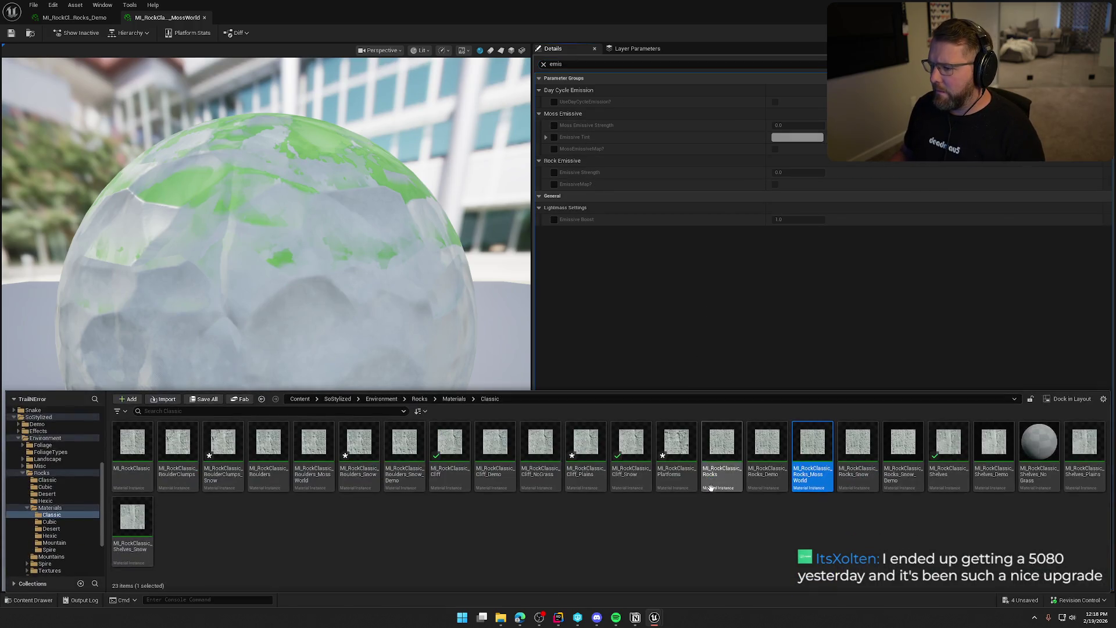
Open Rocks_Snow and set its Snow Emission override to 0
{"action": "left_click", "coordinate": [858, 443]}
{"action": "key", "text": "Return"}
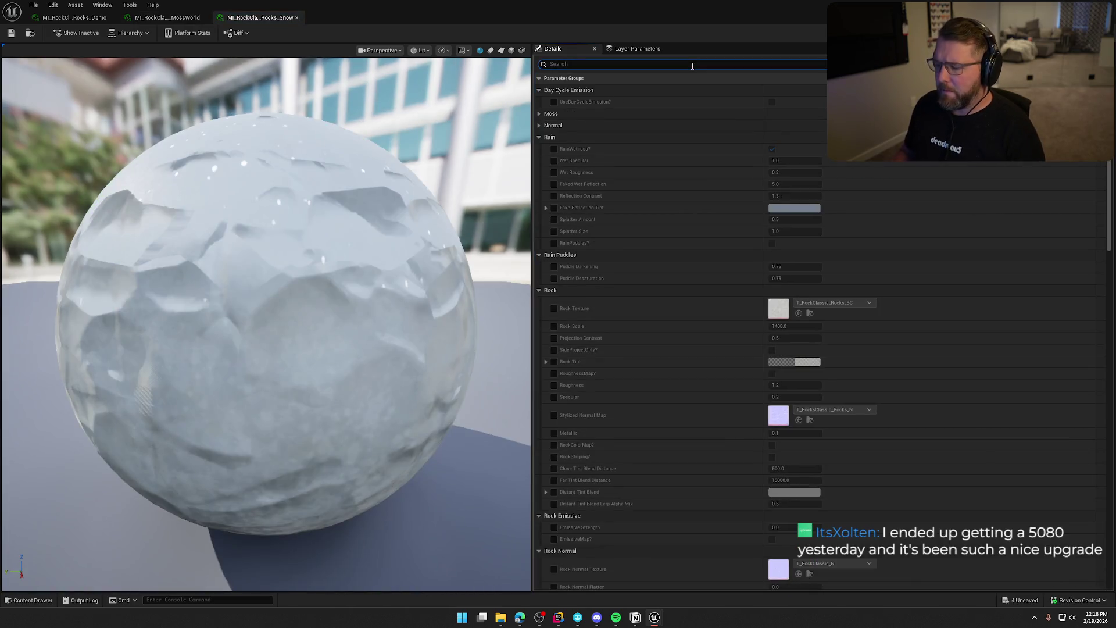
{"action": "type", "text": "emis"}
{"action": "left_click", "coordinate": [692, 65]}
{"action": "left_click", "coordinate": [554, 160]}
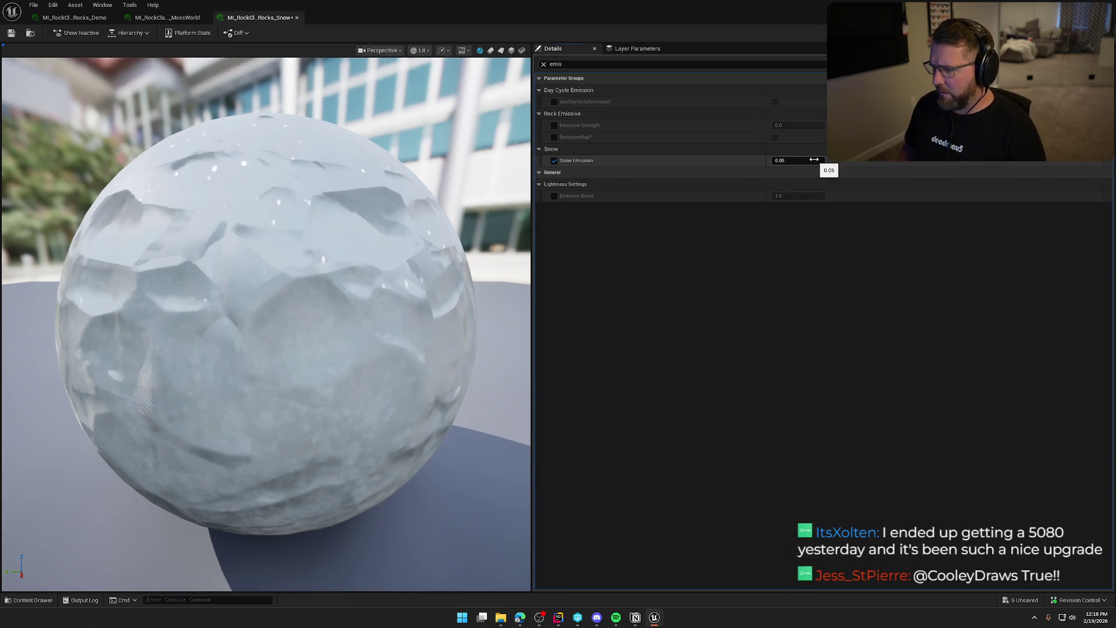
{"action": "type", "text": "0"}
{"action": "key", "text": "Return"}
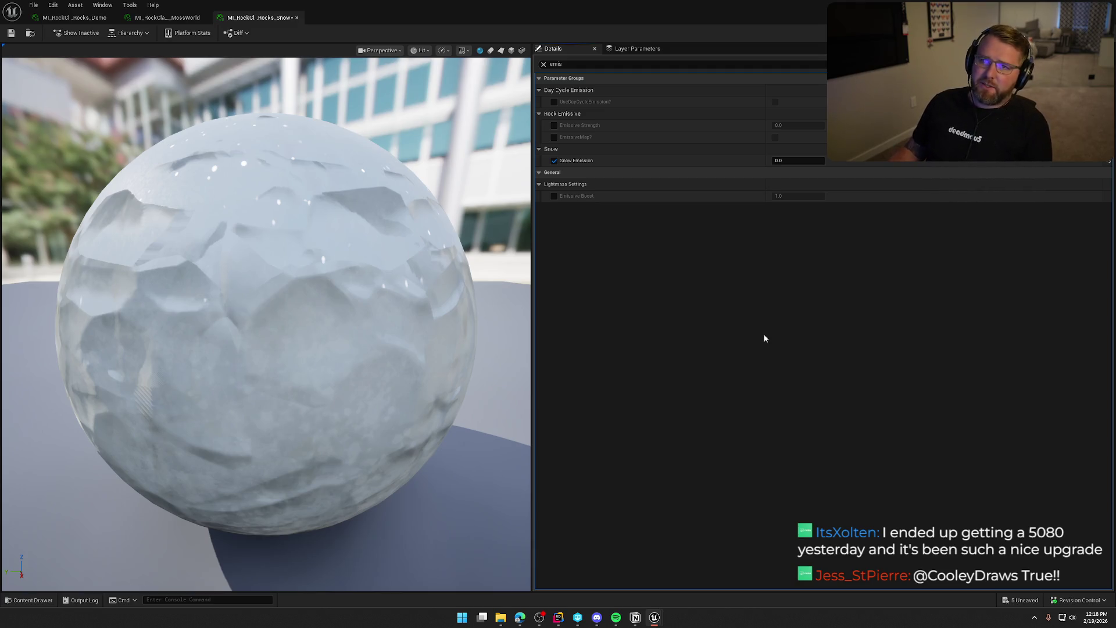
Open Rocks_Snow_Demo and filter its parameters for emission
{"action": "key", "text": "ctrl+space"}
{"action": "left_click", "coordinate": [903, 453]}
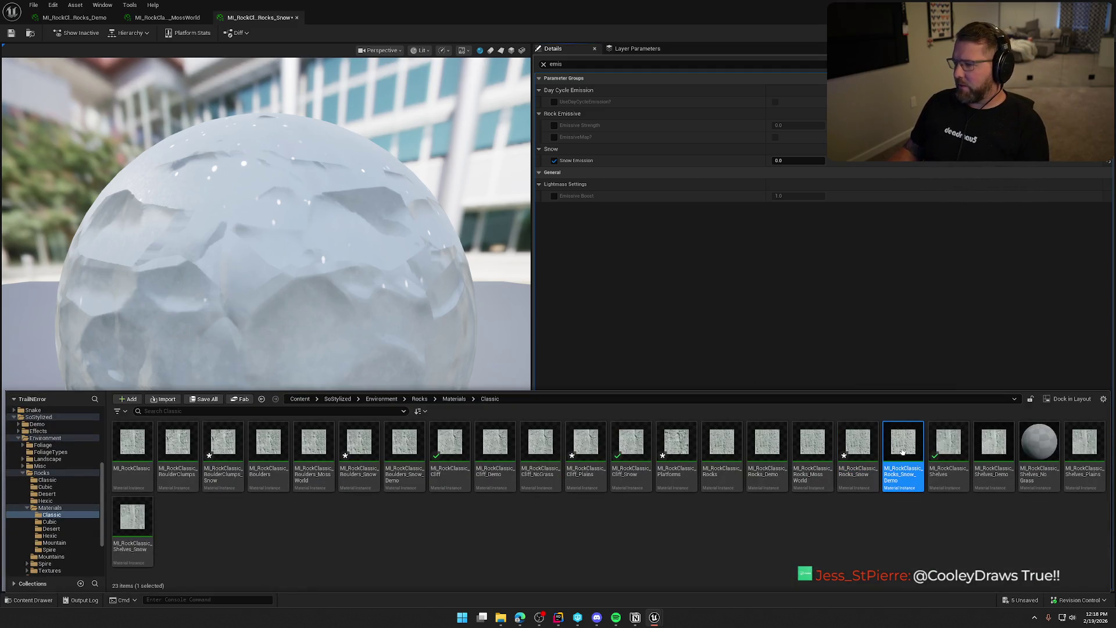
{"action": "key", "text": "Return"}
{"action": "left_click", "coordinate": [658, 65]}
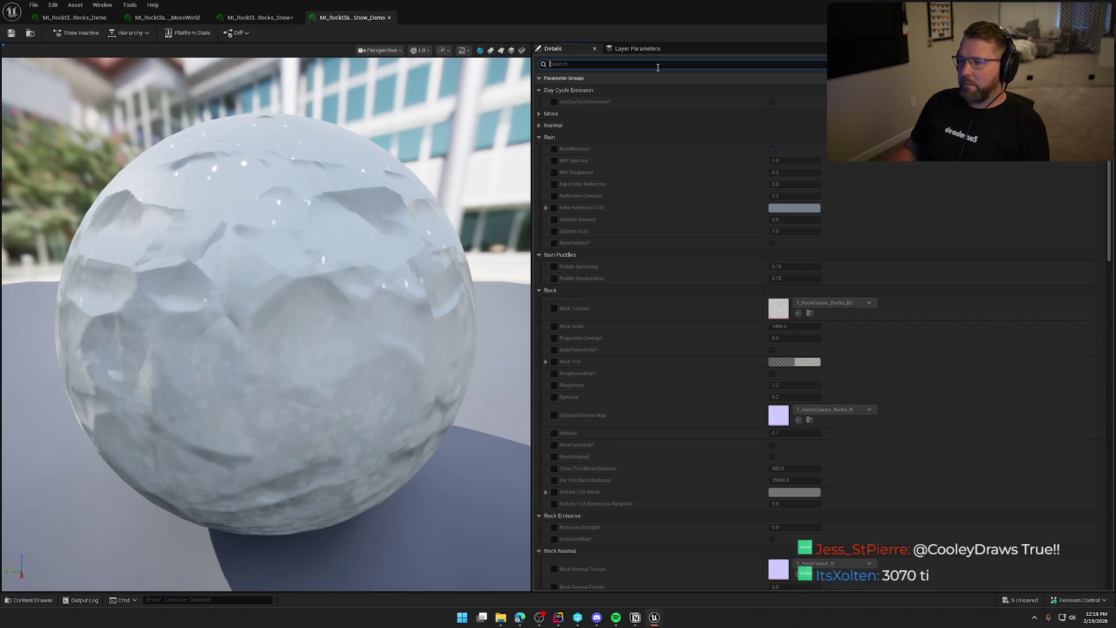
{"action": "type", "text": "emis"}
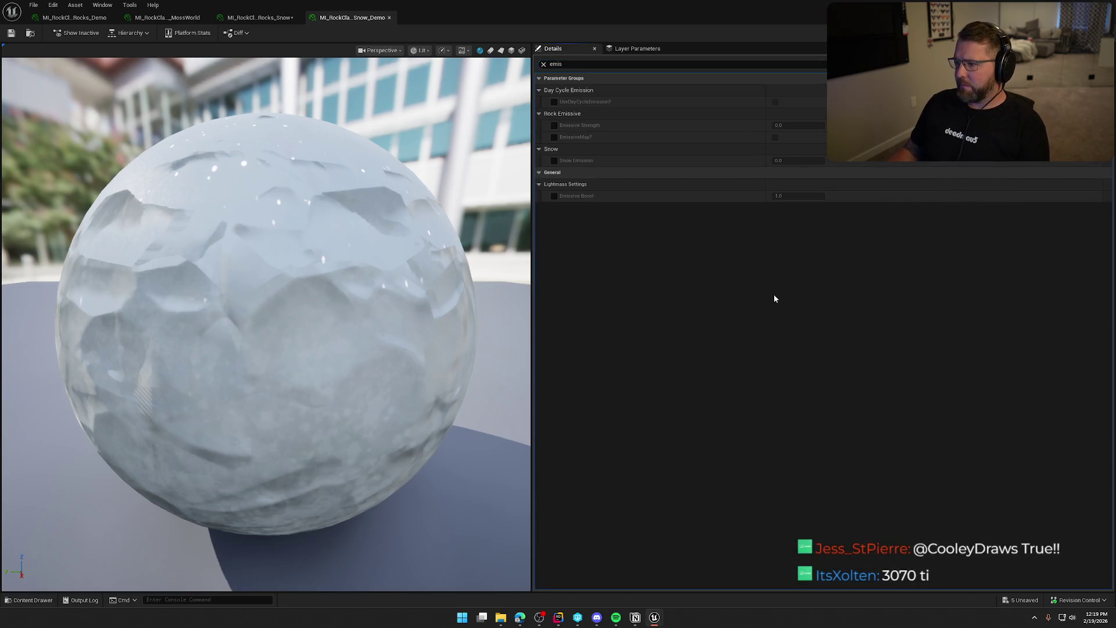
Open Shelves_Demo and Shelves_NoGrass and filter their parameters by 'emis'
{"action": "key", "text": "ctrl+space"}
{"action": "left_click", "coordinate": [982, 440]}
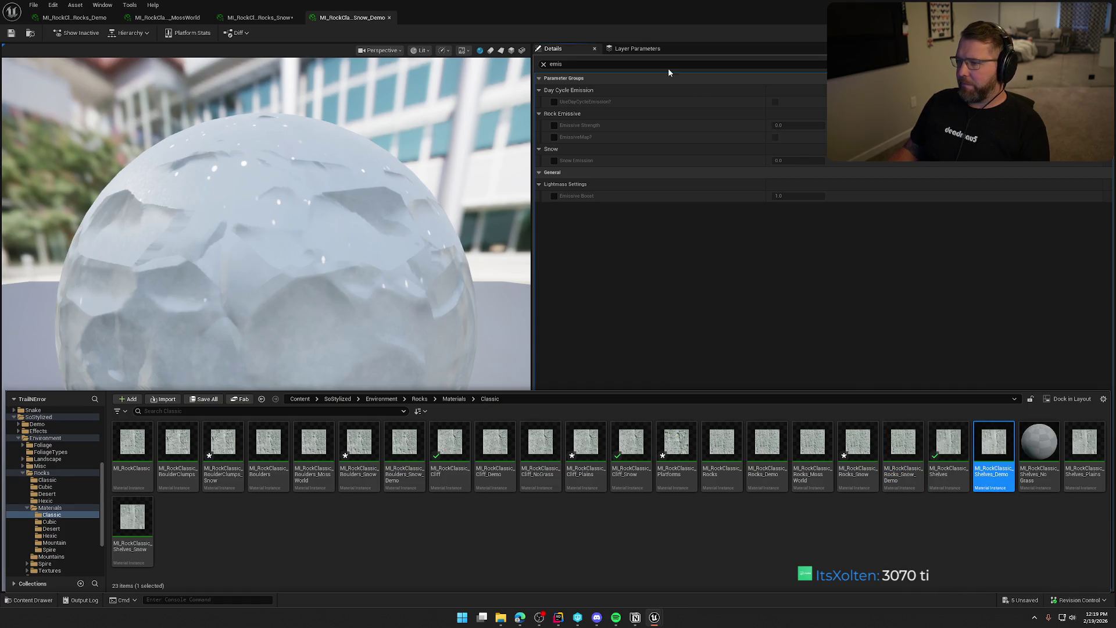
{"action": "key", "text": "Return"}
{"action": "left_click", "coordinate": [614, 64]}
{"action": "type", "text": "emis"}
{"action": "key", "text": "ctrl+space"}
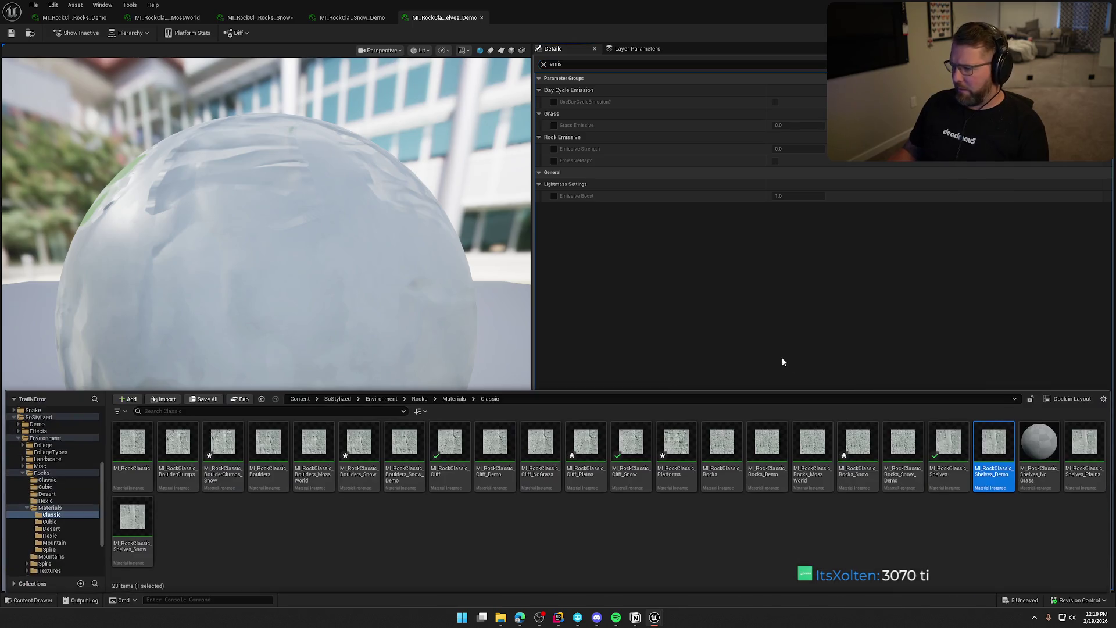
{"action": "key", "text": "Right"}
{"action": "key", "text": "Return"}
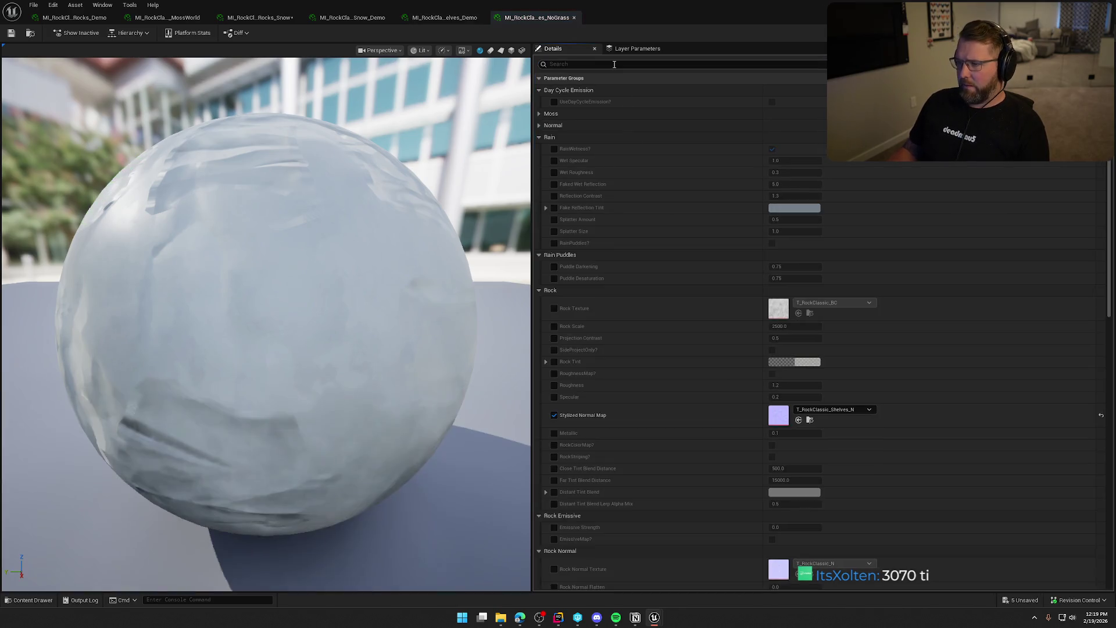
{"action": "type", "text": "emis"}
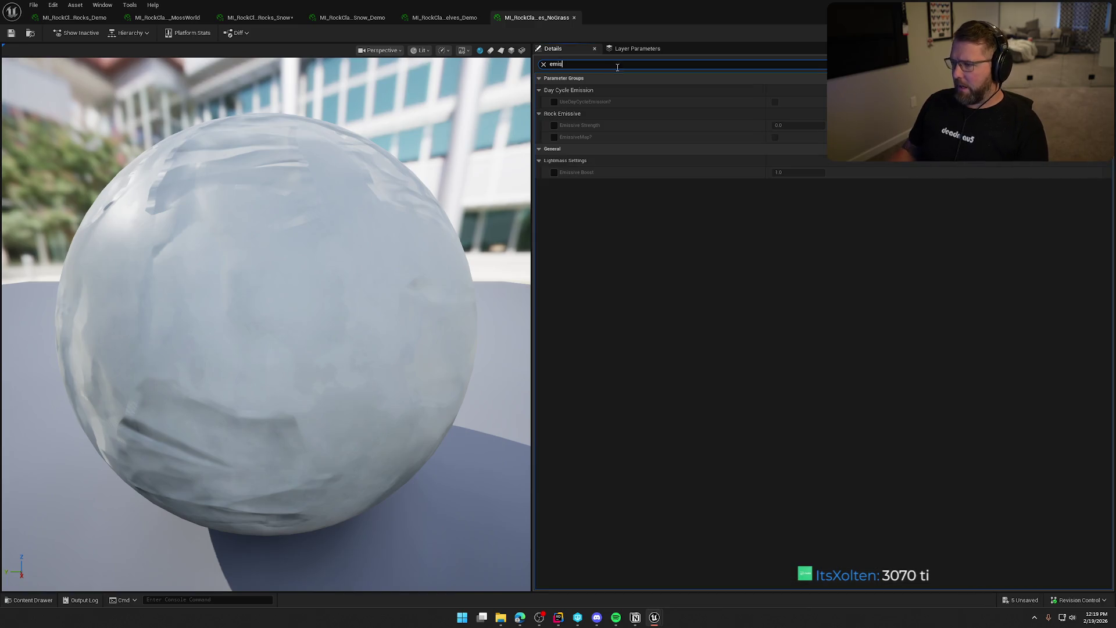
Enable Grass Emissive on Shelves_Plains and set it to 0.0
{"action": "key", "text": "ctrl+space"}
{"action": "left_click", "coordinate": [1084, 452]}
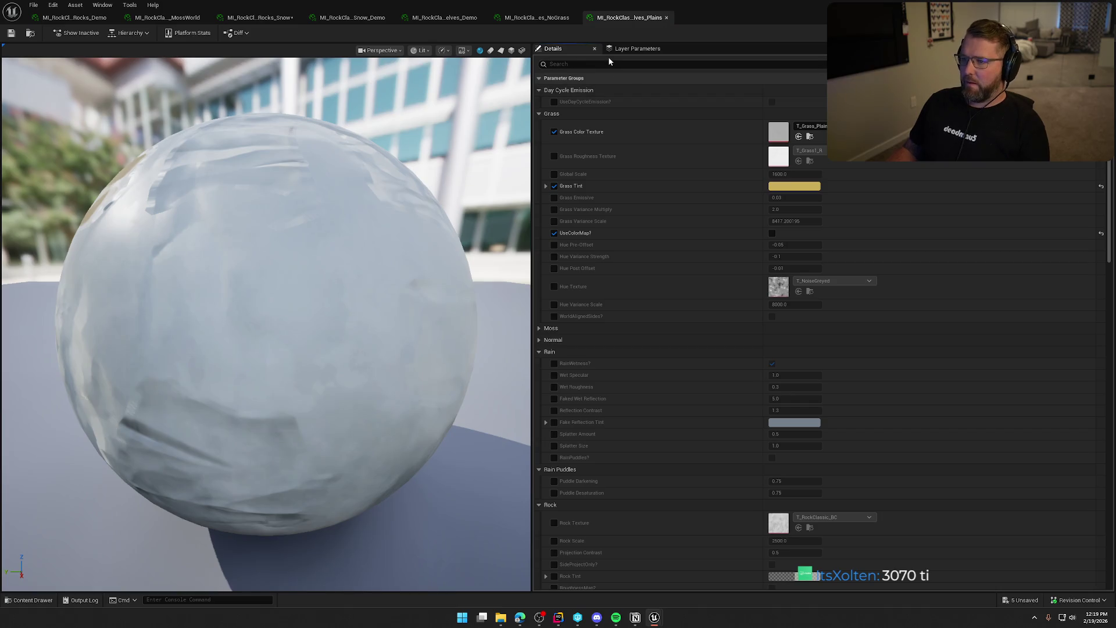
{"action": "left_click", "coordinate": [608, 60]}
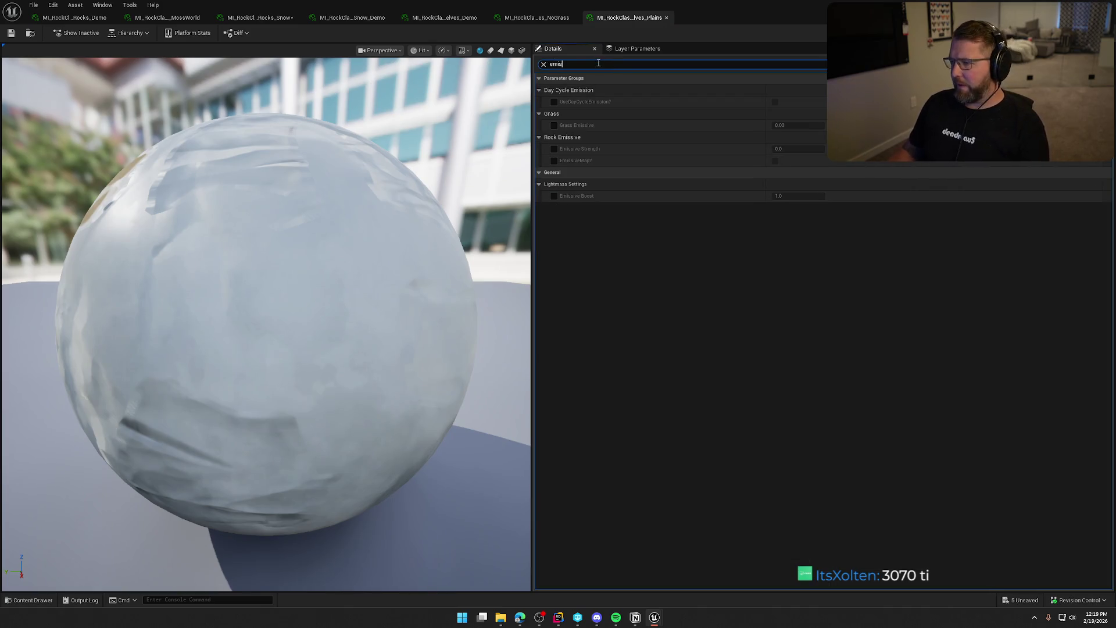
{"action": "left_click", "coordinate": [554, 125]}
{"action": "left_click", "coordinate": [801, 125]}
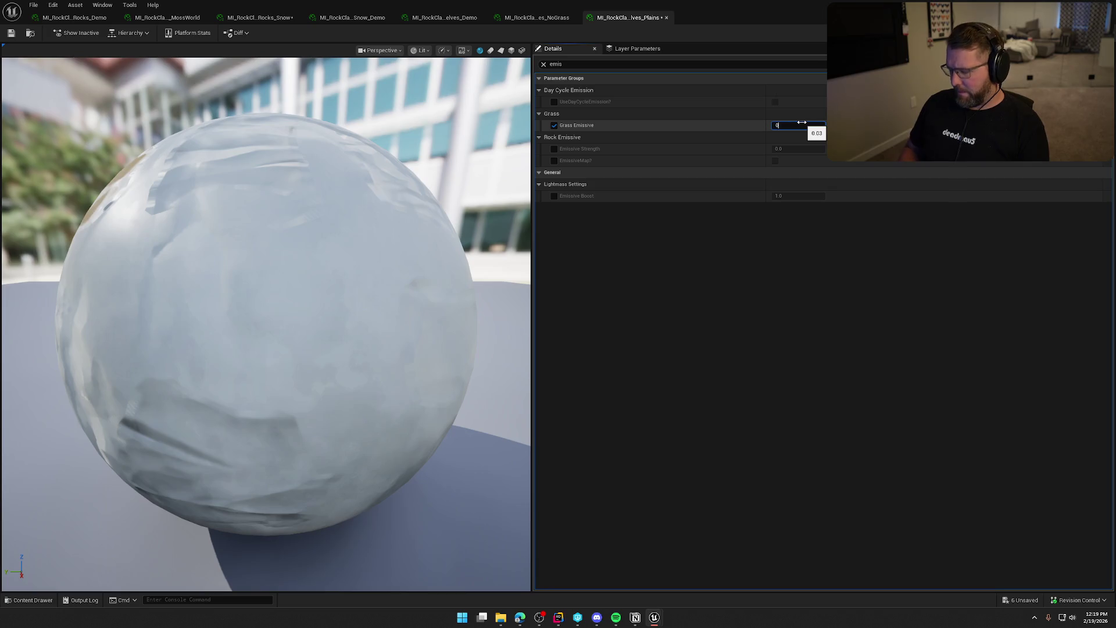
{"action": "key", "text": "Return"}
Set Shelves_Snow's Snow Emission to 0.0, then Save All and check out seven materials
{"action": "key", "text": "ctrl+space"}
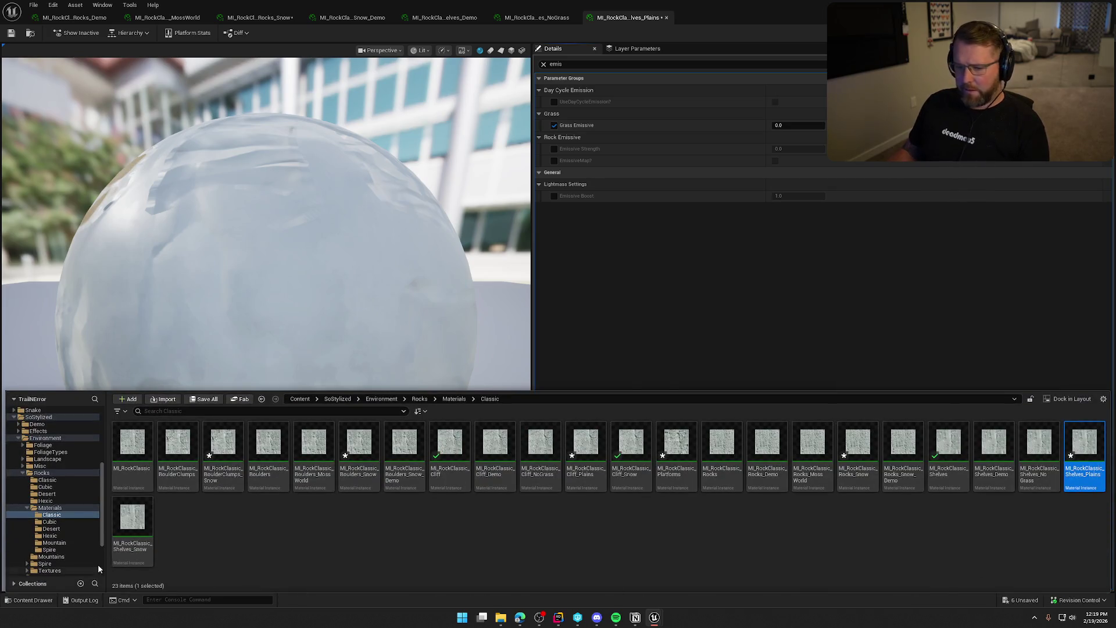
{"action": "left_click", "coordinate": [137, 526]}
{"action": "double_click", "coordinate": [137, 526]}
{"action": "left_click", "coordinate": [677, 65]}
{"action": "type", "text": "emis"}
{"action": "left_click", "coordinate": [554, 160]}
{"action": "key", "text": "Return"}
{"action": "key", "text": "ctrl+shift+s"}
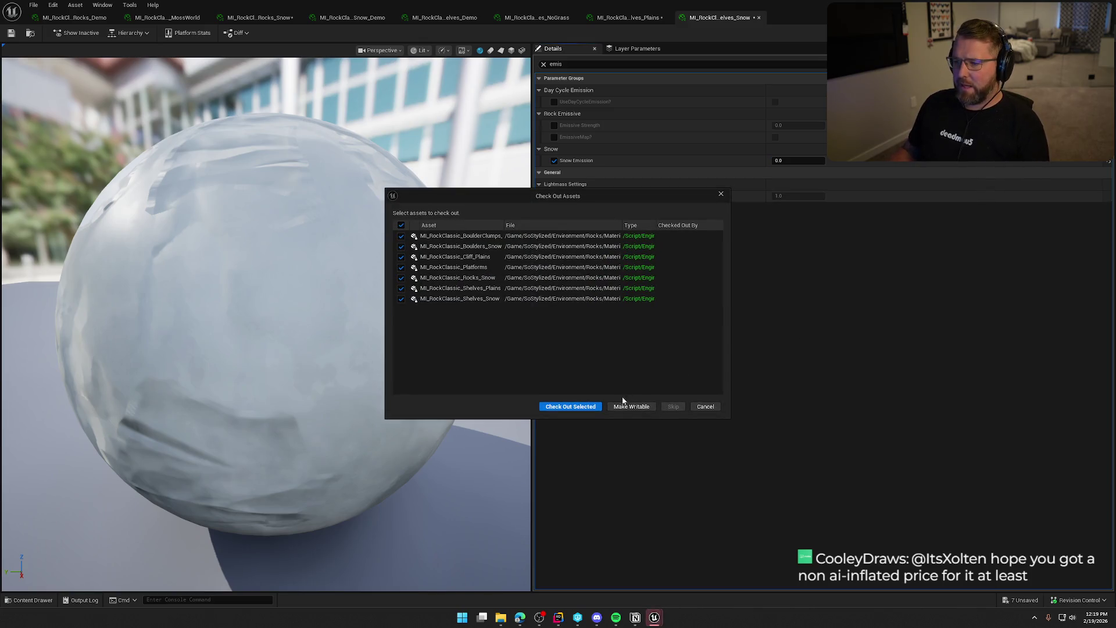
{"action": "left_click", "coordinate": [598, 406]}
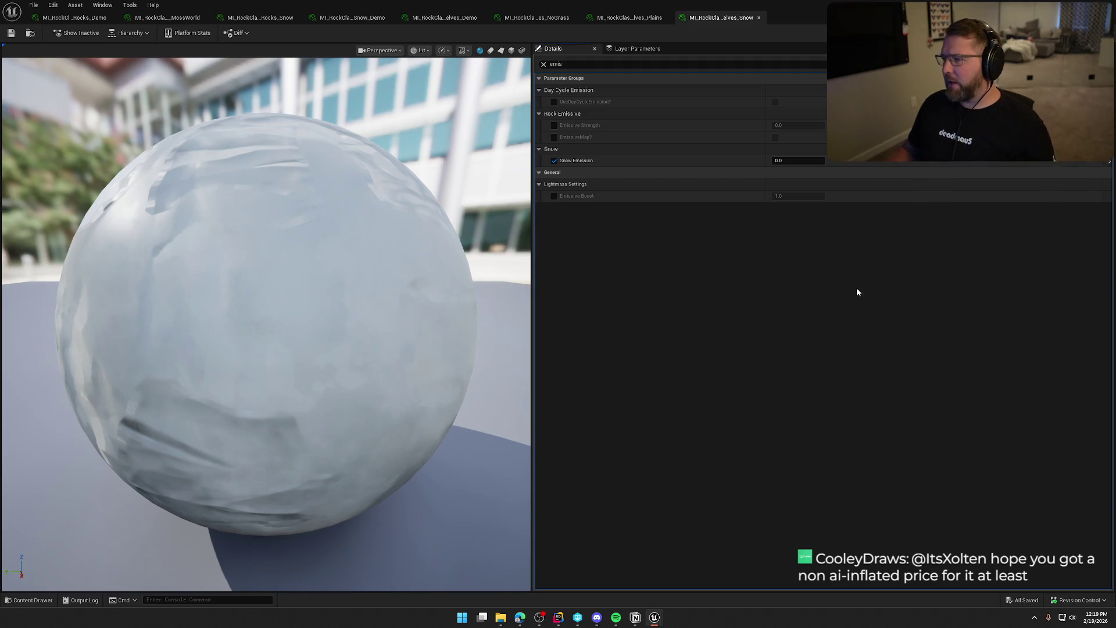
Open MI_RockCubic from the Cubic materials folder and search its parameters for 'mis'
{"action": "left_click", "coordinate": [1103, 6]}
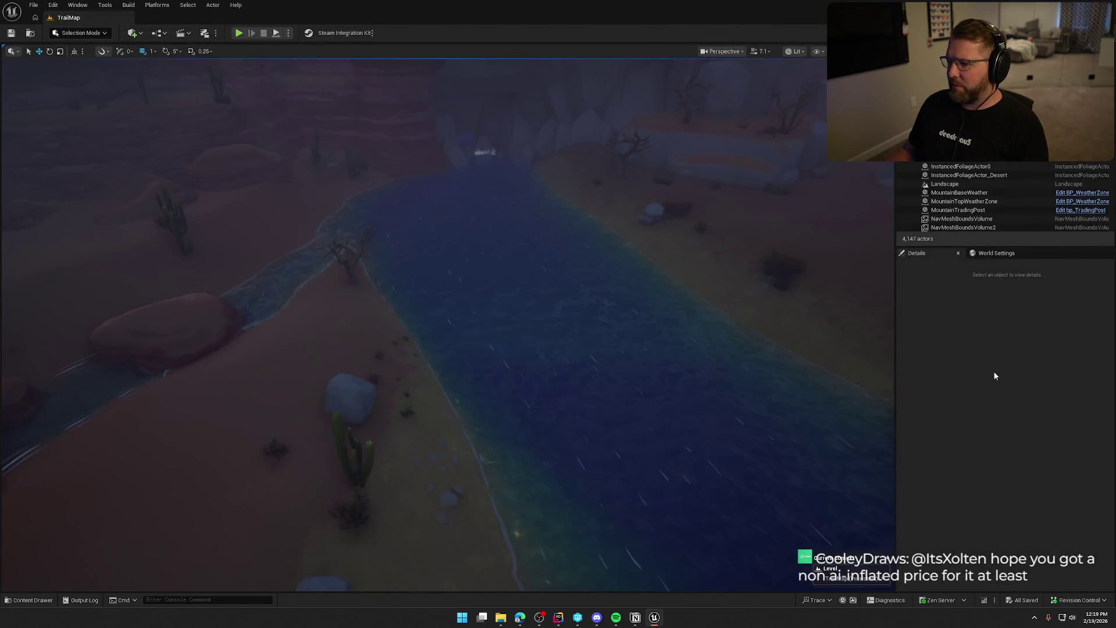
{"action": "key", "text": "ctrl+space"}
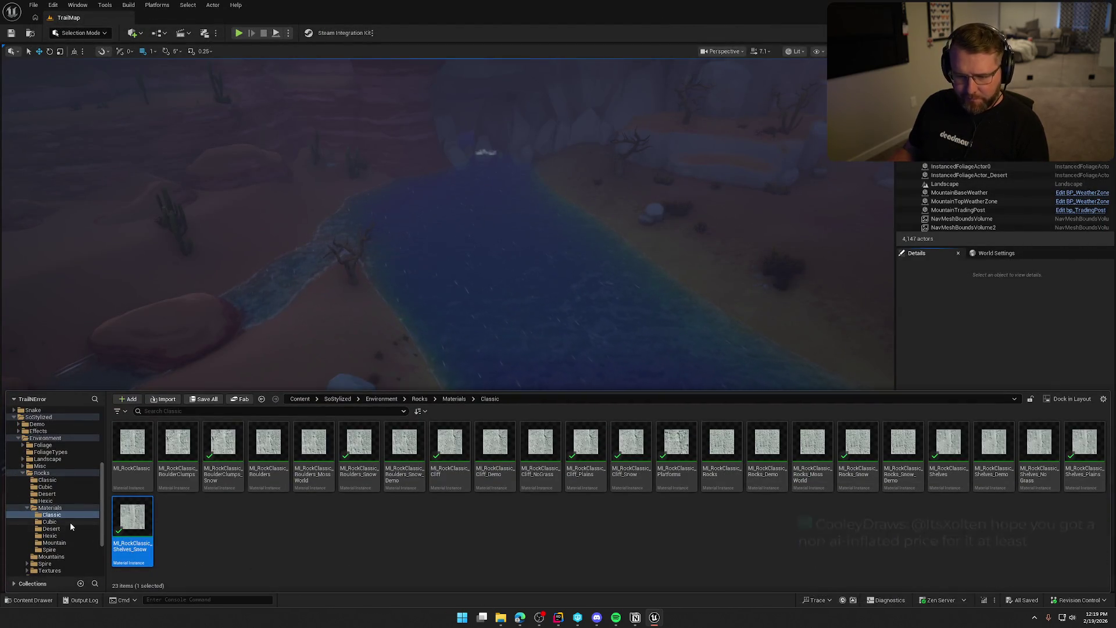
{"action": "left_click", "coordinate": [70, 522]}
{"action": "double_click", "coordinate": [132, 443]}
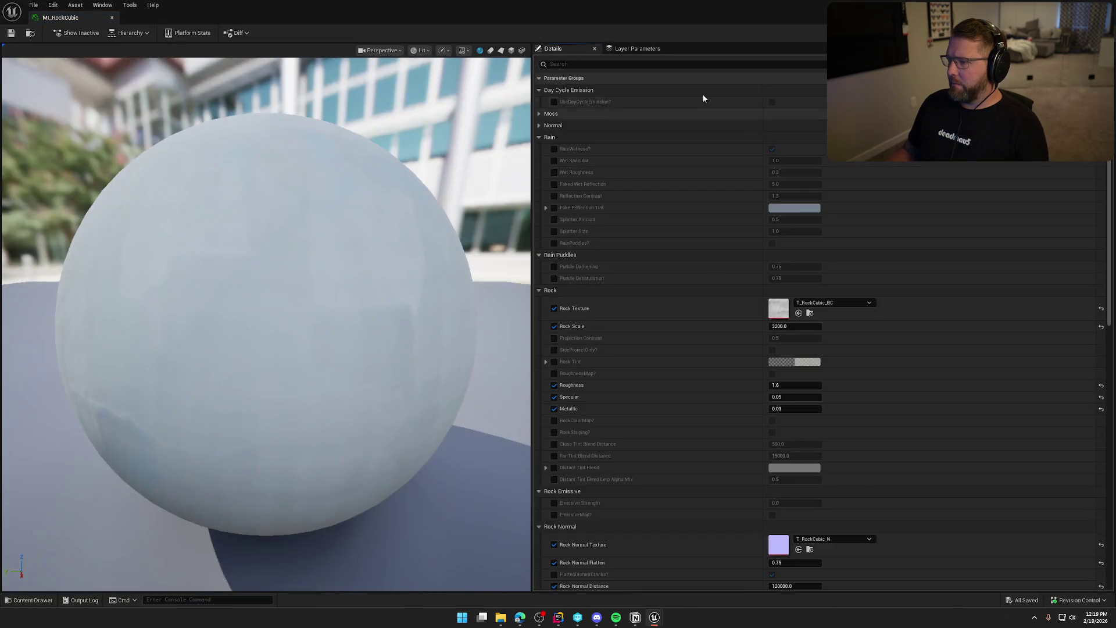
{"action": "left_click", "coordinate": [669, 64]}
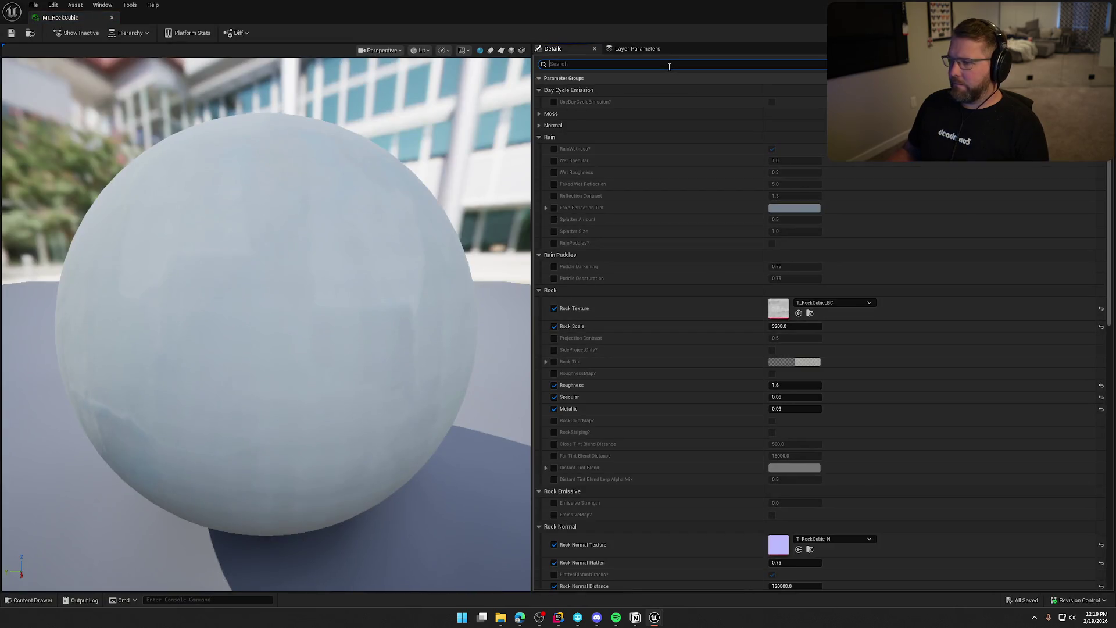
{"action": "type", "text": "emis"}
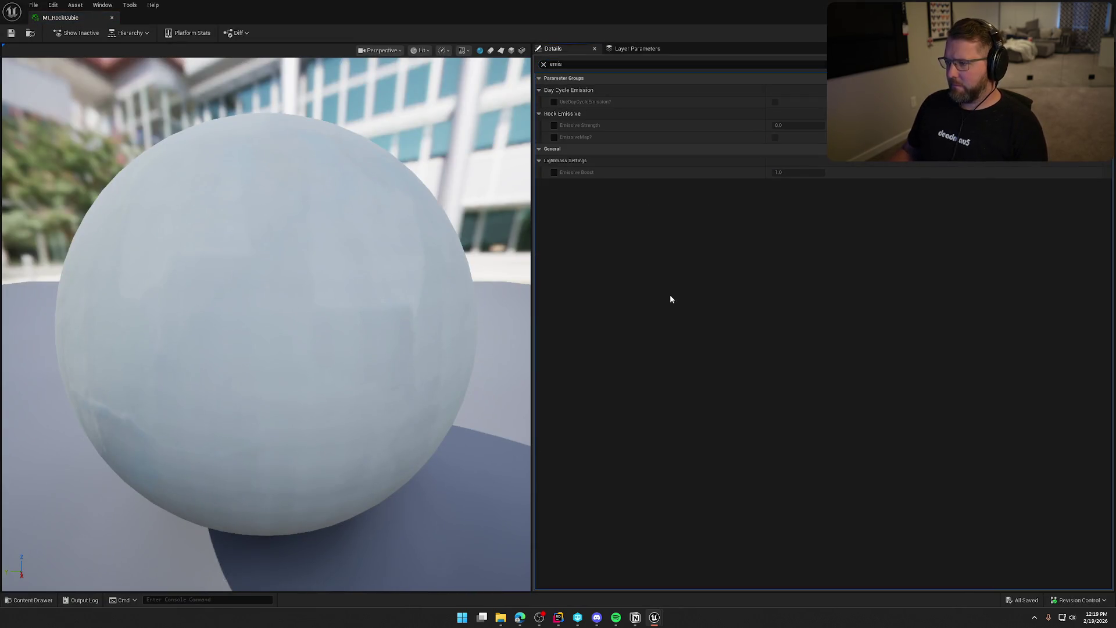
On MI_RockCubic_Grass, search 'emis', enable Grass Emissive and set it to 0.0
{"action": "key", "text": "ctrl+space"}
{"action": "left_click", "coordinate": [173, 446]}
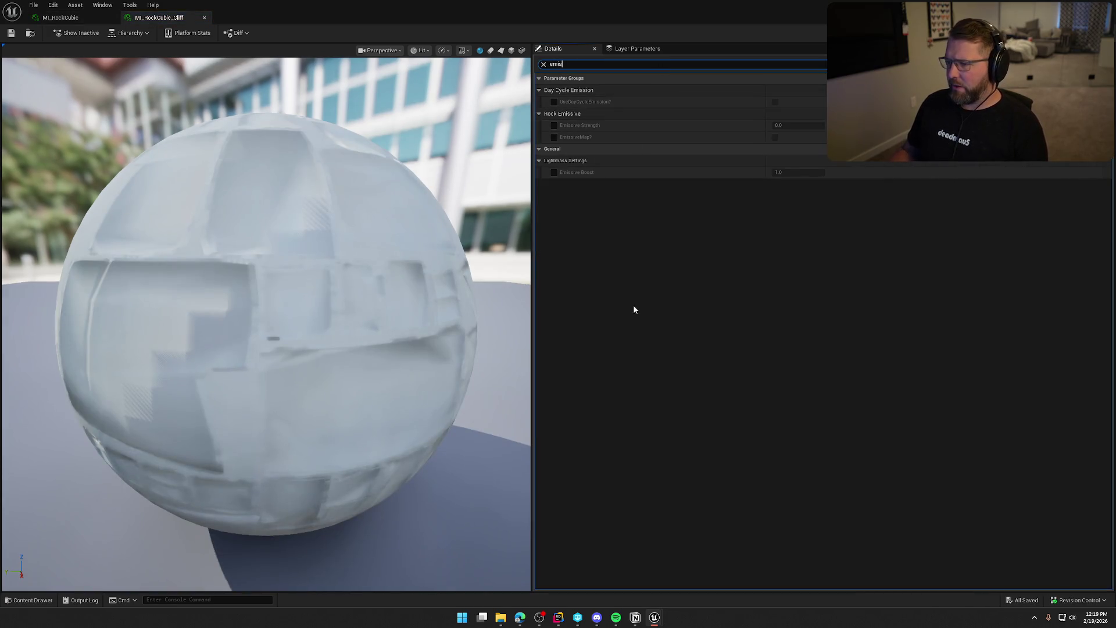
{"action": "key", "text": "ctrl+space"}
{"action": "double_click", "coordinate": [230, 447]}
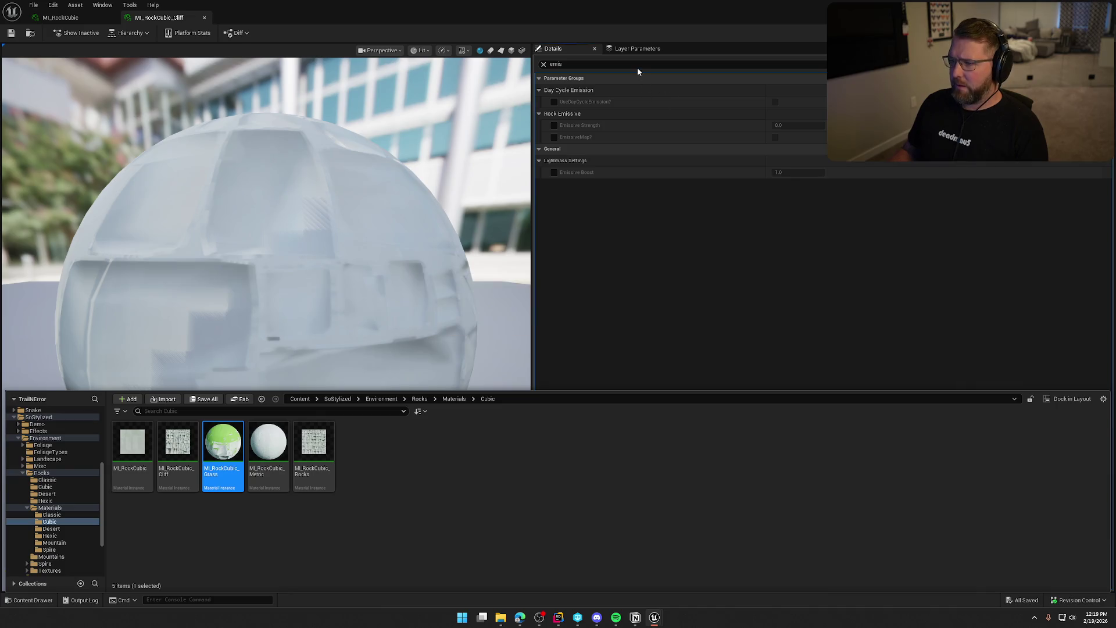
{"action": "type", "text": "em,i"}
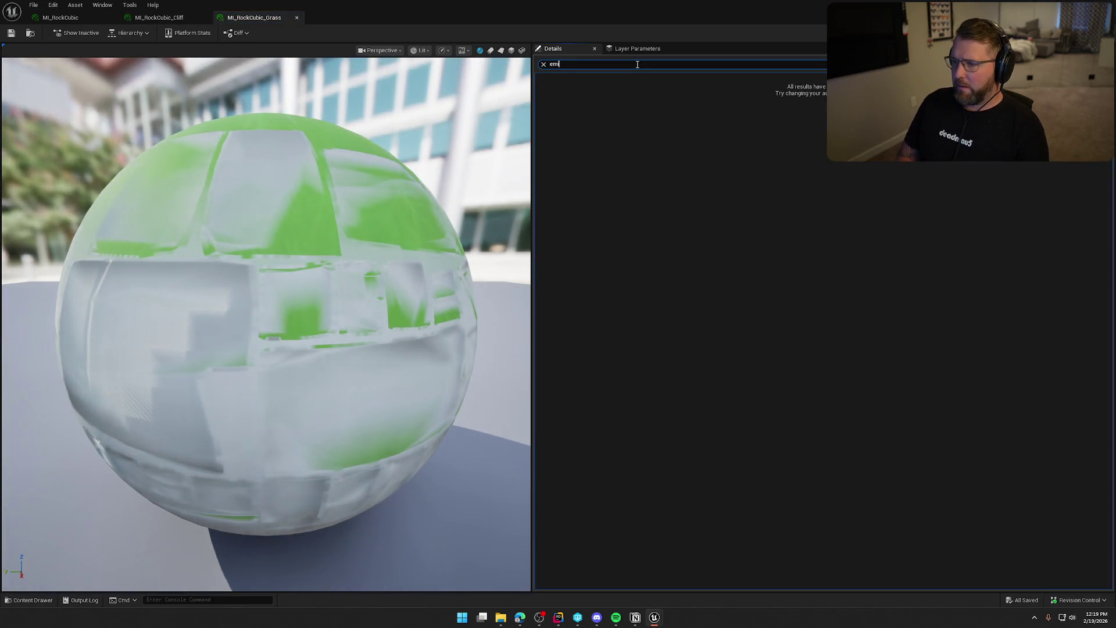
{"action": "type", "text": "s"}
{"action": "left_click", "coordinate": [801, 126]}
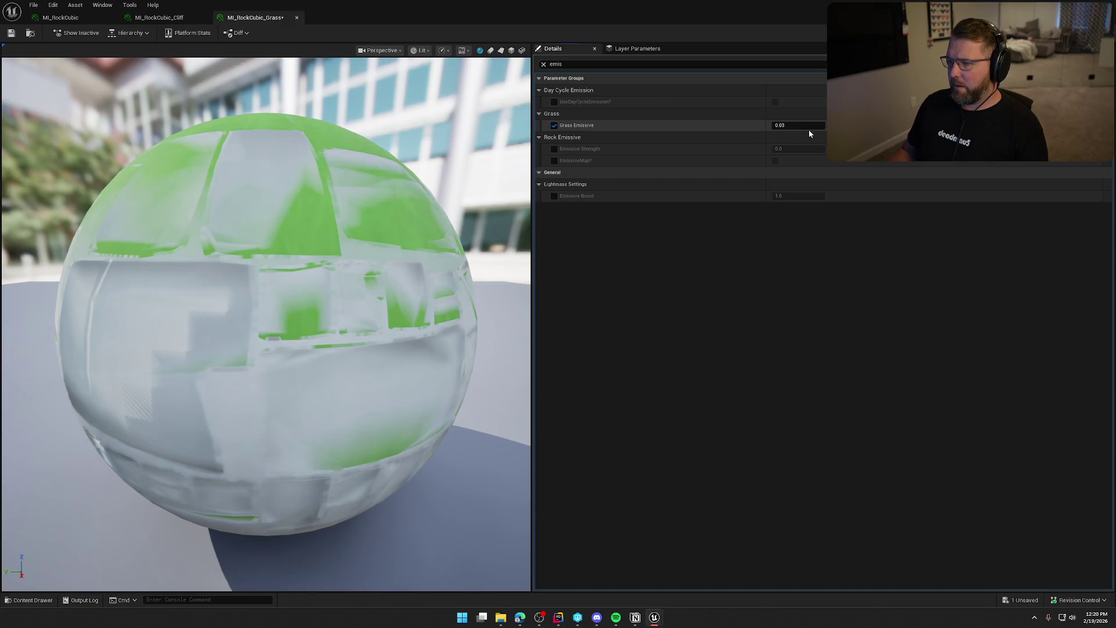
{"action": "left_click", "coordinate": [810, 125]}
{"action": "key", "text": "Return"}
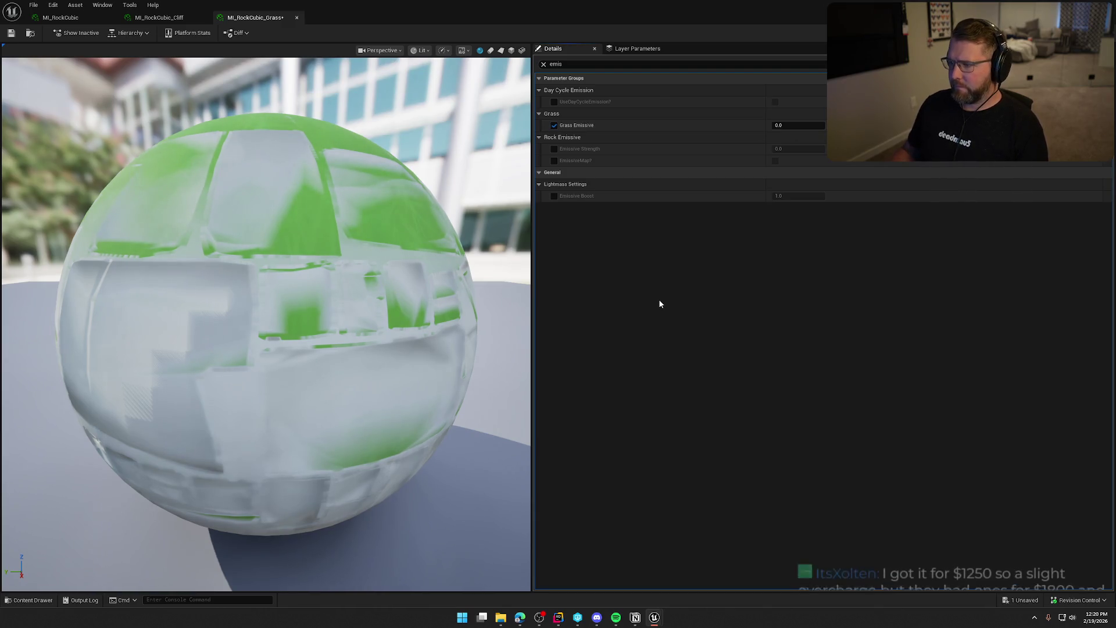
Open MI_RockCubic_Metric and MI_RockCubic_Rocks to check their parameters
{"action": "key", "text": "ctrl+space"}
{"action": "double_click", "coordinate": [268, 445]}
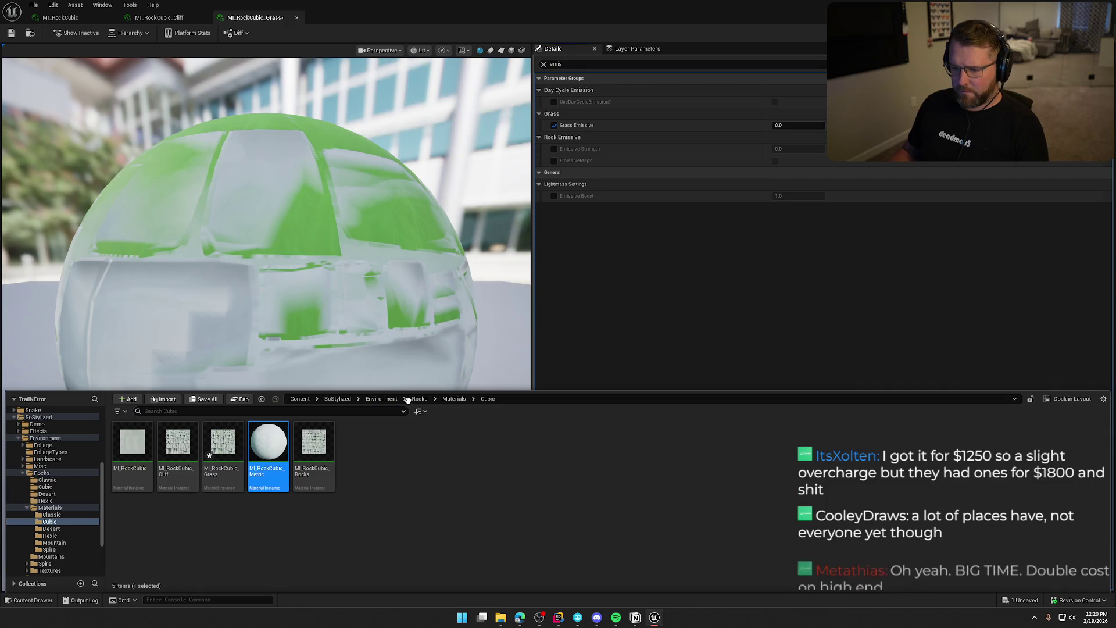
{"action": "left_click", "coordinate": [670, 63]}
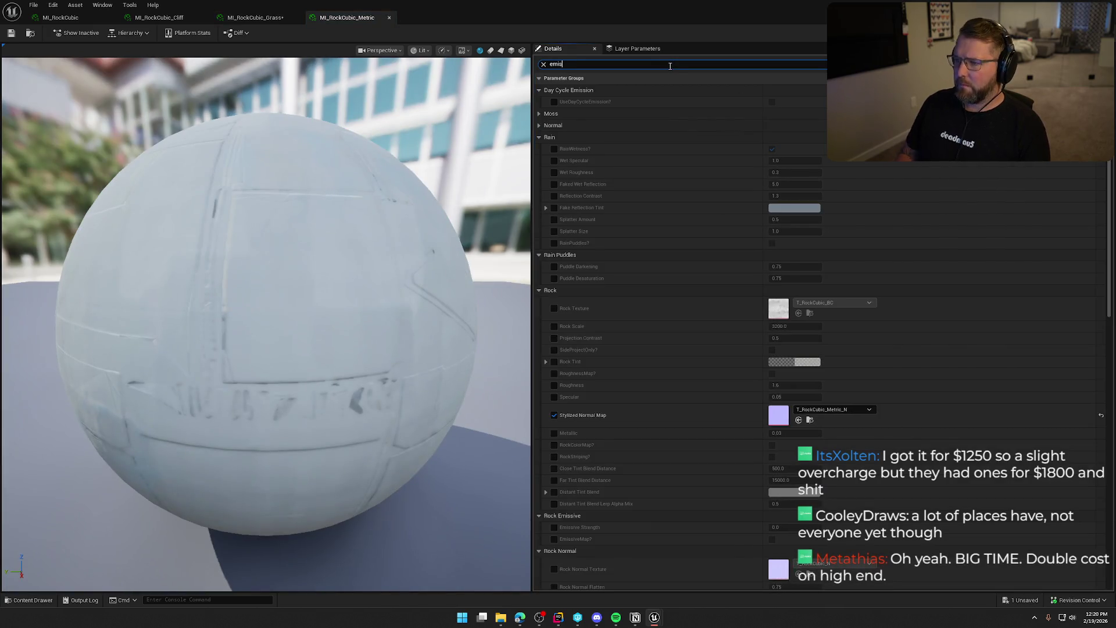
{"action": "key", "text": "ctrl+space"}
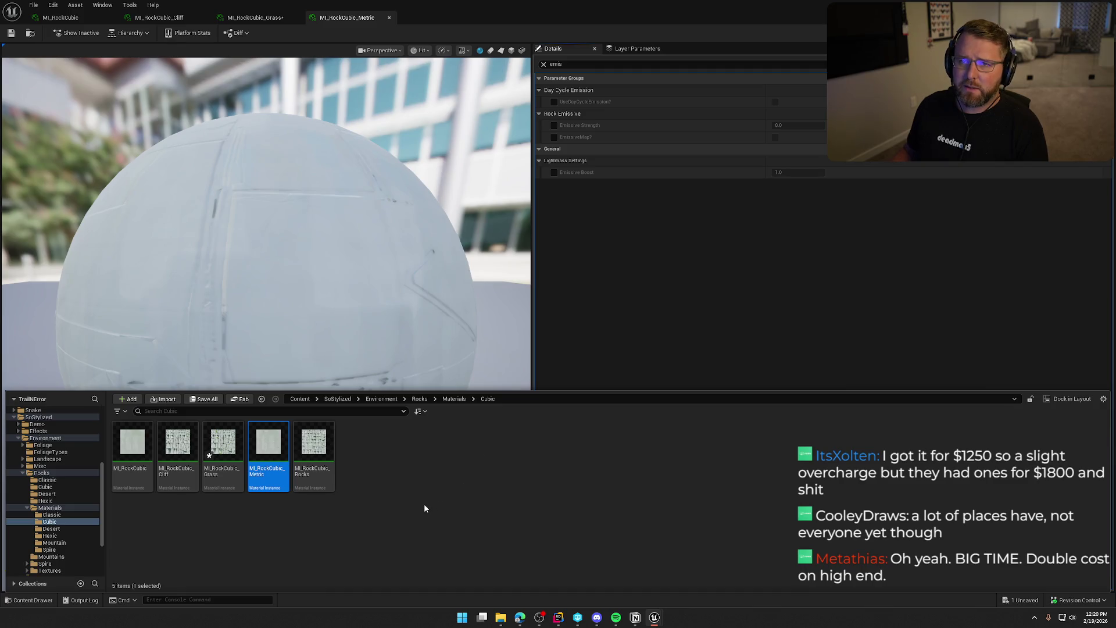
{"action": "double_click", "coordinate": [314, 445]}
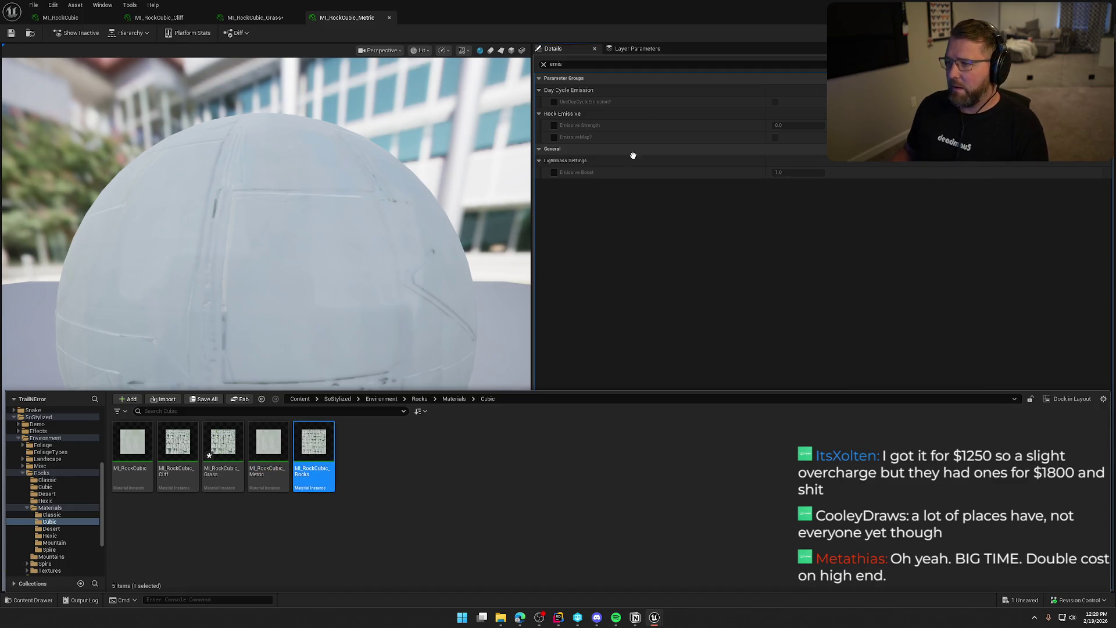
{"action": "type", "text": "ems"}
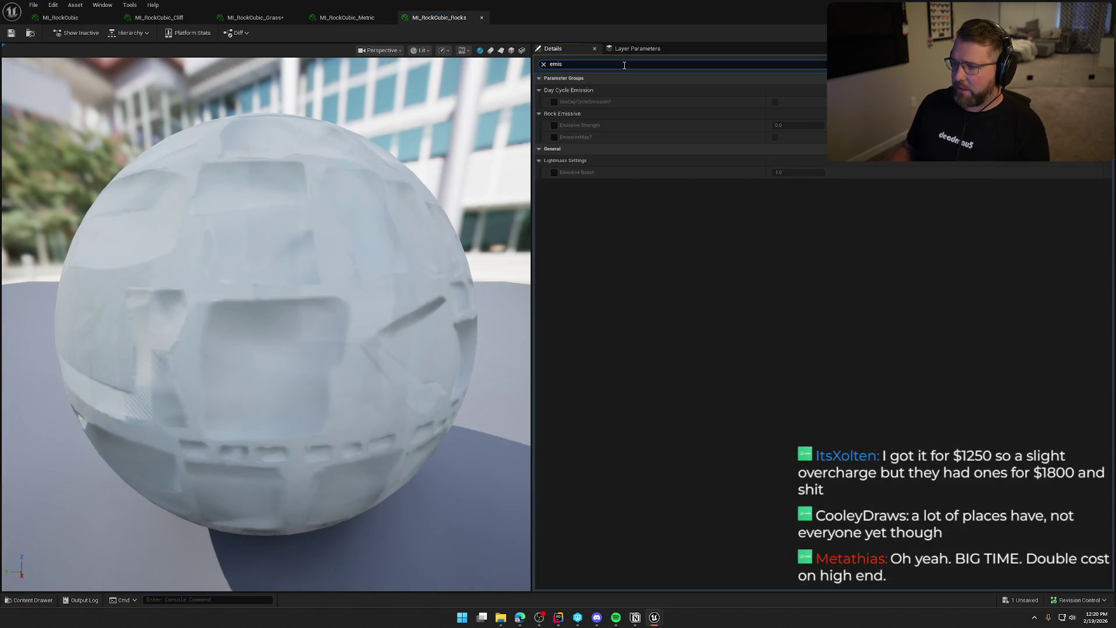
Check out and save the edited Grass material instance, then return to the level
{"action": "left_click", "coordinate": [697, 263]}
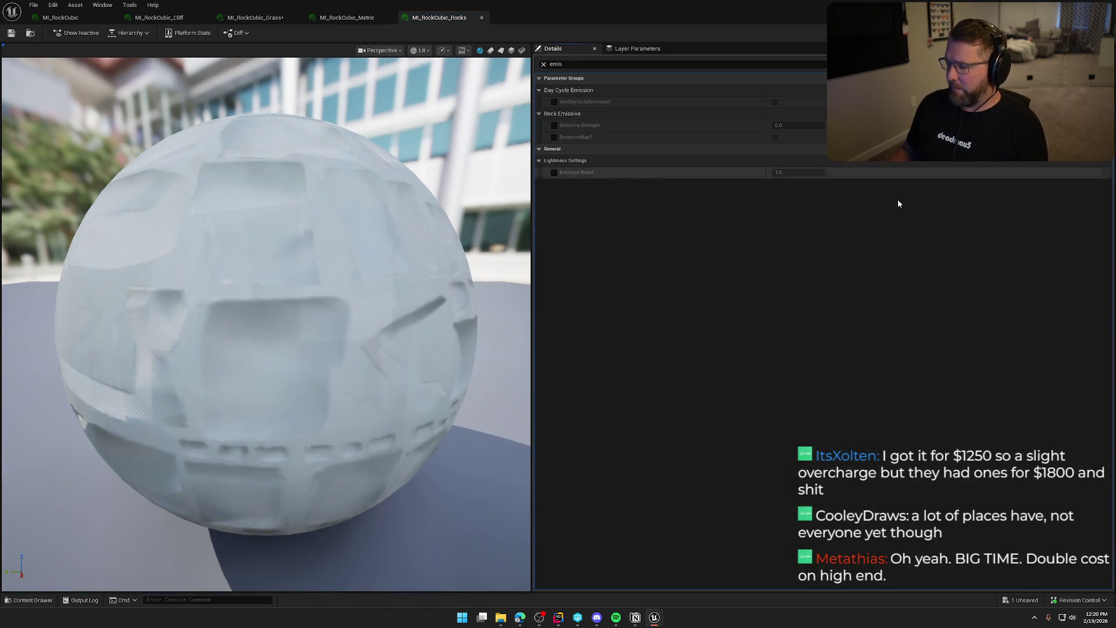
{"action": "key", "text": "ctrl+shift+s"}
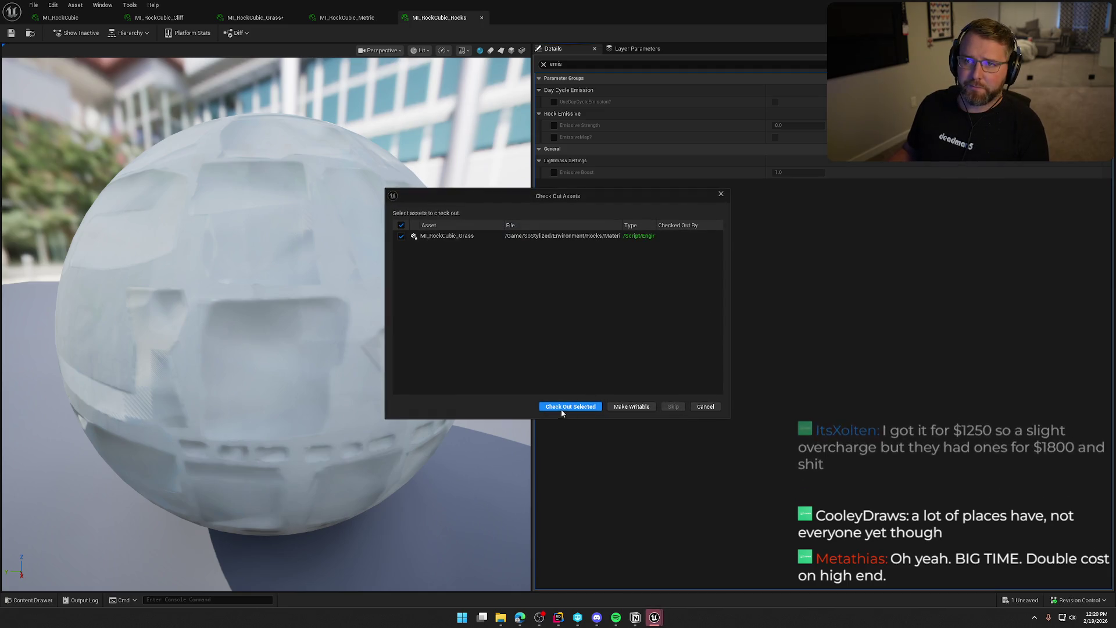
{"action": "key", "text": "Return"}
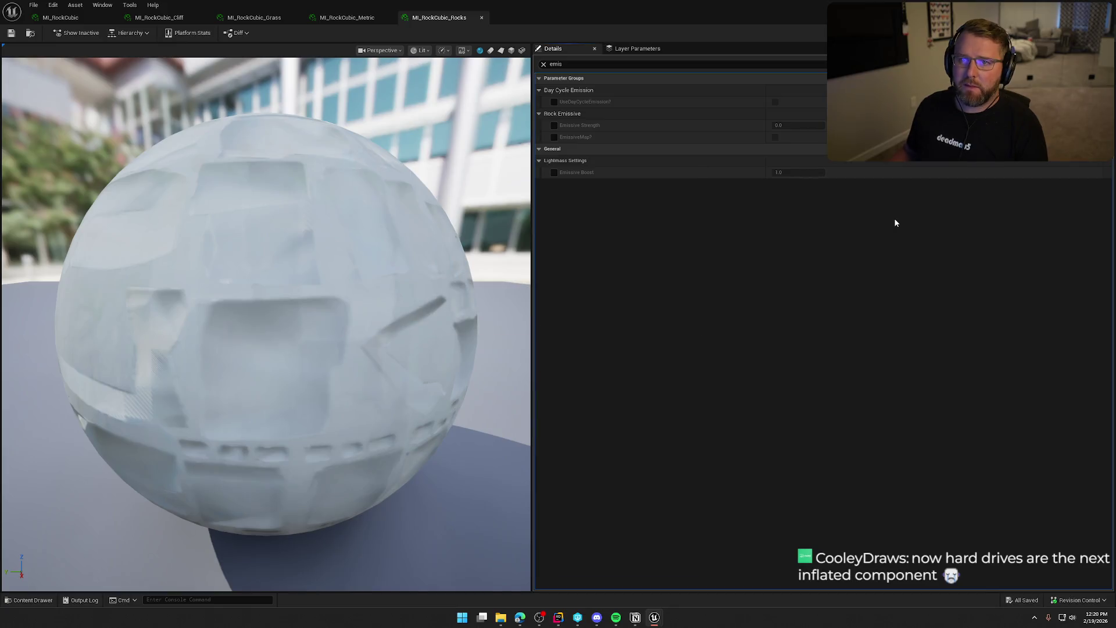
{"action": "key", "text": "ctrl+b"}
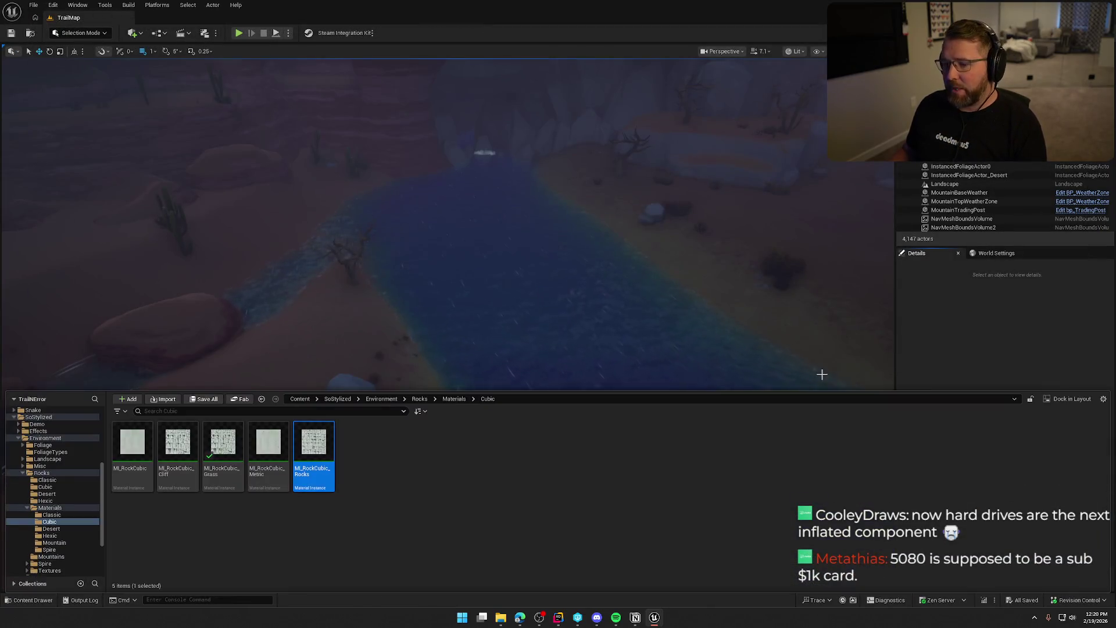
Open MI_RockDesert_Cliff_NoTopLayer from the Desert folder, then switch back to the TrailMap level
{"action": "left_click", "coordinate": [68, 527]}
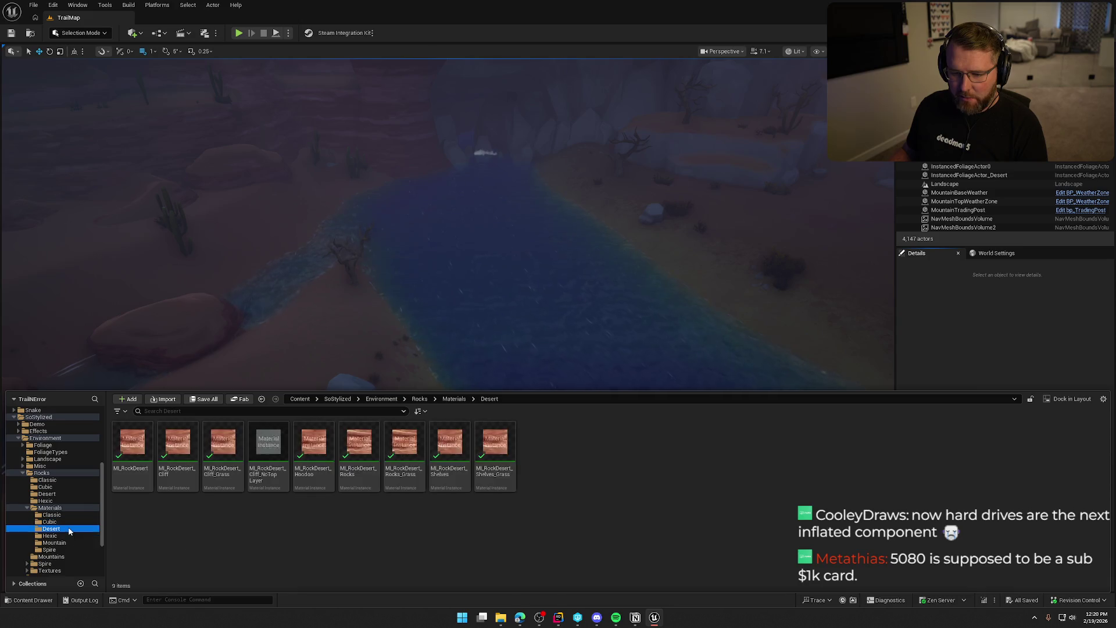
{"action": "double_click", "coordinate": [268, 445]}
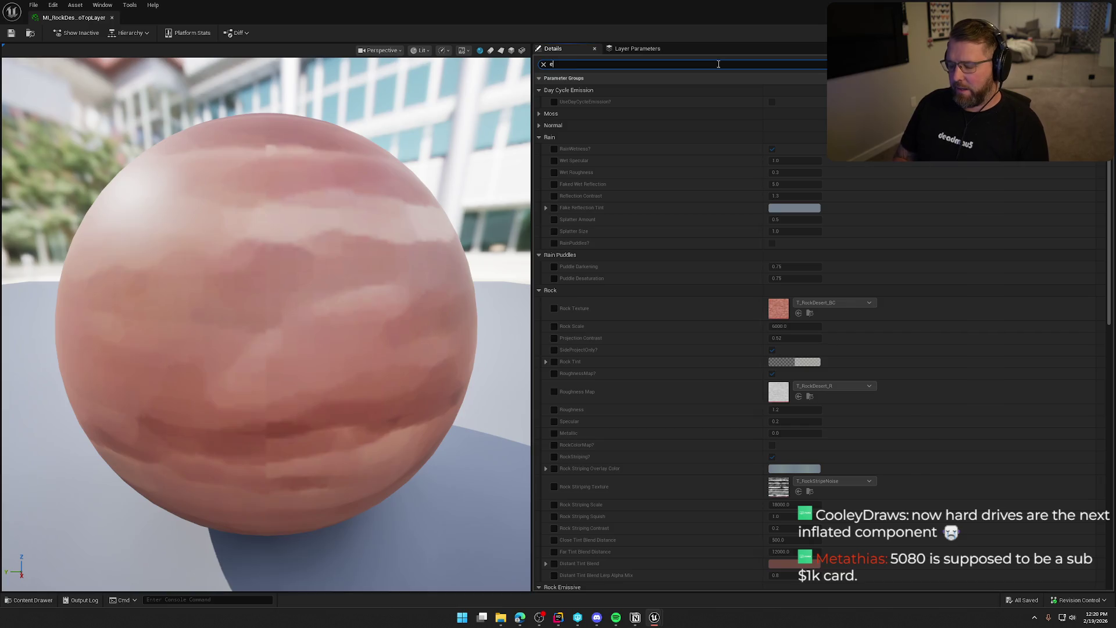
{"action": "type", "text": "mis"}
{"action": "key", "text": "ctrl+space"}
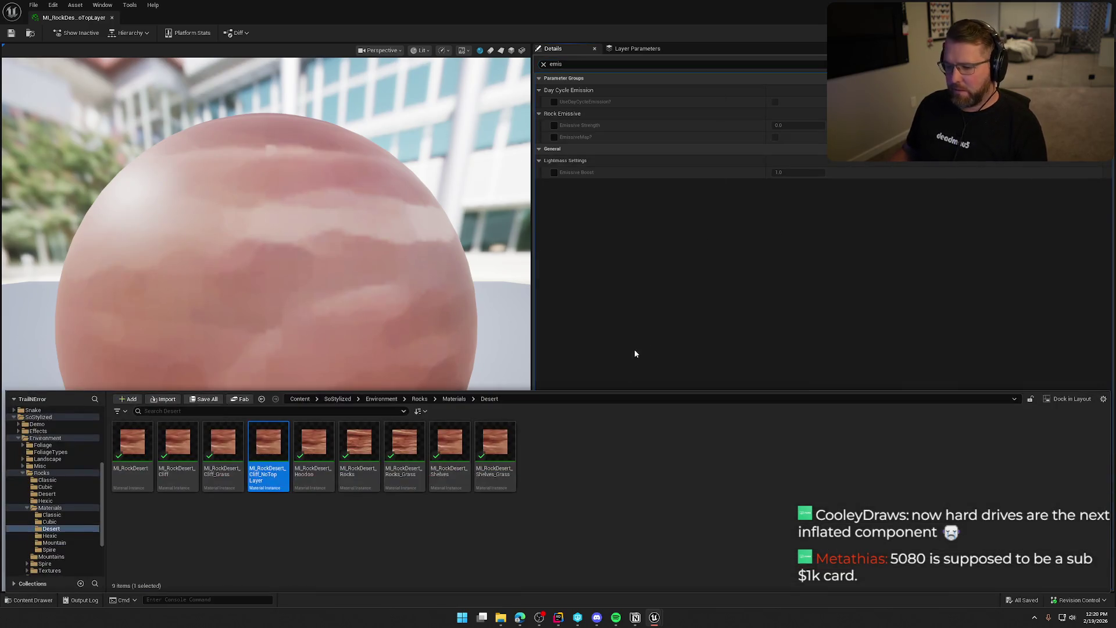
{"action": "key", "text": "alt+Tab"}
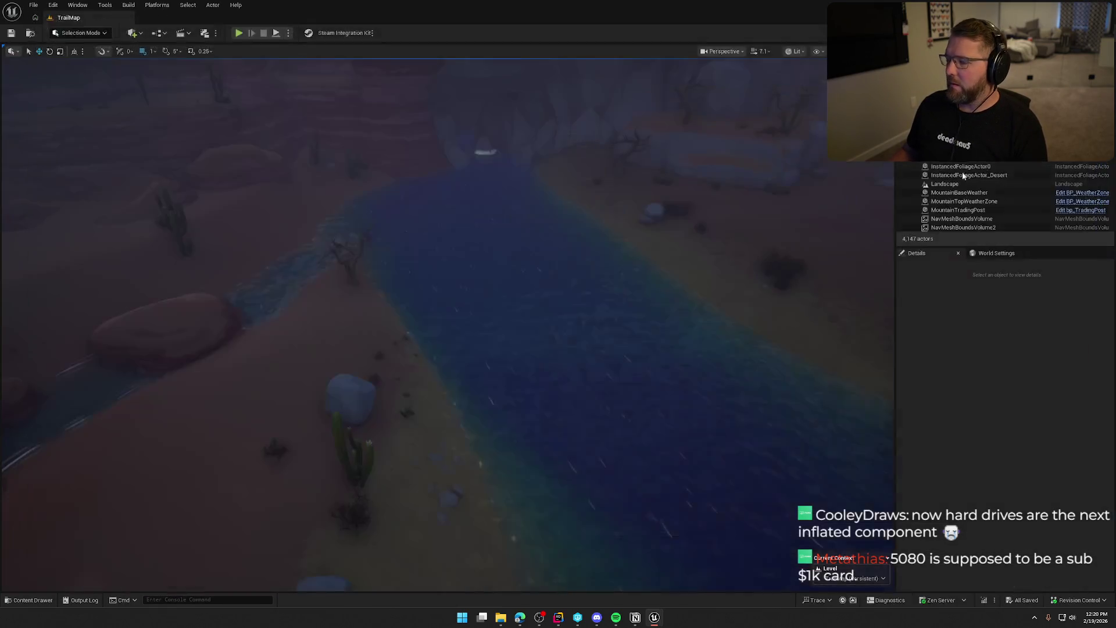
Browse the Hexic and Mountain rock materials and open MI_Mountain for parameter searching
{"action": "key", "text": "ctrl+space"}
{"action": "left_click", "coordinate": [67, 535]}
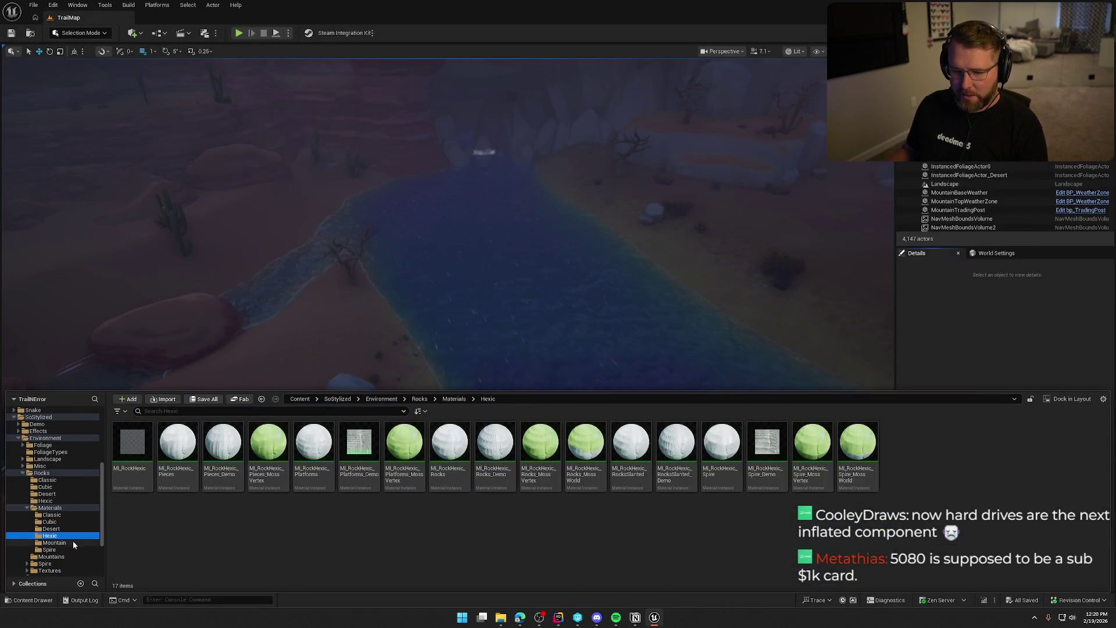
{"action": "left_click", "coordinate": [72, 542]}
{"action": "double_click", "coordinate": [129, 445]}
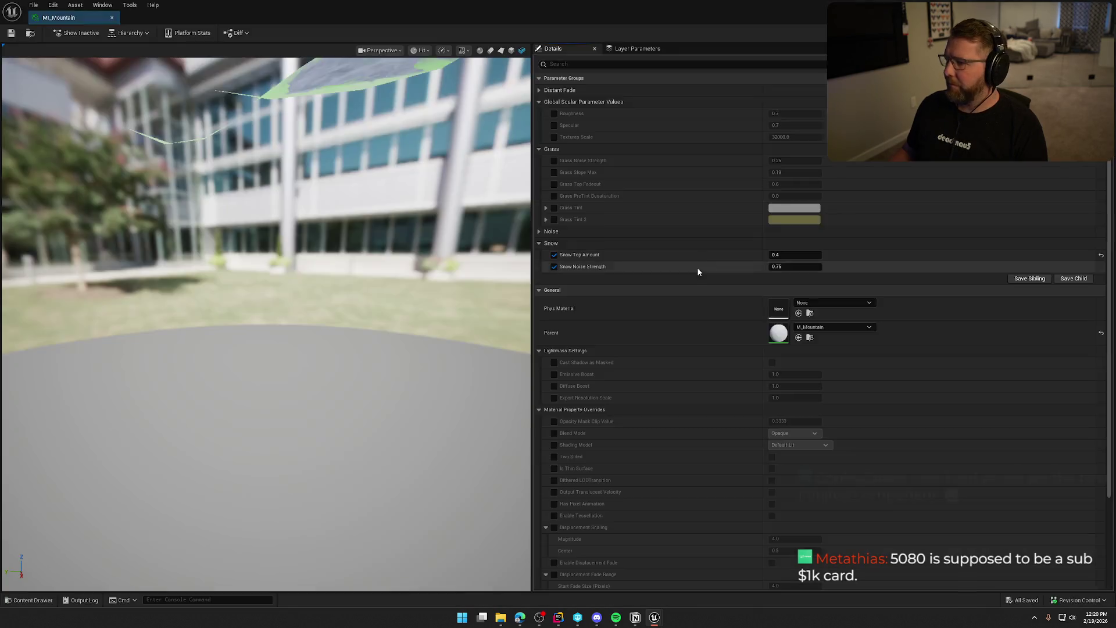
{"action": "left_click", "coordinate": [667, 64]}
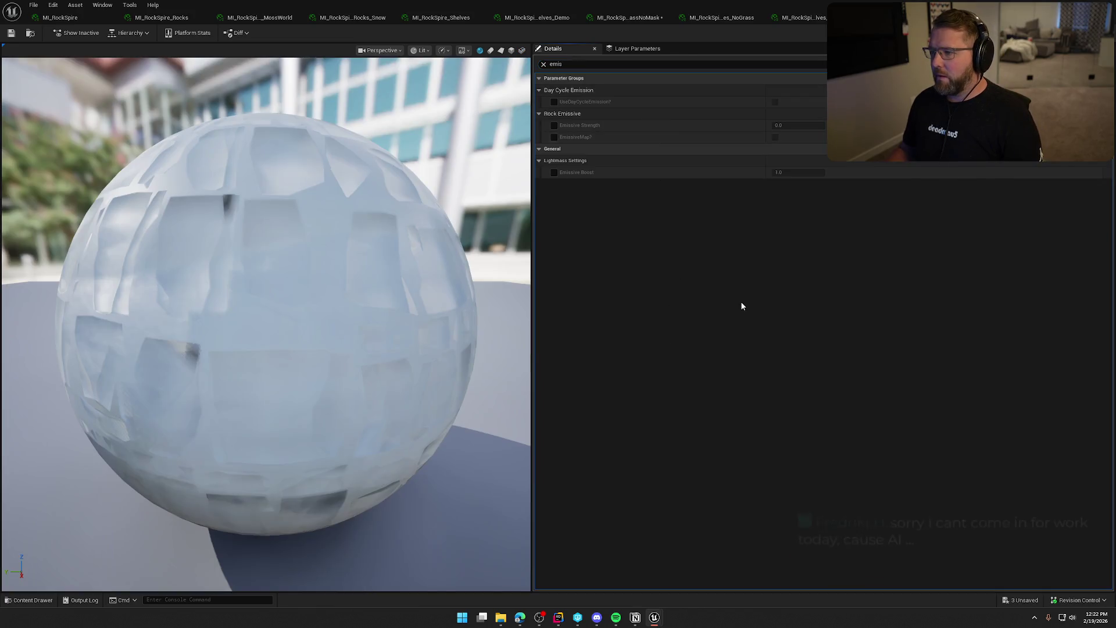
On a Spire rock material instance, enable Grass Emissive and set it to 0.0
{"action": "key", "text": "ctrl+space"}
{"action": "double_click", "coordinate": [630, 445]}
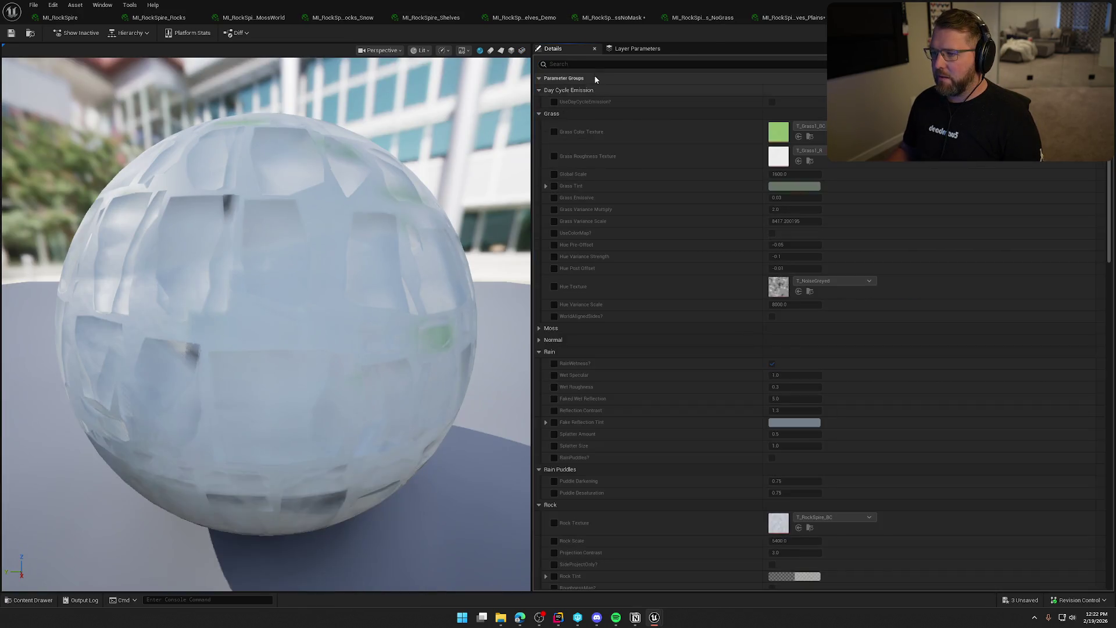
{"action": "left_click", "coordinate": [595, 64]}
{"action": "type", "text": "emis"}
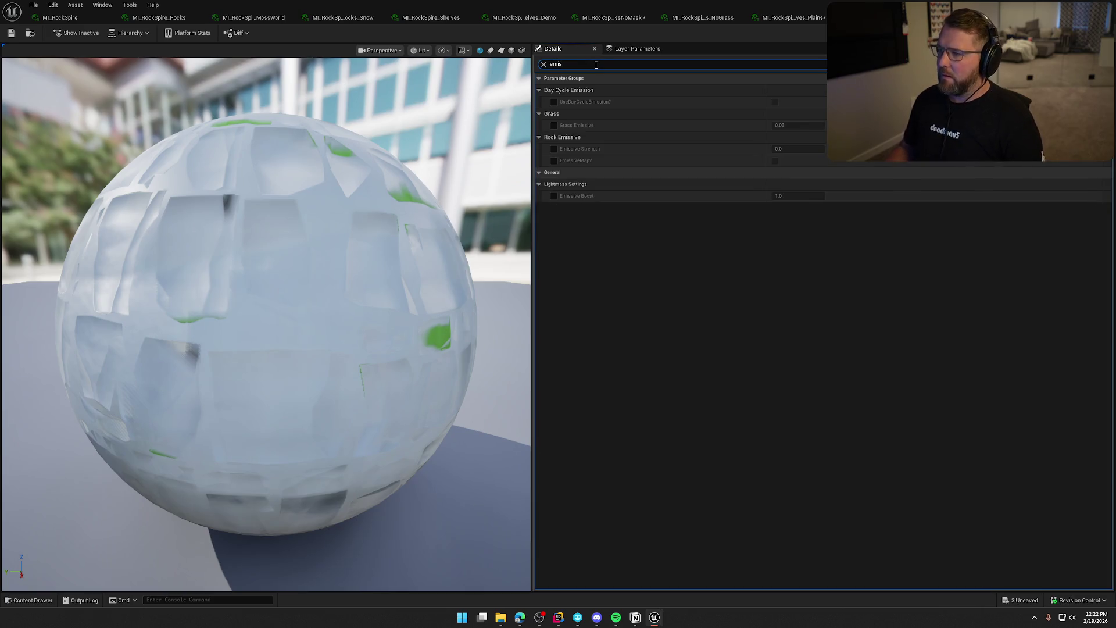
{"action": "left_click", "coordinate": [554, 125]}
{"action": "left_click", "coordinate": [798, 124]}
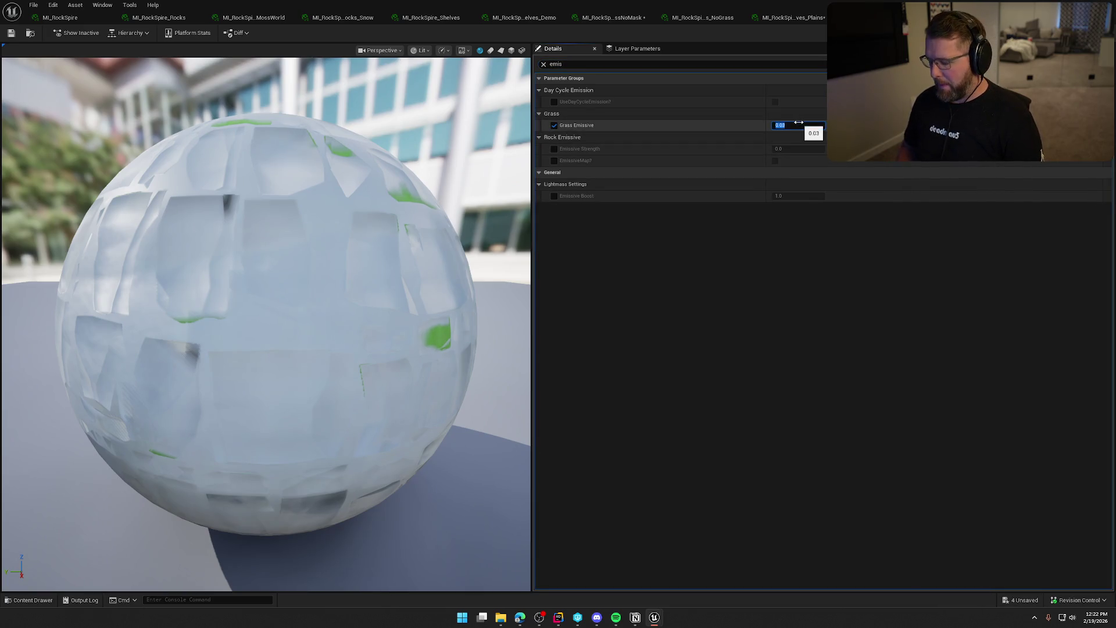
{"action": "key", "text": "ctrl+space"}
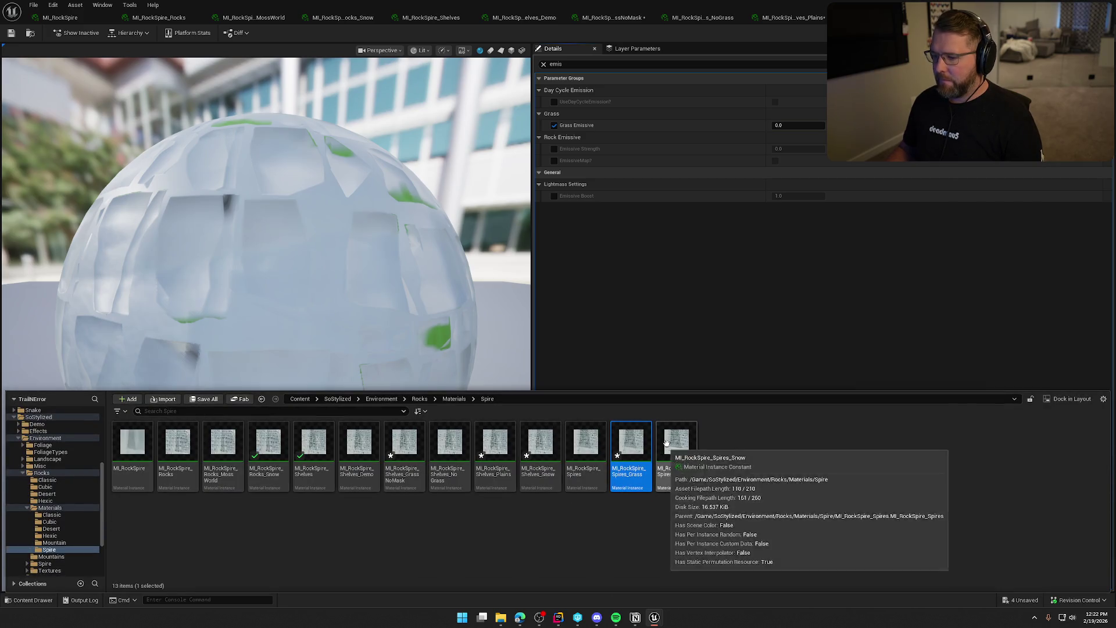
On MI_RockSpire_Spires_Snow, enable Snow Emission and set it to 0
{"action": "key", "text": "Return"}
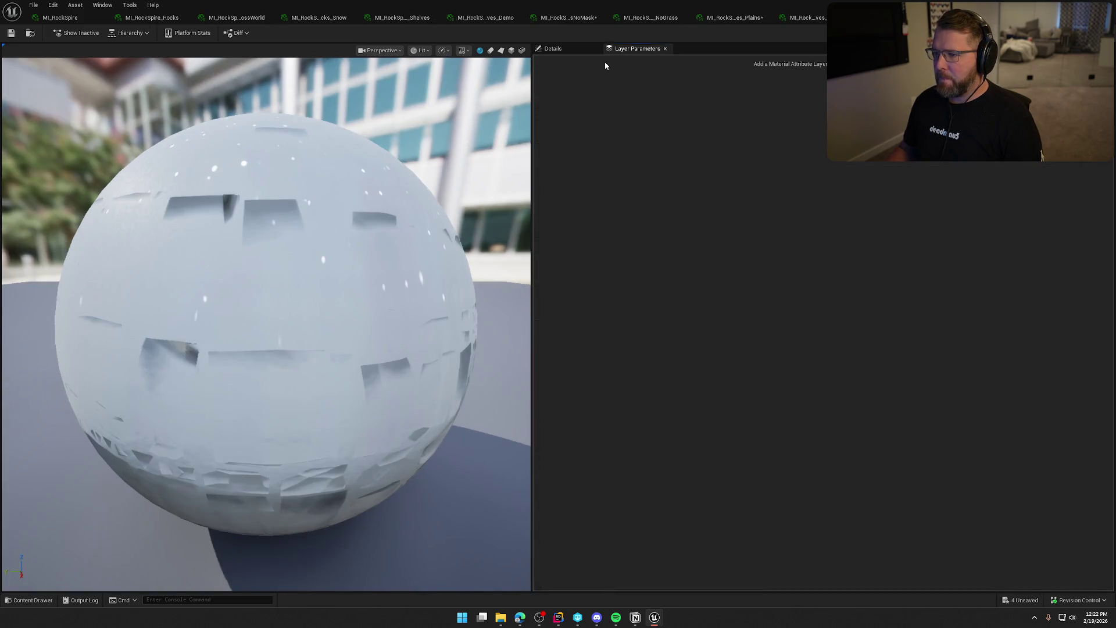
{"action": "type", "text": "emis"}
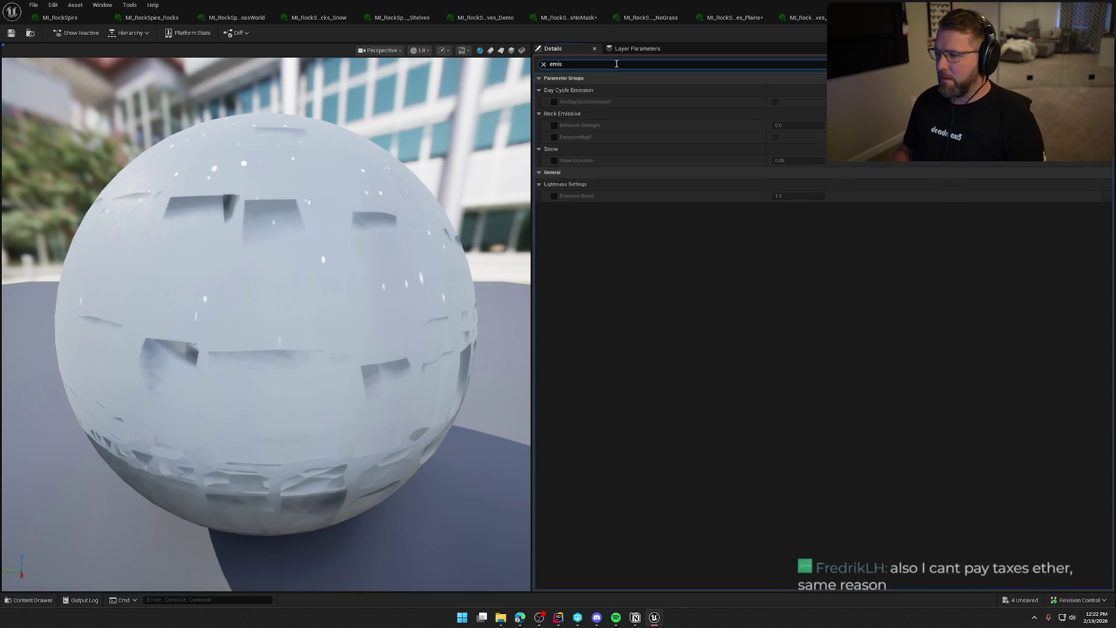
{"action": "left_click", "coordinate": [555, 161]}
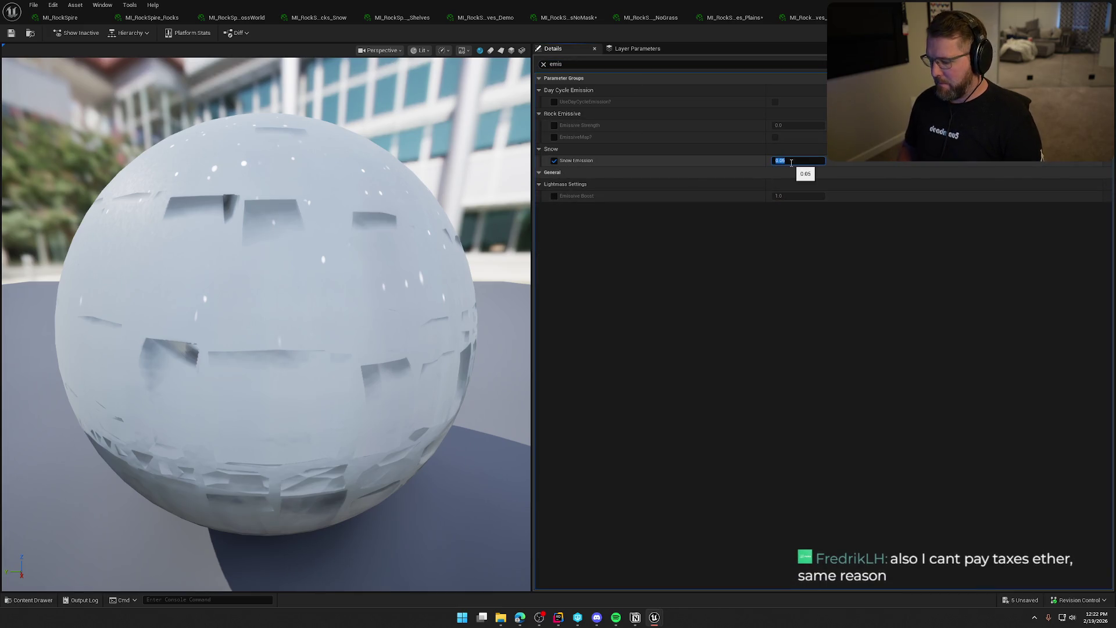
{"action": "type", "text": "0"}
{"action": "key", "text": "Return"}
Save and check out the modified Spire material instances, then return to TrailMap
{"action": "key", "text": "ctrl+s"}
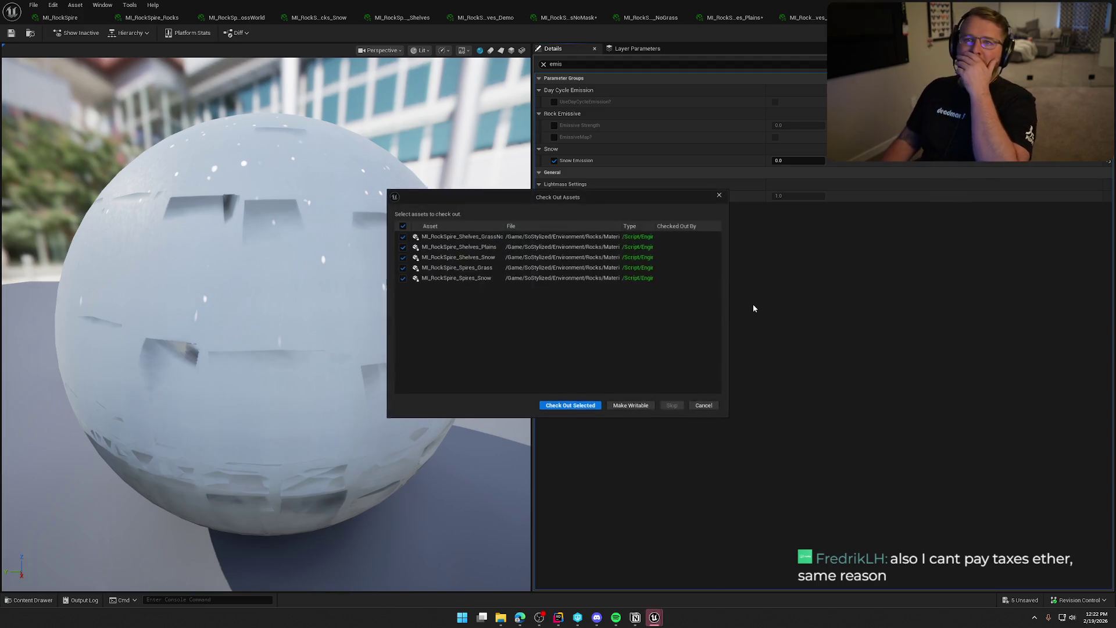
{"action": "left_click", "coordinate": [583, 402]}
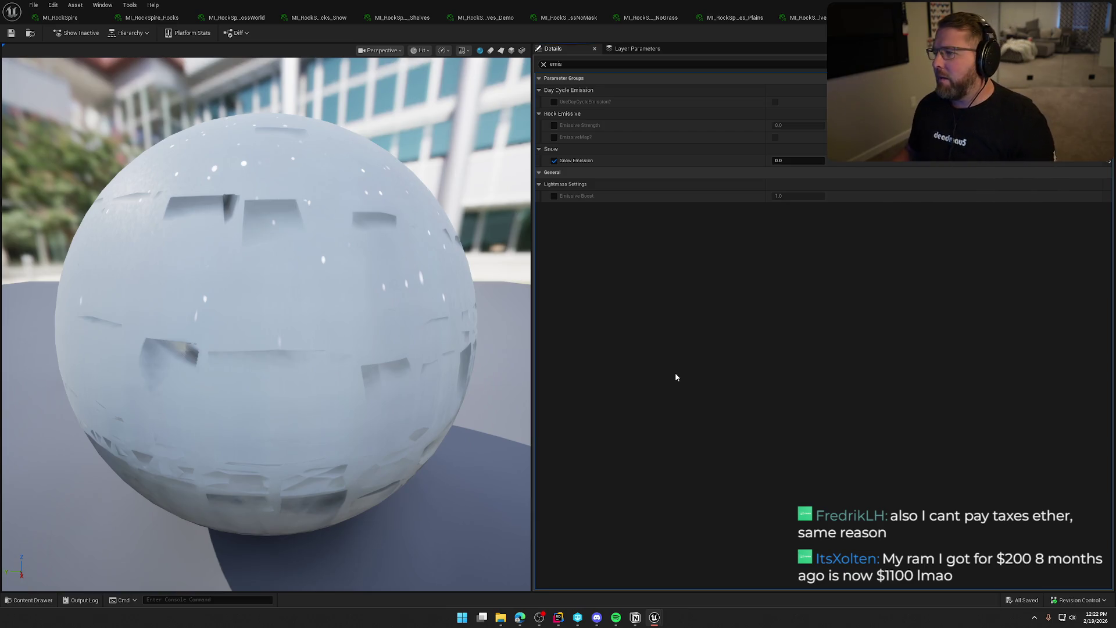
{"action": "key", "text": "alt+Tab"}
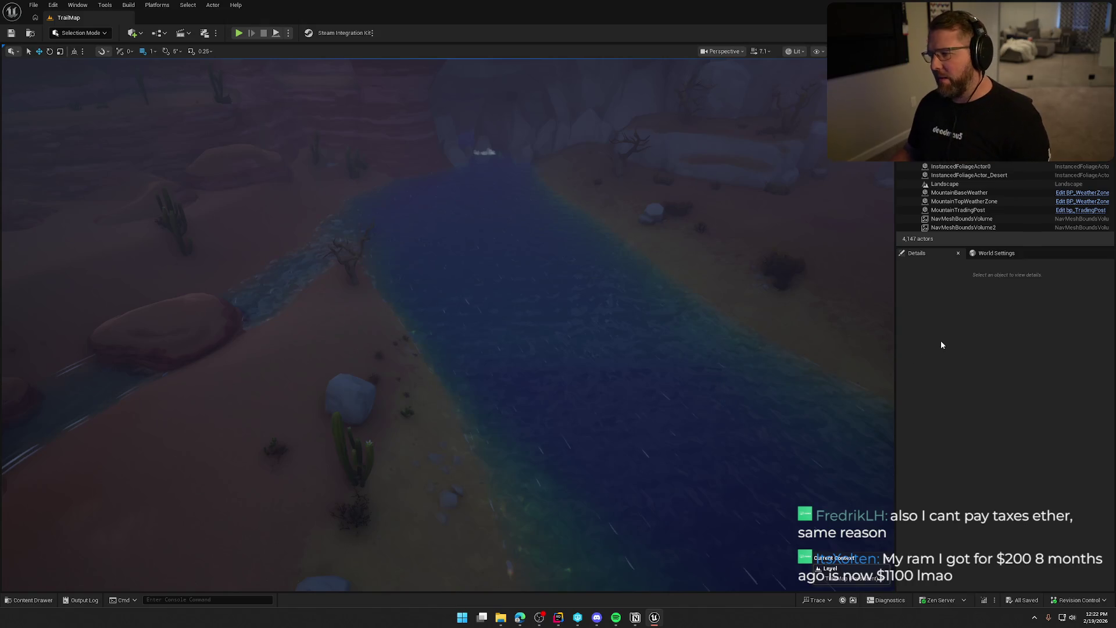
{"action": "key", "text": "ctrl+space"}
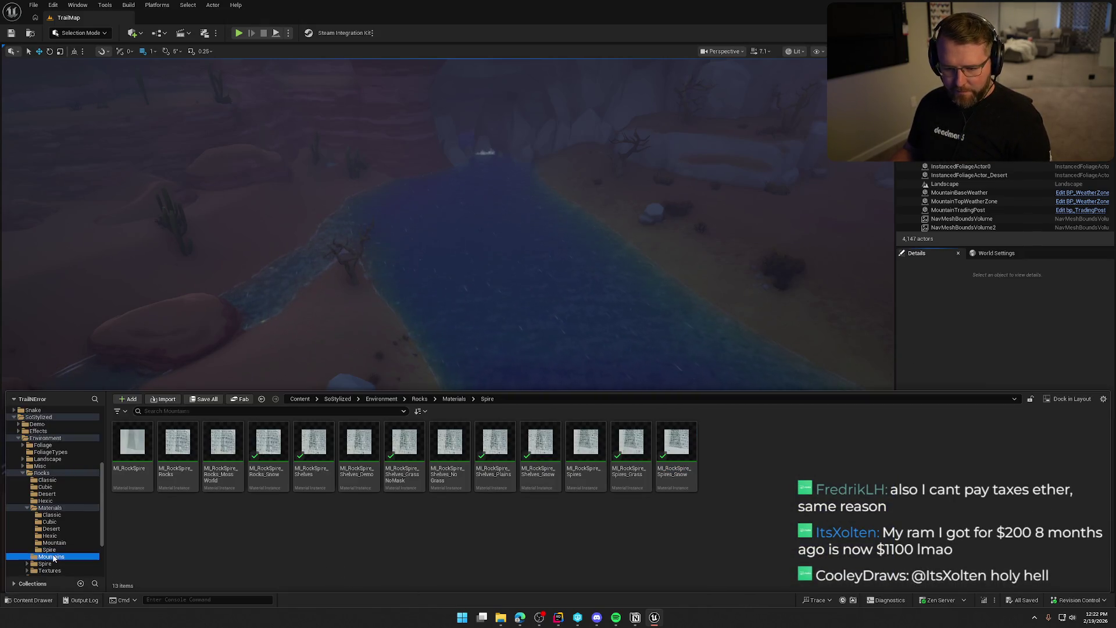
Browse the Mountains, Rocks, Environment and SoStylized Materials folders, then fly the camera to the hillside tree
{"action": "left_click", "coordinate": [52, 557]}
{"action": "scroll", "coordinate": [64, 552], "scroll_direction": "down", "scroll_amount": 2}
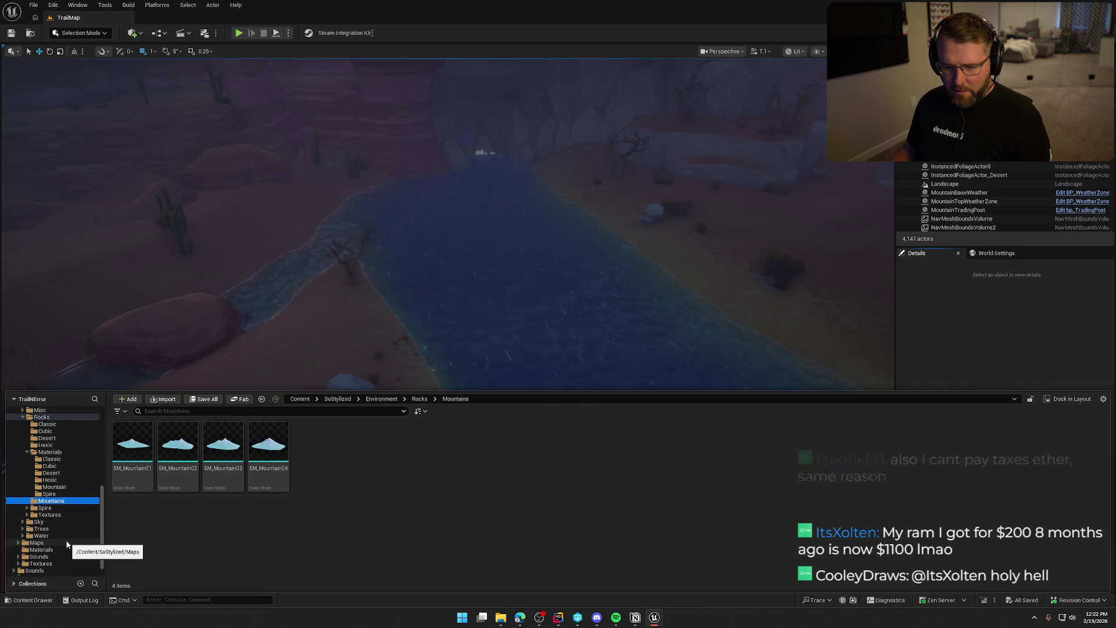
{"action": "scroll", "coordinate": [65, 539], "scroll_direction": "up", "scroll_amount": 2}
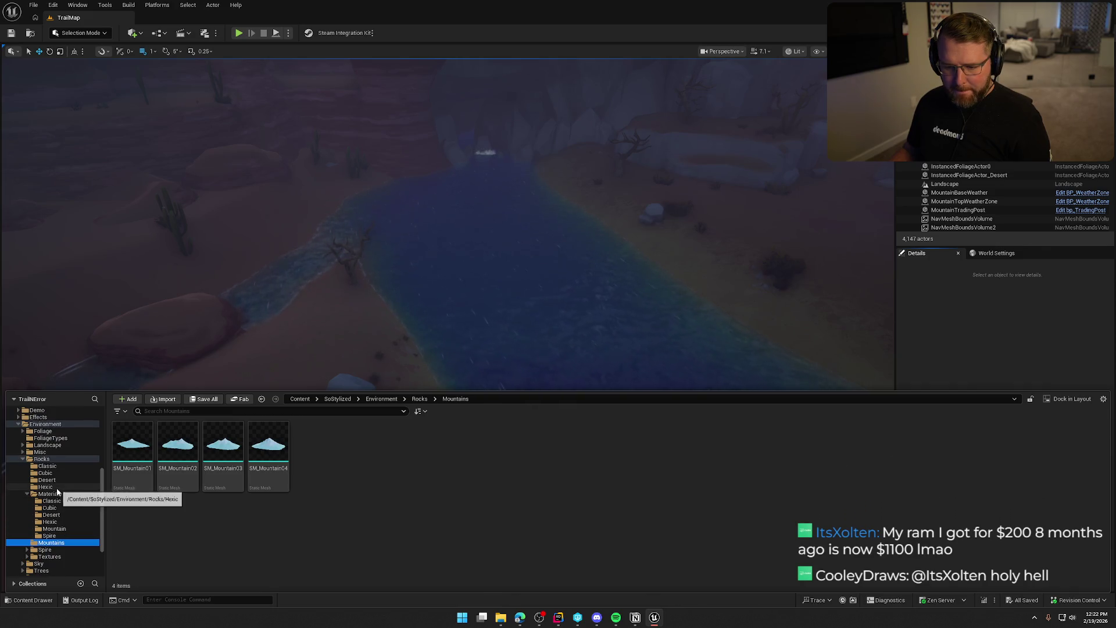
{"action": "left_click", "coordinate": [23, 458]}
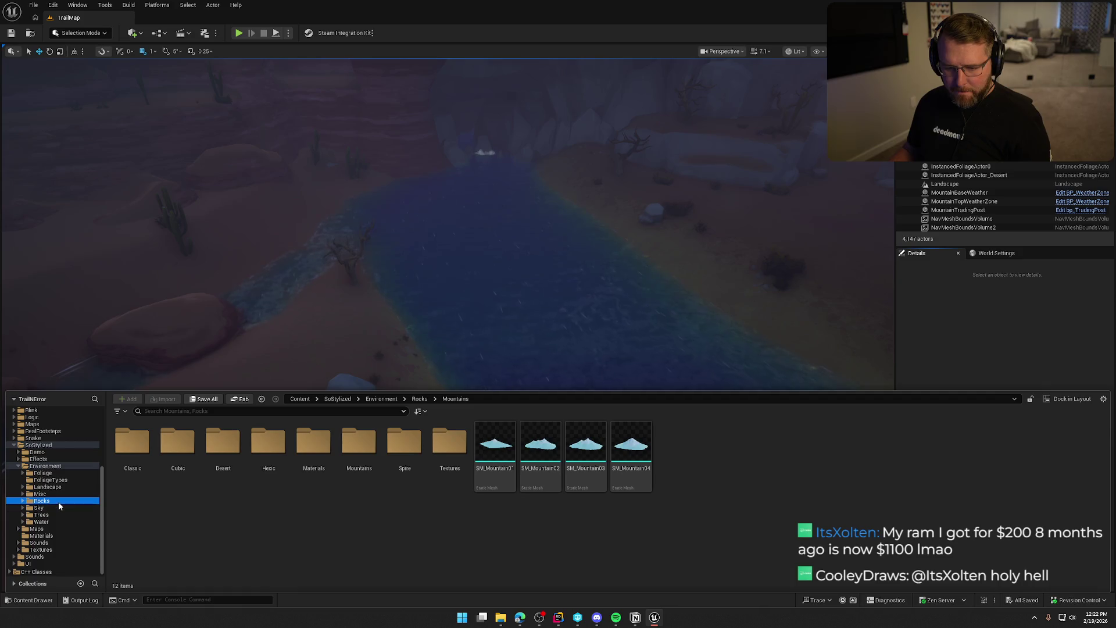
{"action": "left_click", "coordinate": [49, 466]}
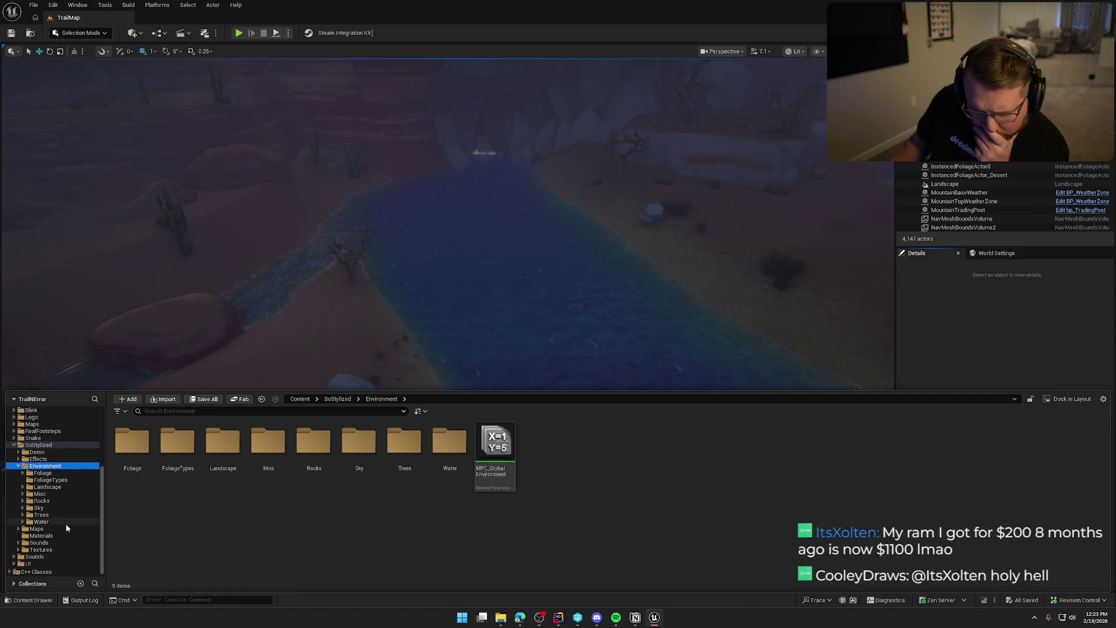
{"action": "left_click", "coordinate": [41, 536]}
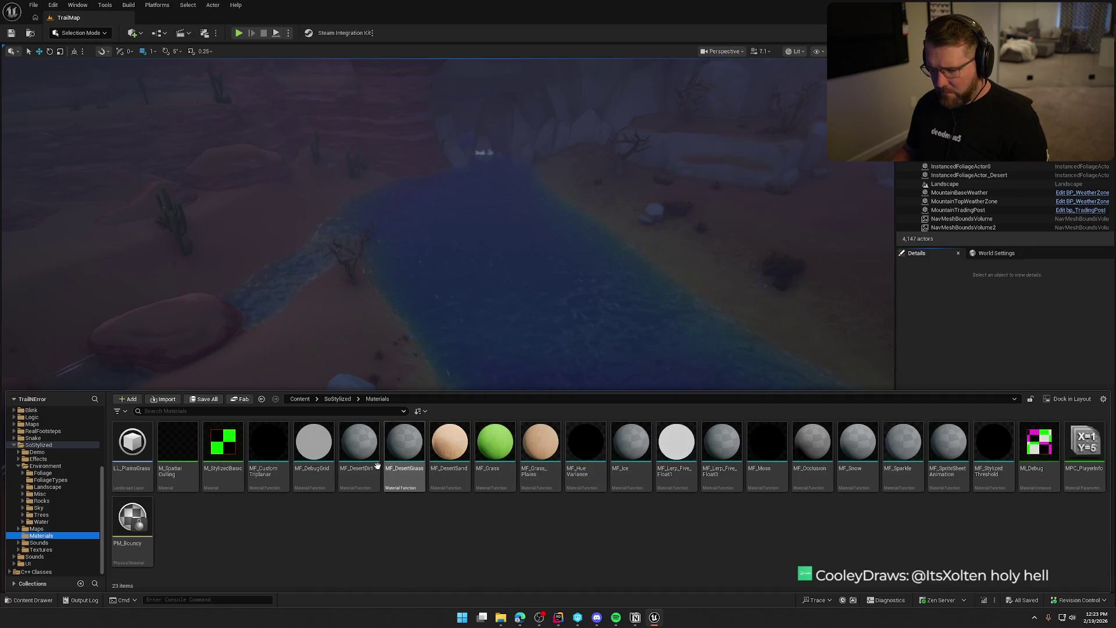
{"action": "left_click_drag", "start_coordinate": [357, 386], "coordinate": [357, 366]}
{"action": "mouse_move", "coordinate": [456, 324]}
{"action": "left_mouse_down"}
{"action": "mouse_move", "coordinate": [456, 302]}
{"action": "mouse_move", "coordinate": [455, 323]}
{"action": "mouse_move", "coordinate": [511, 320]}
{"action": "mouse_move", "coordinate": [500, 360]}
{"action": "mouse_move", "coordinate": [517, 343]}
{"action": "mouse_move", "coordinate": [511, 302]}
{"action": "mouse_move", "coordinate": [506, 331]}
{"action": "mouse_move", "coordinate": [500, 313]}
{"action": "mouse_move", "coordinate": [488, 325]}
{"action": "mouse_move", "coordinate": [473, 284]}
{"action": "left_mouse_up"}
Step upward from foliage component _99, checking each component's mesh and materials, then deselect the actor
{"action": "scroll", "coordinate": [407, 326], "scroll_direction": "down", "scroll_amount": 3}
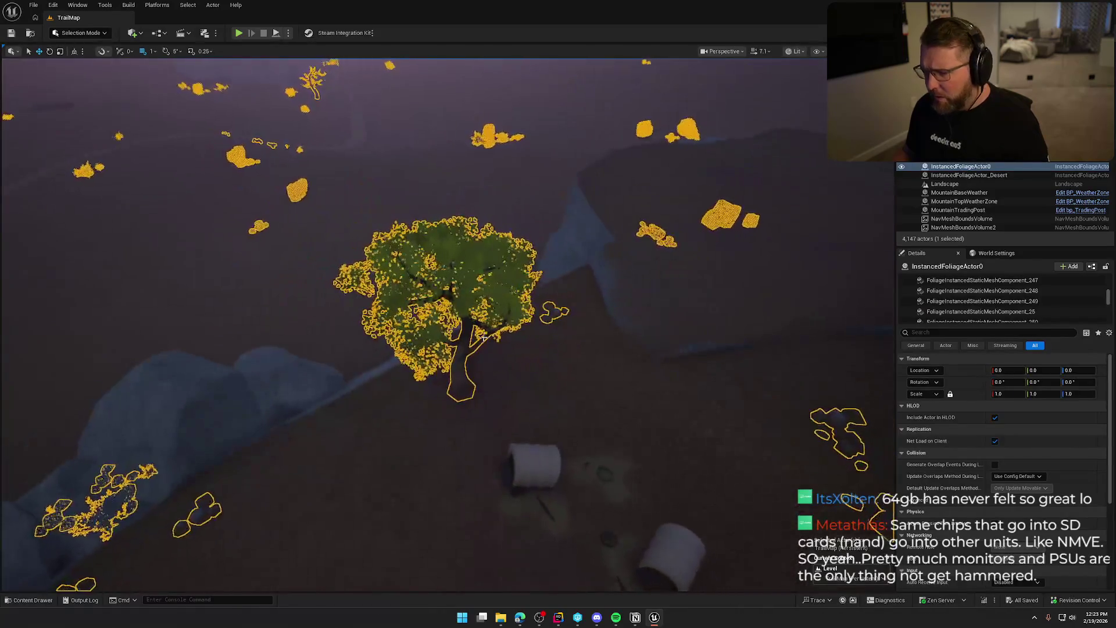
{"action": "scroll", "coordinate": [960, 286], "scroll_direction": "up", "scroll_amount": 3}
{"action": "scroll", "coordinate": [961, 286], "scroll_direction": "up", "scroll_amount": 15}
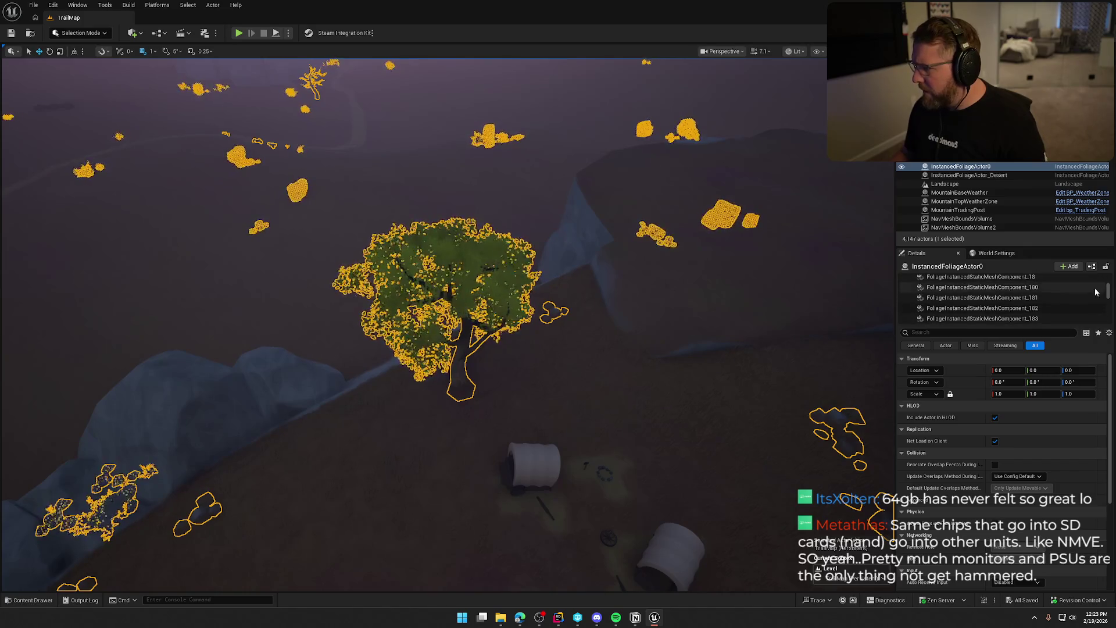
{"action": "scroll", "coordinate": [1015, 293], "scroll_direction": "up", "scroll_amount": 10}
{"action": "left_click", "coordinate": [1016, 298]}
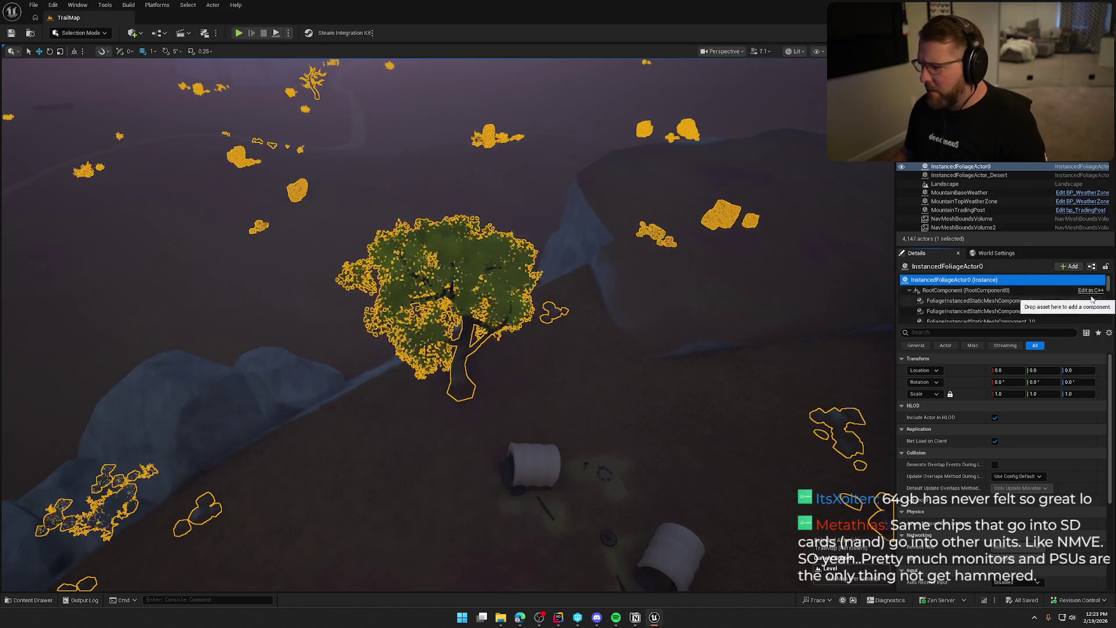
{"action": "key", "text": "End"}
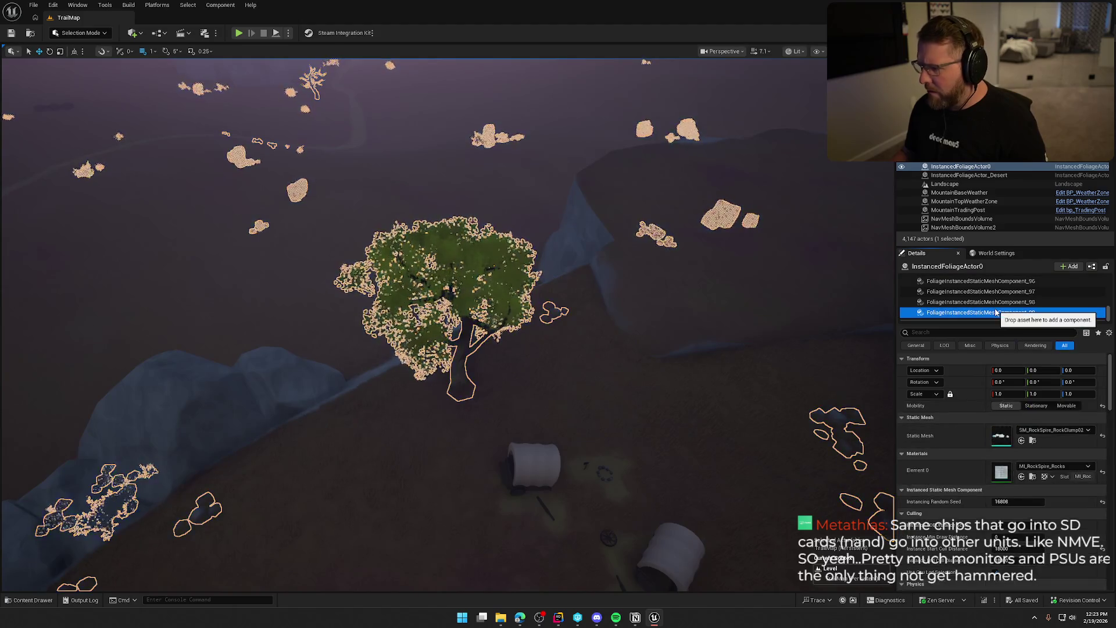
{"action": "key", "text": "Up"}
{"action": "key", "text": "Up"}
{"action": "key", "text": "Up"}
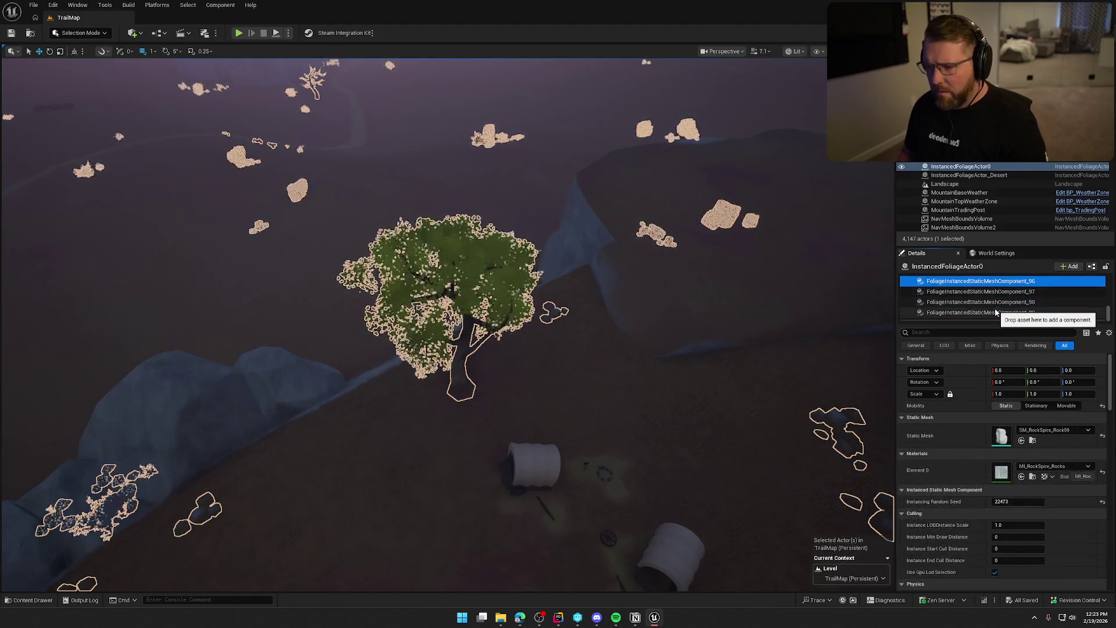
{"action": "key", "text": "Up"}
{"action": "key", "text": "Up"}
{"action": "key", "text": "Up"}
{"action": "key", "text": "Up"}
{"action": "key", "text": "Up"}
{"action": "key", "text": "Up"}
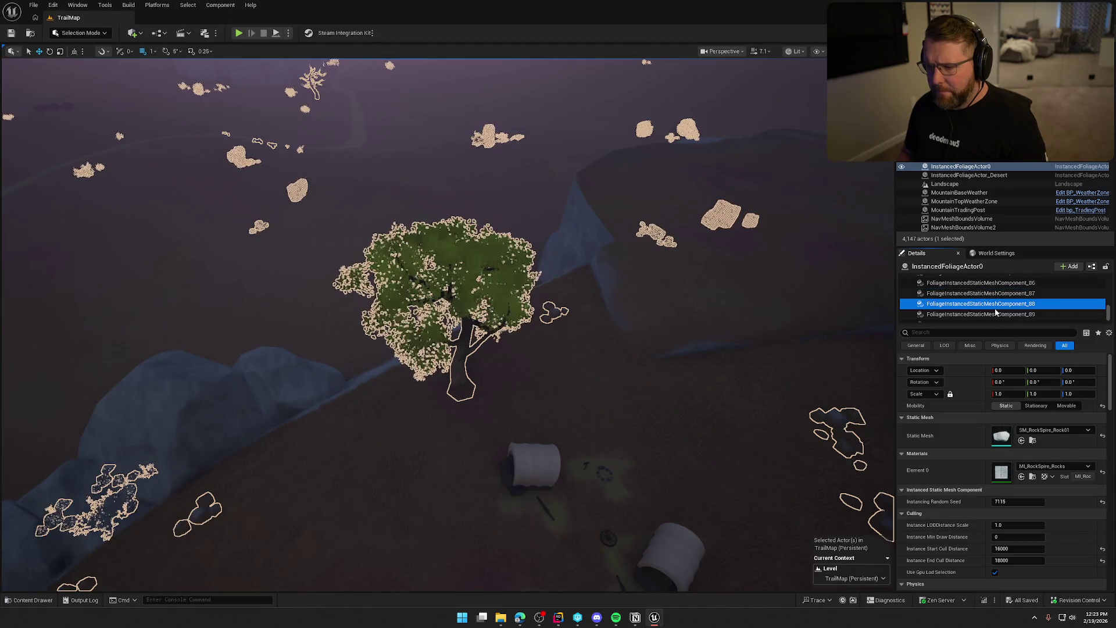
{"action": "key", "text": "Up"}
{"action": "key", "text": "Up"}
{"action": "key", "text": "Up"}
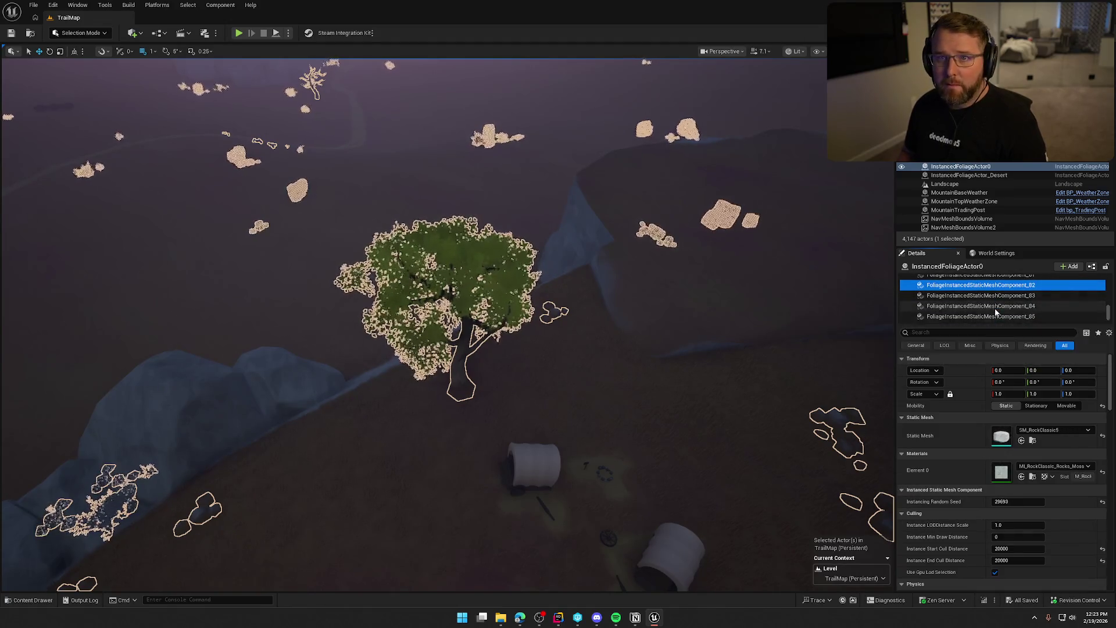
{"action": "key", "text": "Up"}
{"action": "key", "text": "Up"}
{"action": "key", "text": "Up"}
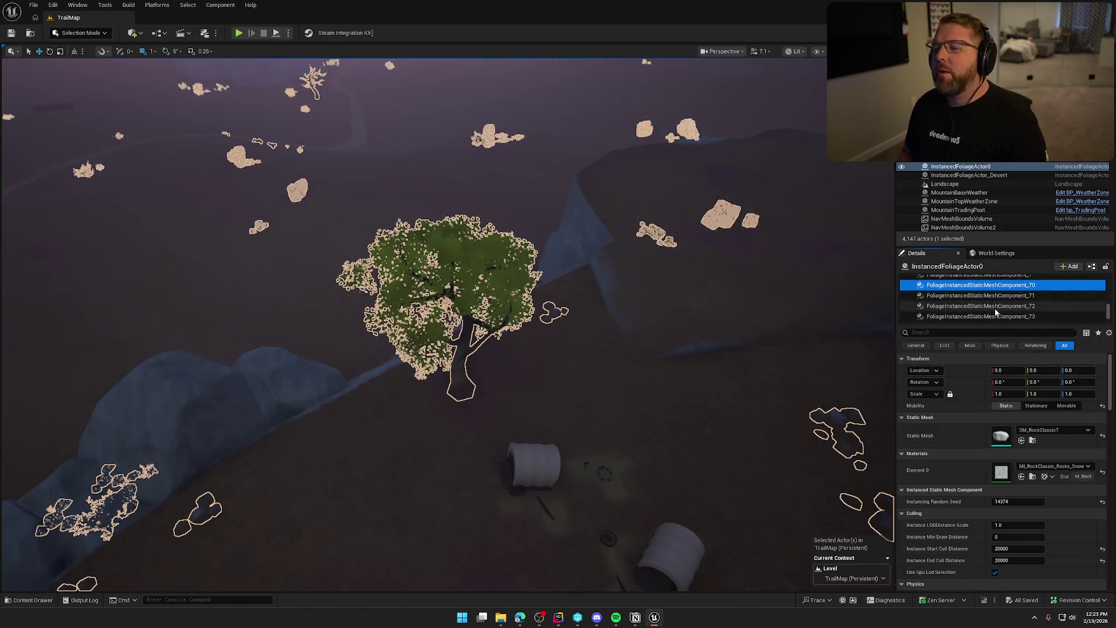
{"action": "key", "text": "Up"}
{"action": "key", "text": "Up"}
{"action": "key", "text": "Up"}
{"action": "key", "text": "Up"}
{"action": "key", "text": "Up"}
{"action": "key", "text": "Up"}
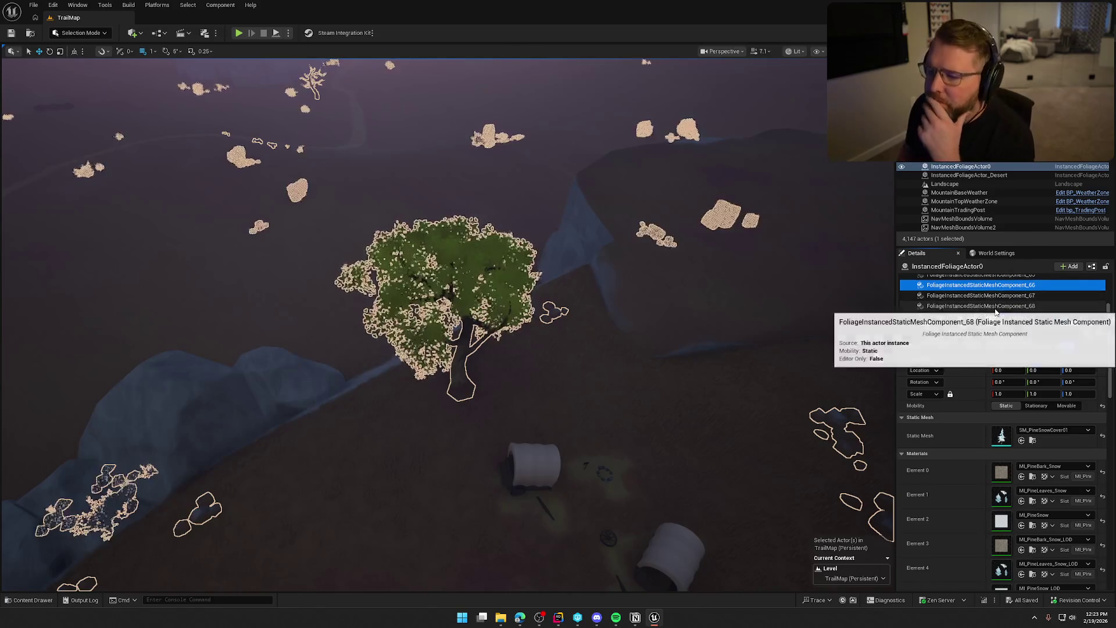
{"action": "key", "text": "Up"}
{"action": "key", "text": "Up"}
{"action": "key", "text": "Up"}
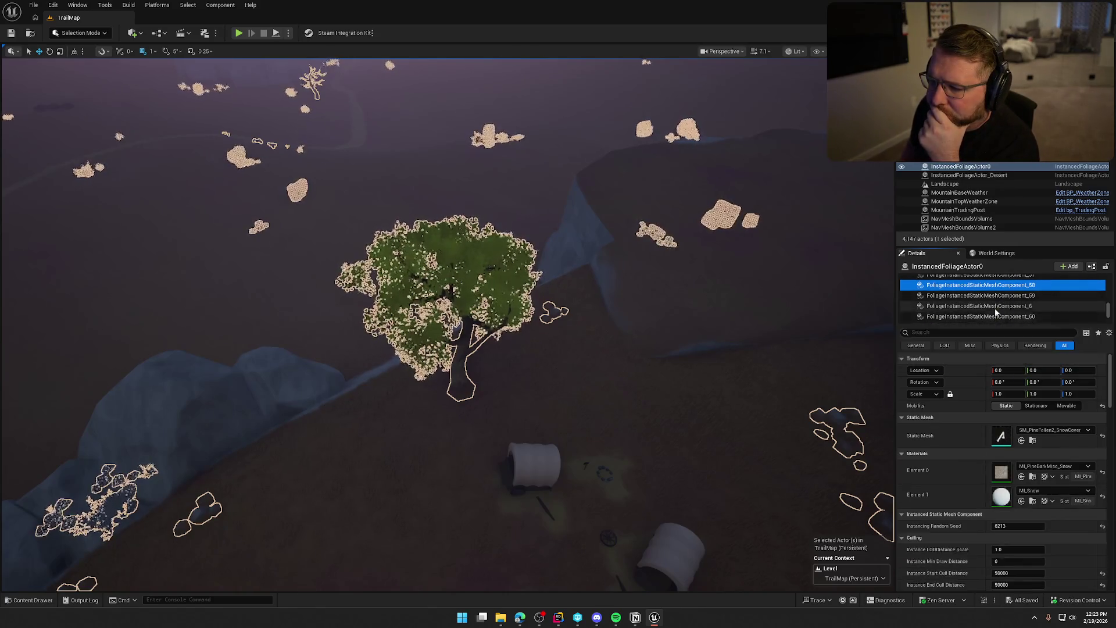
{"action": "key", "text": "Up"}
{"action": "key", "text": "Up"}
{"action": "key", "text": "Up"}
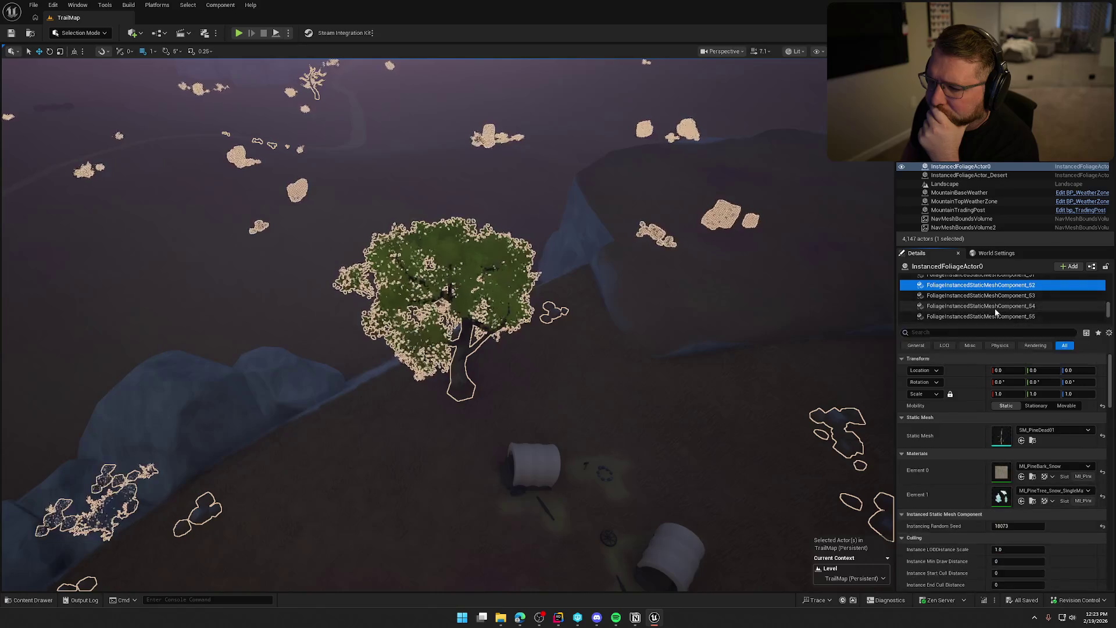
{"action": "key", "text": "Up"}
{"action": "key", "text": "Up"}
{"action": "key", "text": "Up"}
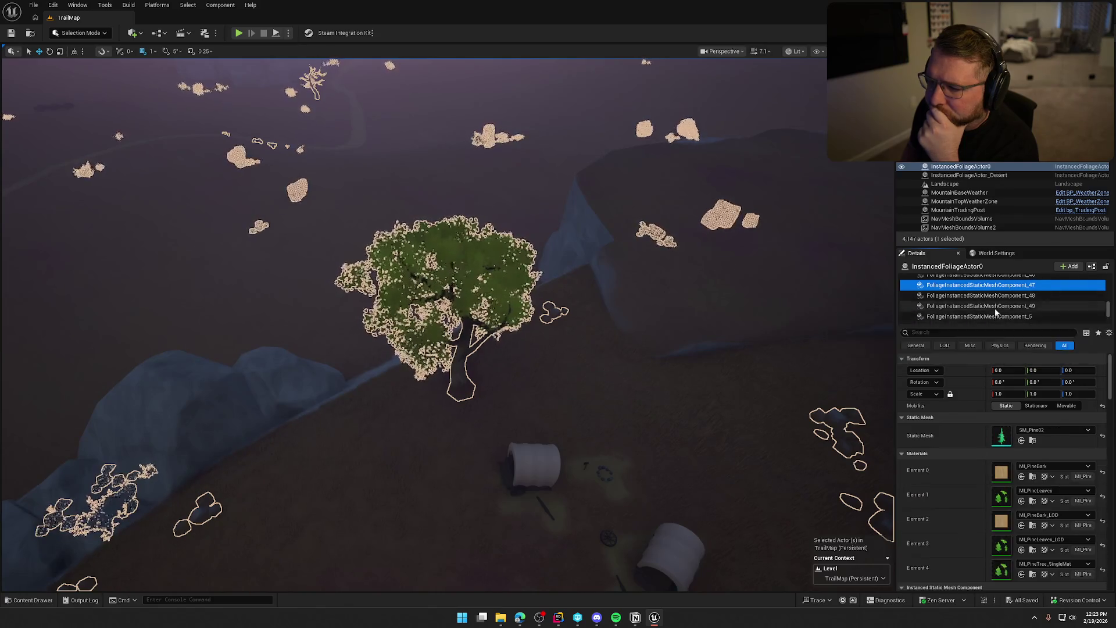
{"action": "key", "text": "Up"}
{"action": "key", "text": "Up"}
{"action": "key", "text": "Up"}
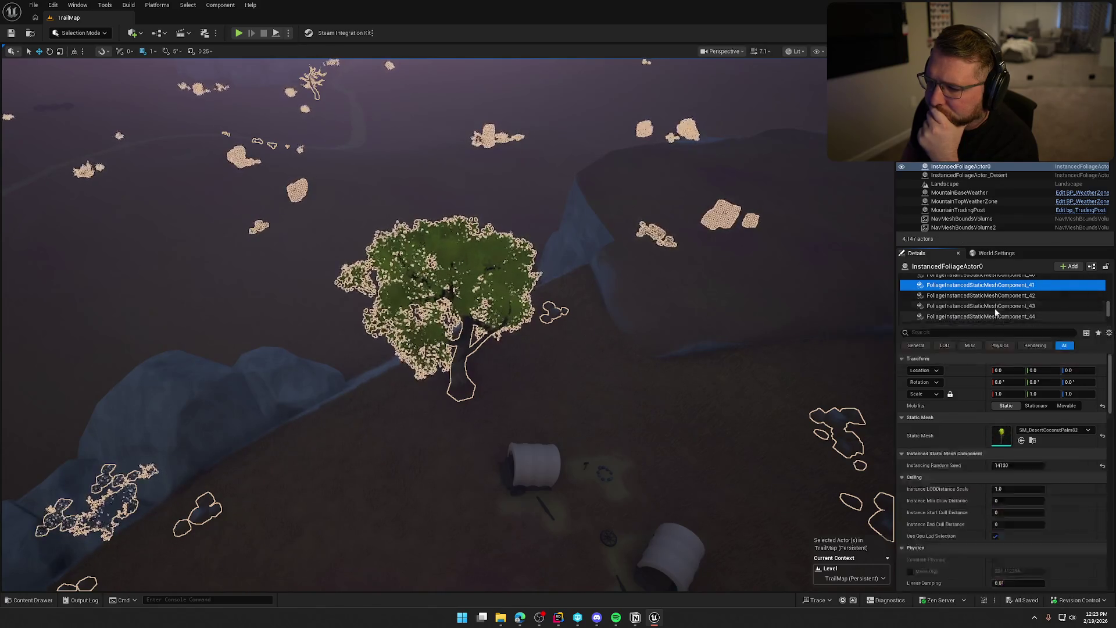
{"action": "key", "text": "Up"}
{"action": "key", "text": "Up"}
{"action": "key", "text": "Up"}
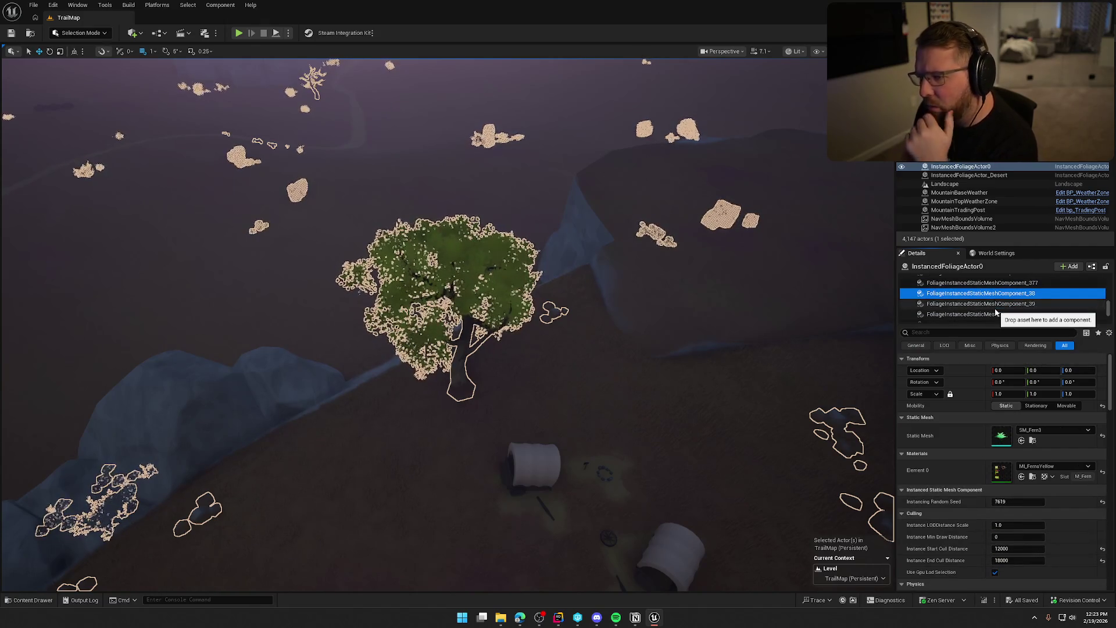
{"action": "key", "text": "Up"}
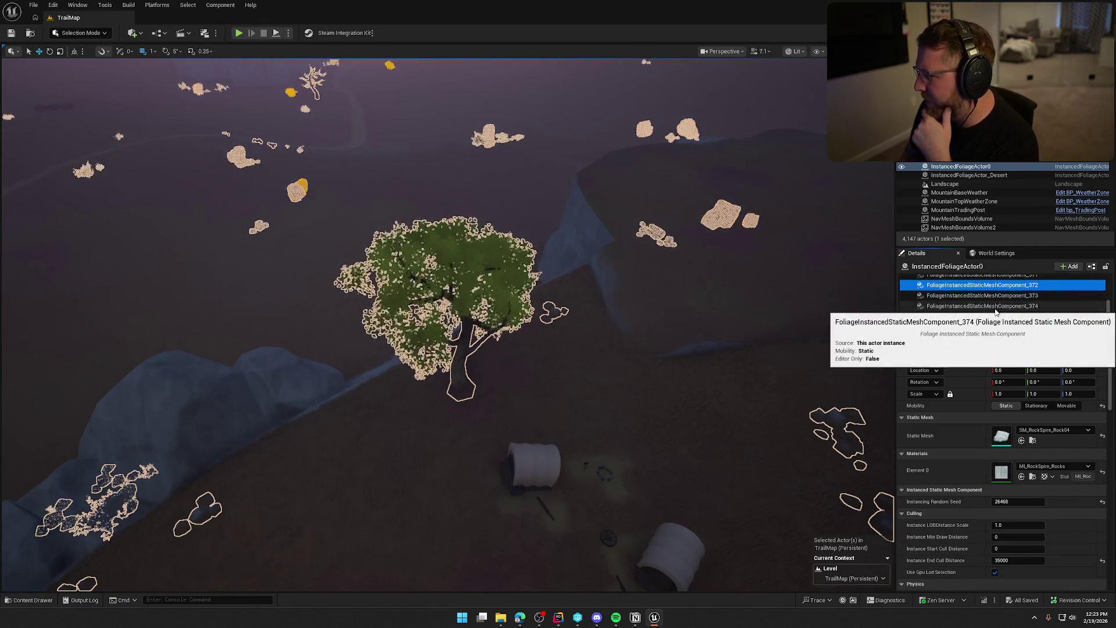
{"action": "key", "text": "Up"}
{"action": "key", "text": "Up"}
{"action": "key", "text": "Up"}
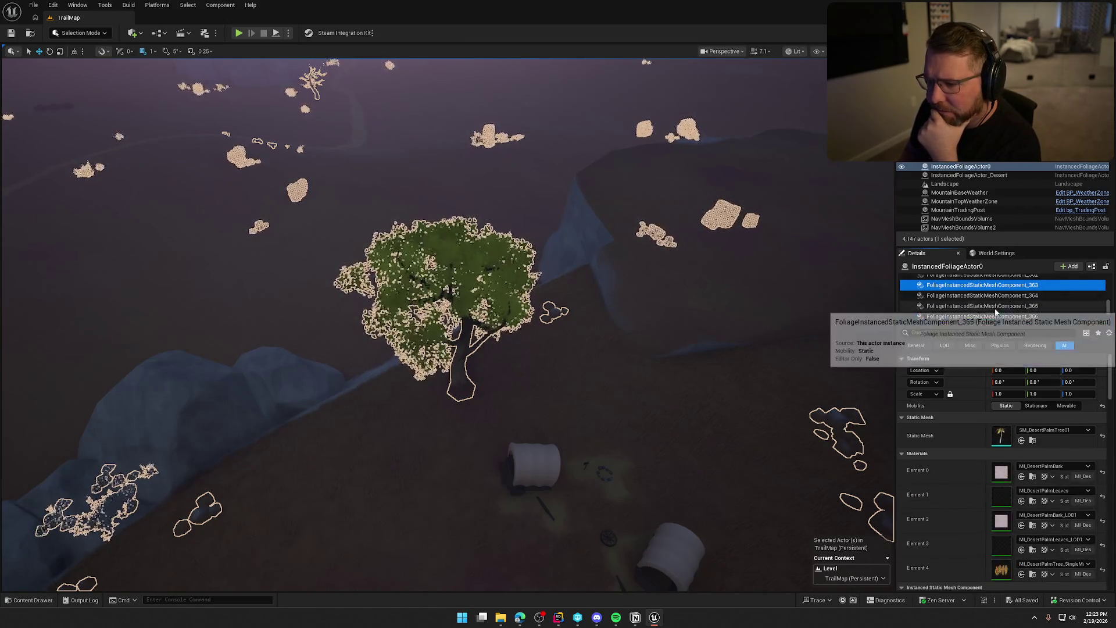
{"action": "key", "text": "Up"}
{"action": "key", "text": "Up"}
{"action": "key", "text": "Up"}
{"action": "key", "text": "Up"}
{"action": "key", "text": "Up"}
{"action": "key", "text": "Up"}
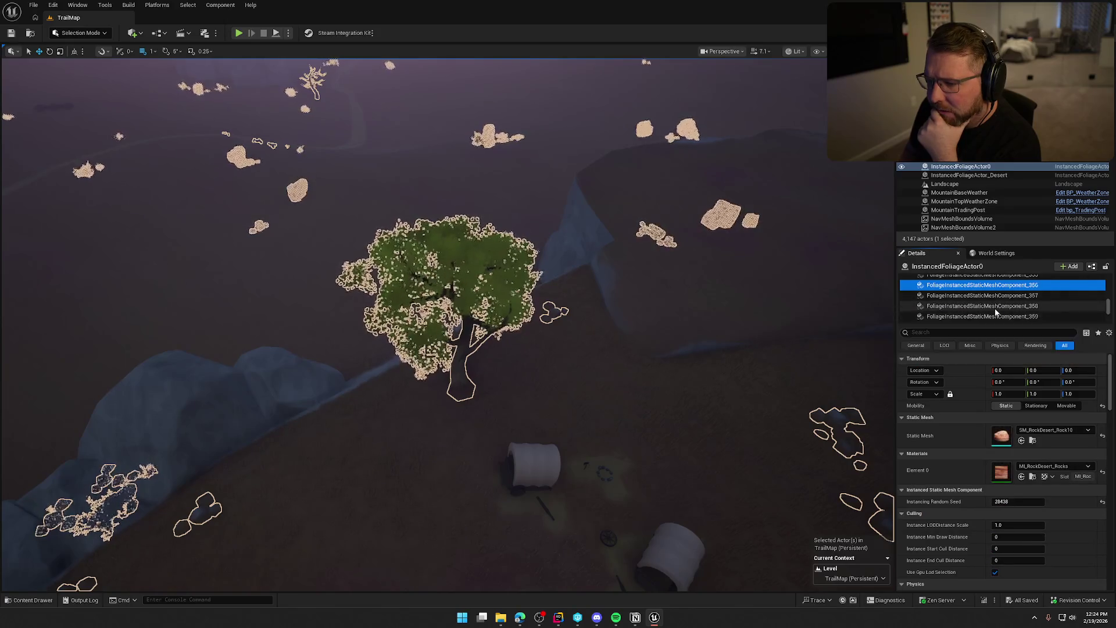
{"action": "key", "text": "Up"}
{"action": "key", "text": "Up"}
{"action": "key", "text": "Up"}
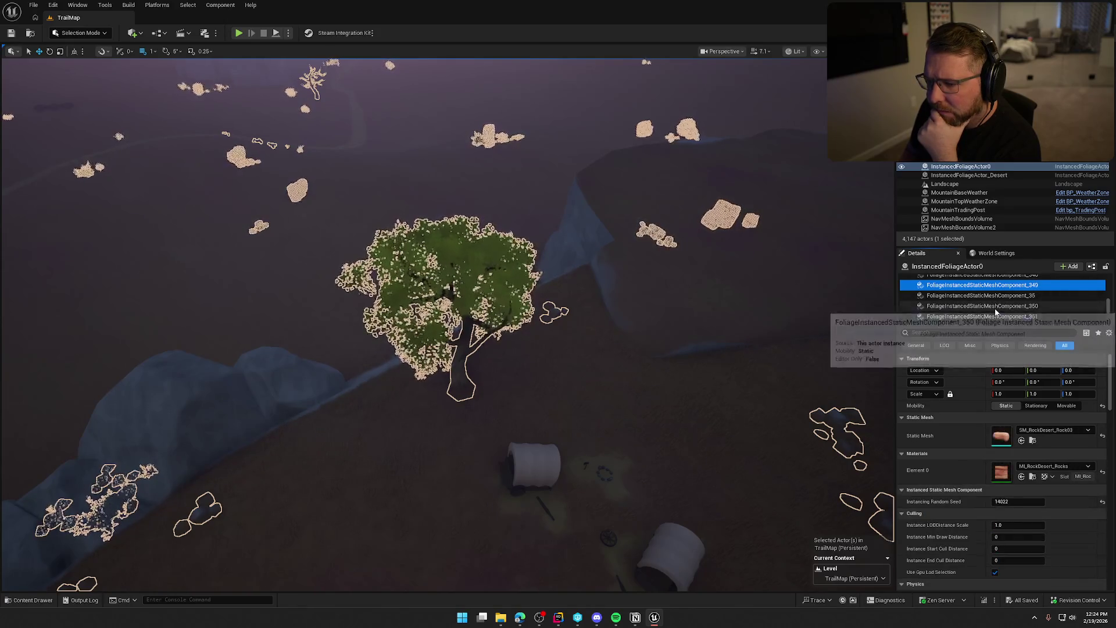
{"action": "key", "text": "Up"}
{"action": "key", "text": "Up"}
{"action": "key", "text": "Up"}
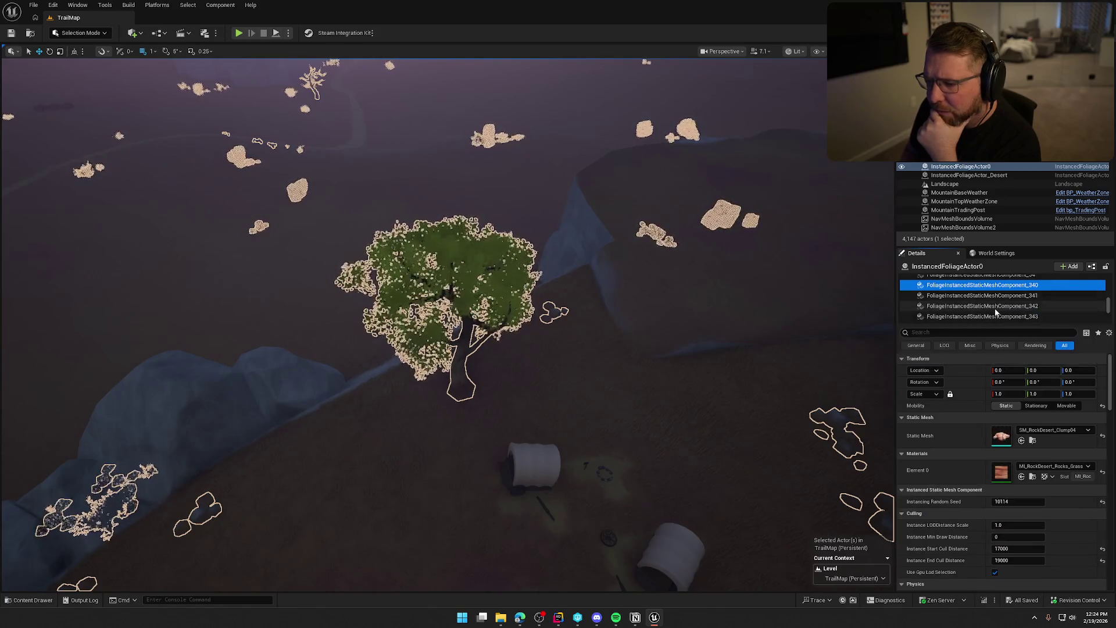
{"action": "key", "text": "Up"}
{"action": "key", "text": "Up"}
{"action": "key", "text": "Up"}
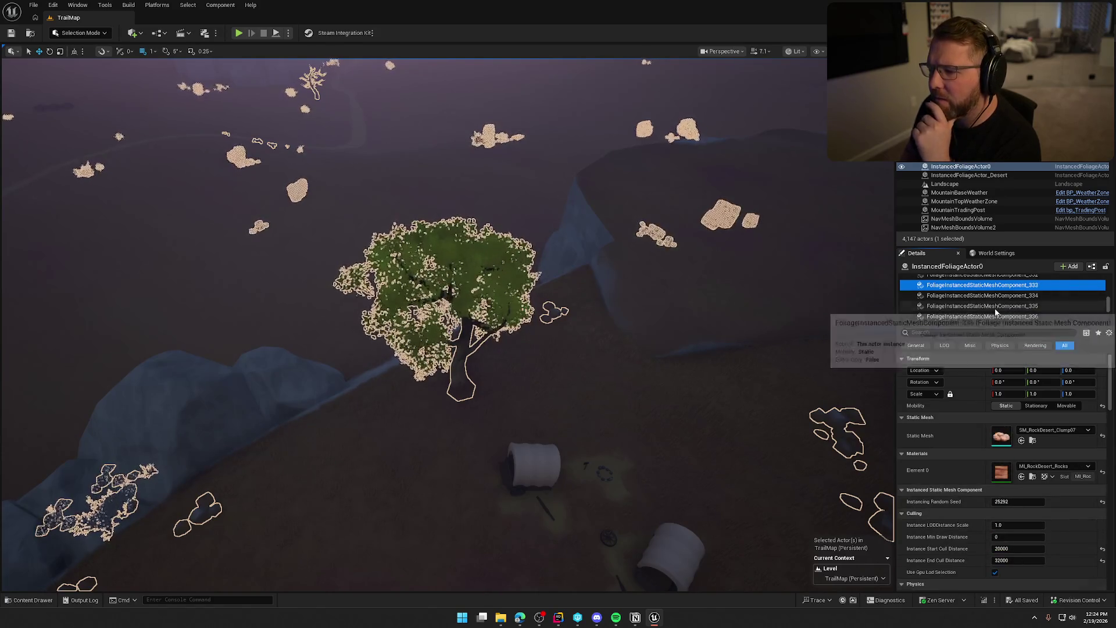
{"action": "key", "text": "Up"}
{"action": "key", "text": "Up"}
{"action": "key", "text": "Up"}
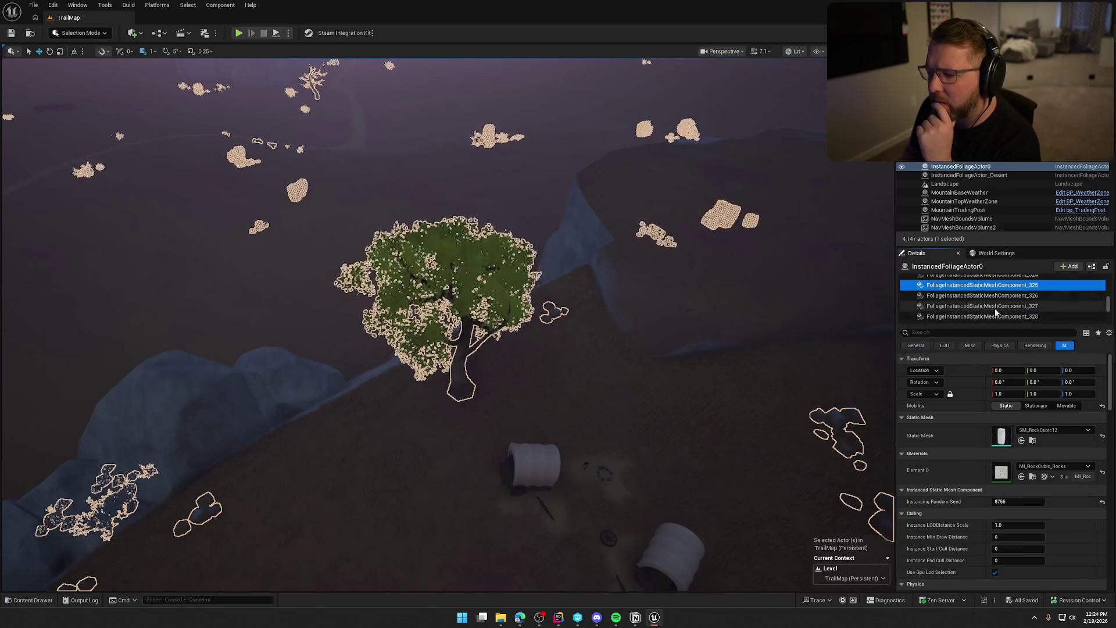
{"action": "key", "text": "Up"}
{"action": "key", "text": "Up"}
{"action": "key", "text": "Up"}
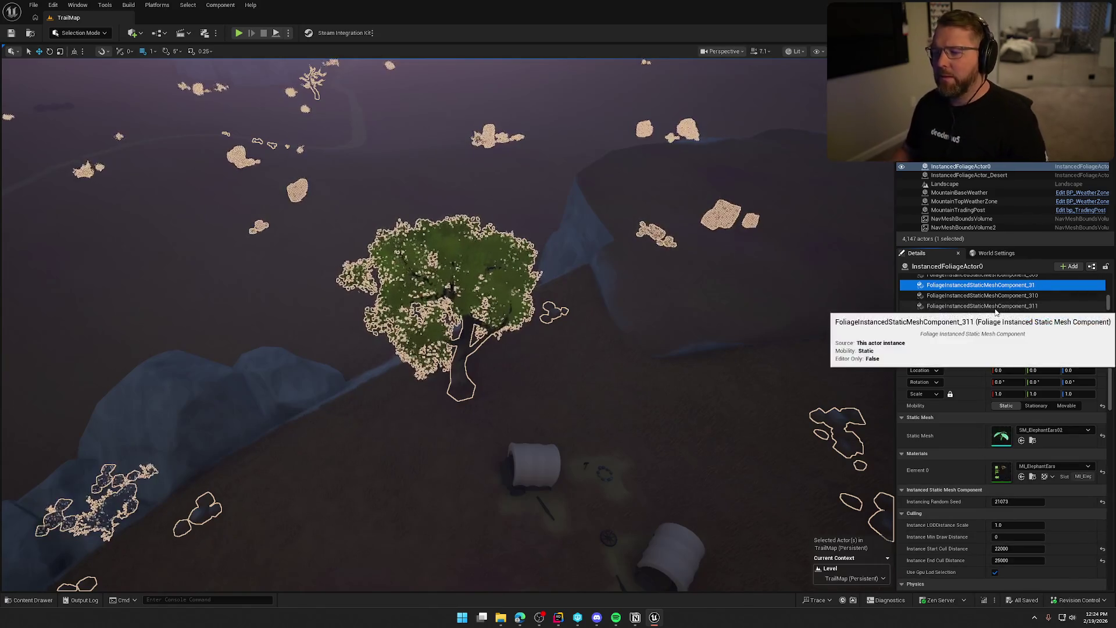
{"action": "key", "text": "Escape"}
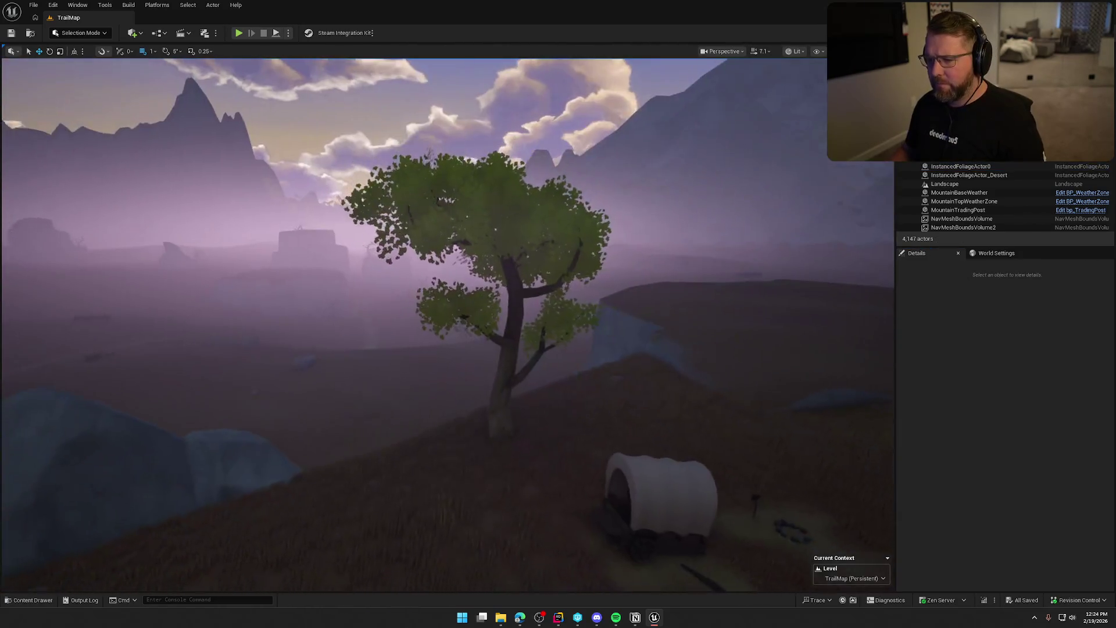
{"action": "key", "text": "ctrl+space"}
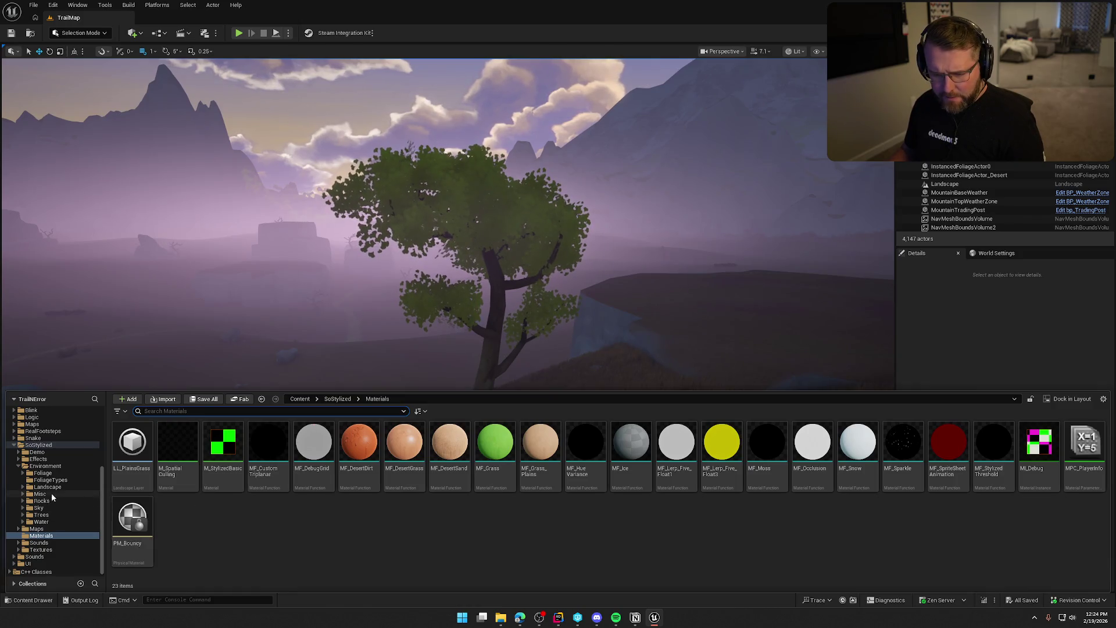
Open MI_OakLeaves via SM_OakTree1, confirm its Emissive Strength is 0.0, then reselect the level foliage
{"action": "left_click", "coordinate": [50, 515]}
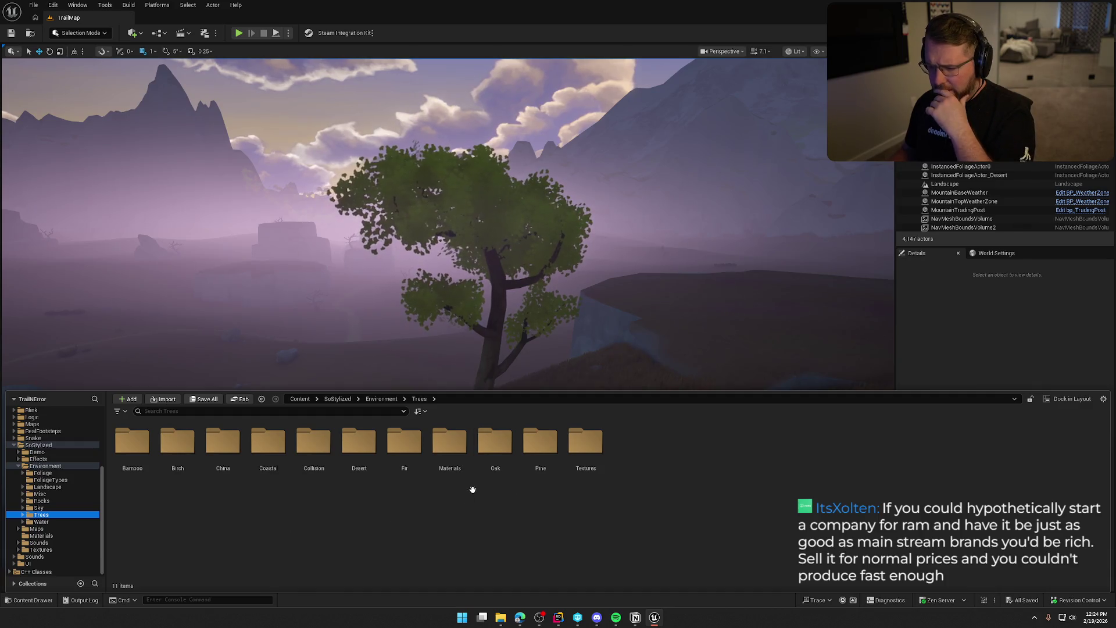
{"action": "double_click", "coordinate": [489, 450]}
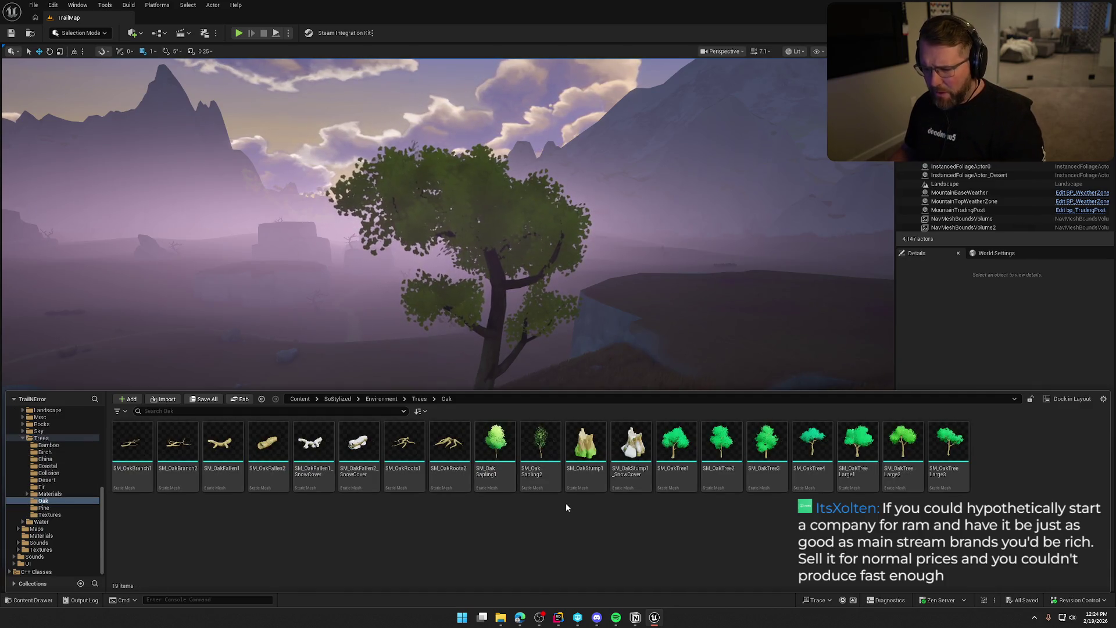
{"action": "left_click", "coordinate": [680, 440]}
{"action": "double_click", "coordinate": [682, 439]}
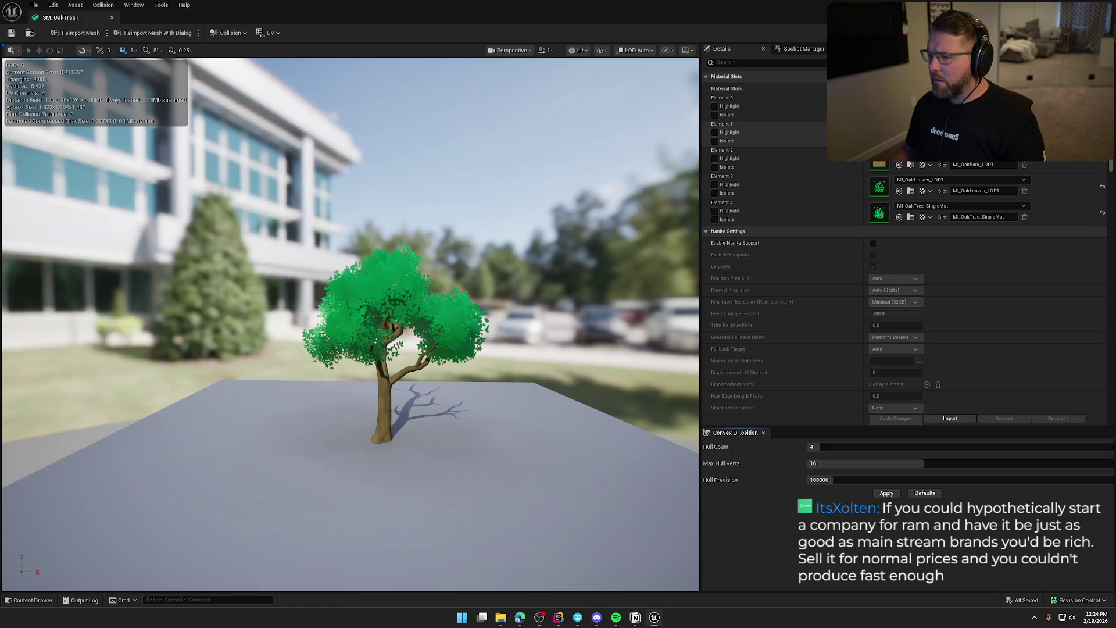
{"action": "double_click", "coordinate": [879, 135]}
{"action": "left_click", "coordinate": [746, 62]}
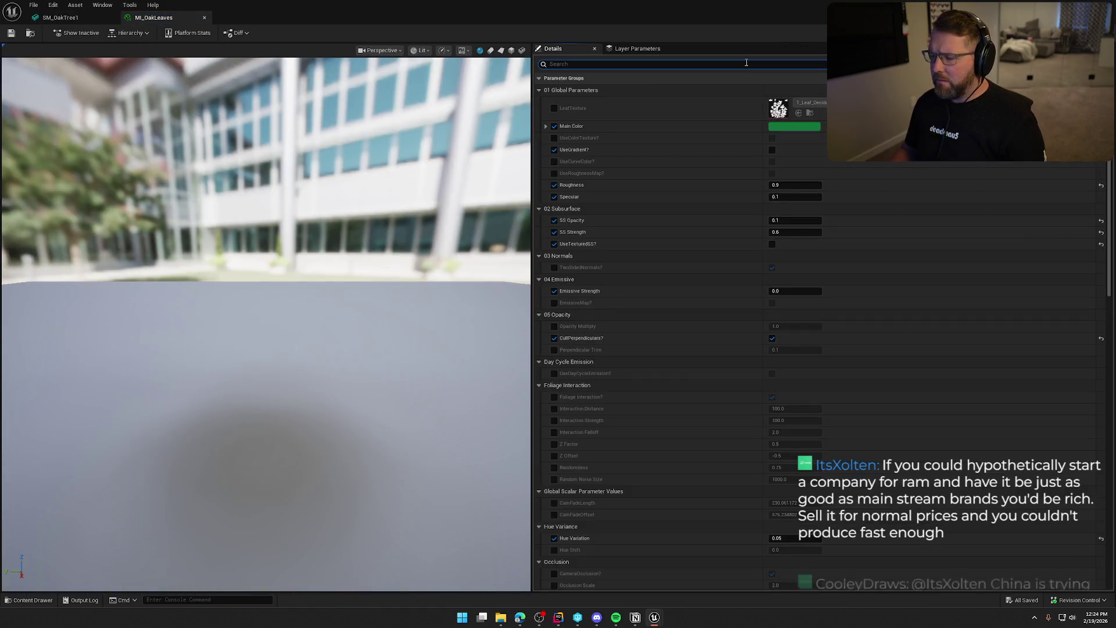
{"action": "type", "text": "emis"}
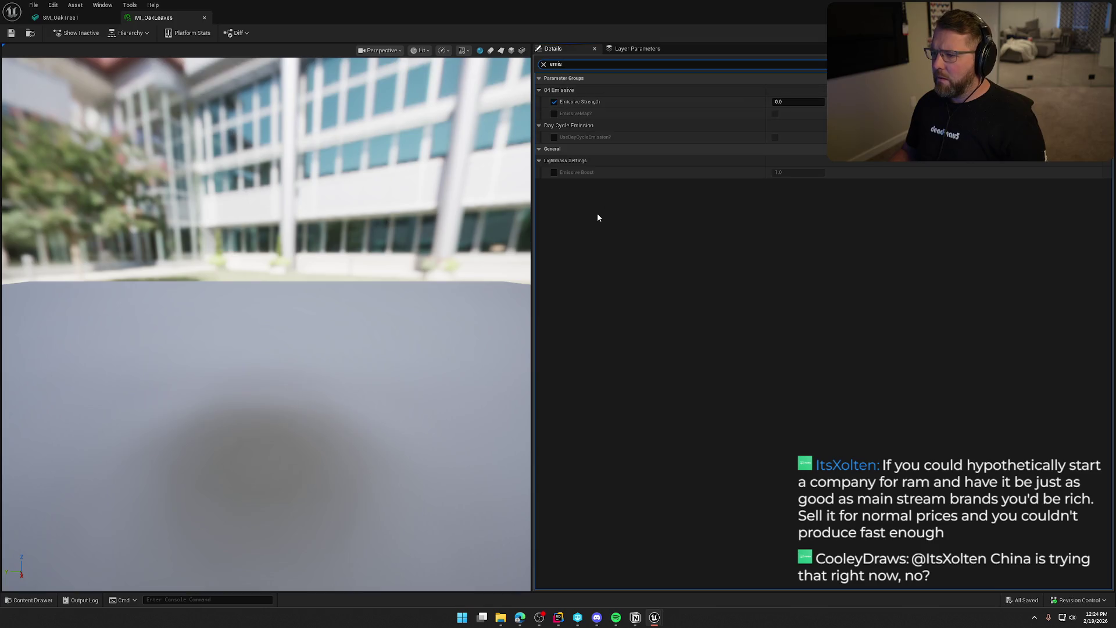
{"action": "left_click", "coordinate": [85, 19]}
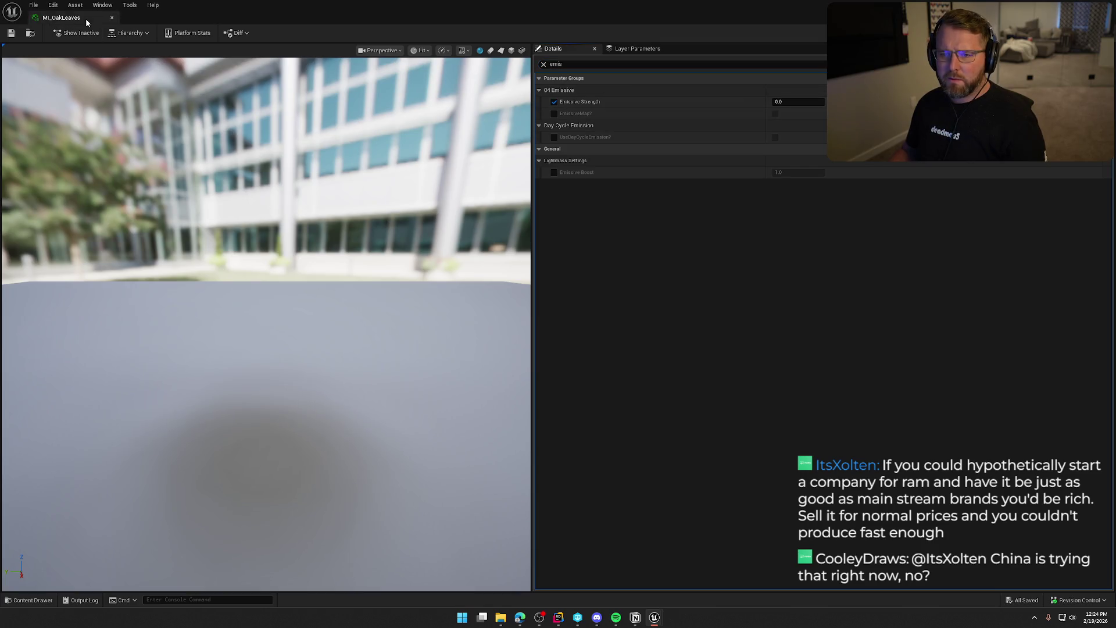
{"action": "left_click", "coordinate": [748, 316]}
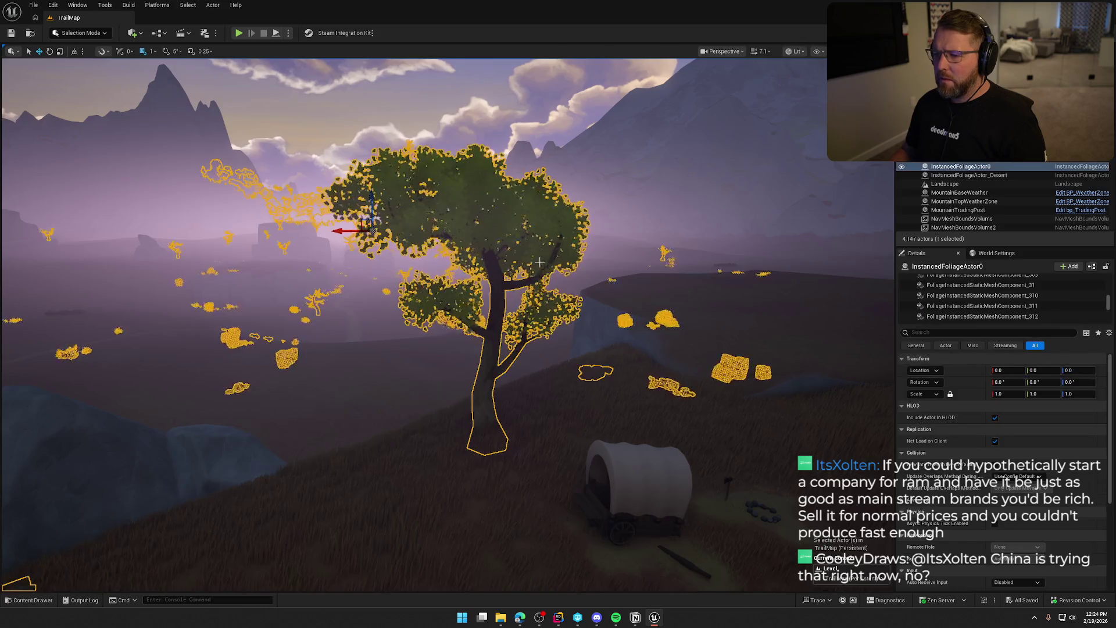
Move the camera around the cliff-side tree and select its foliage to identify the mesh
{"action": "key", "text": "Escape"}
{"action": "key", "text": "s"}
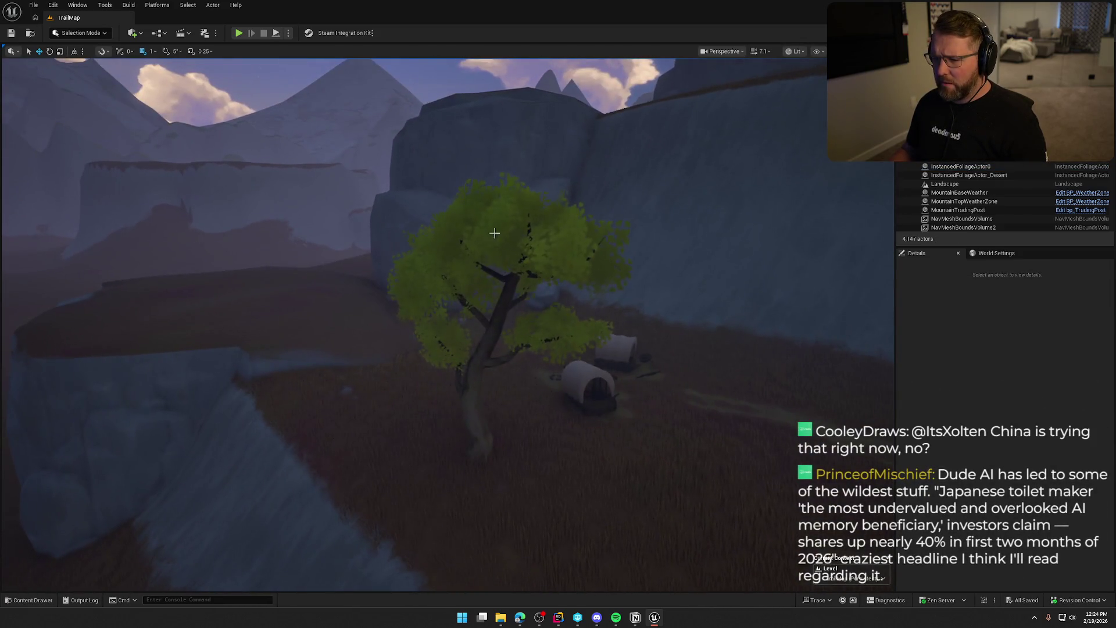
{"action": "left_click", "coordinate": [571, 266]}
{"action": "key", "text": "Escape"}
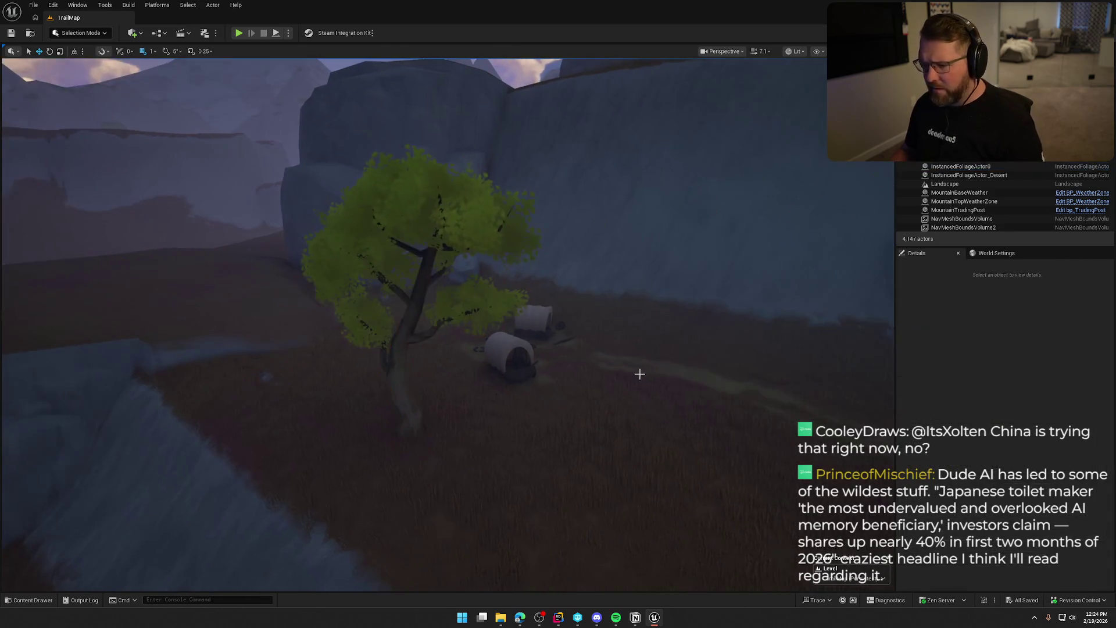
{"action": "key", "text": "ctrl+space"}
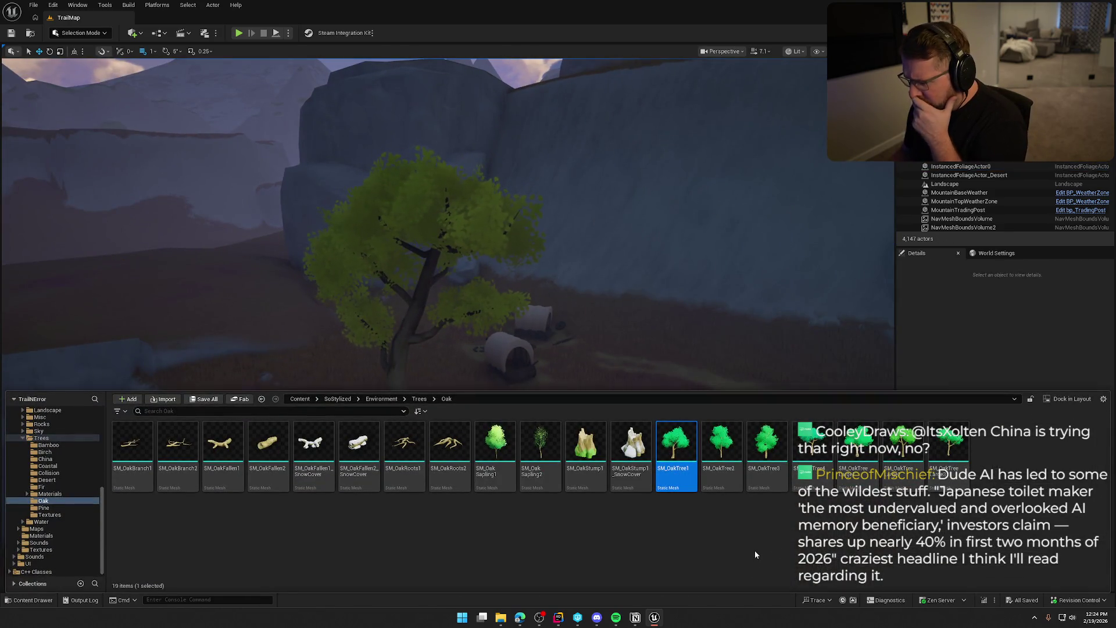
Set MI_OakTree_SingleMat's Emissive Strength to 0 via SM_OakTreeLarge3, then save and check it out
{"action": "double_click", "coordinate": [948, 450]}
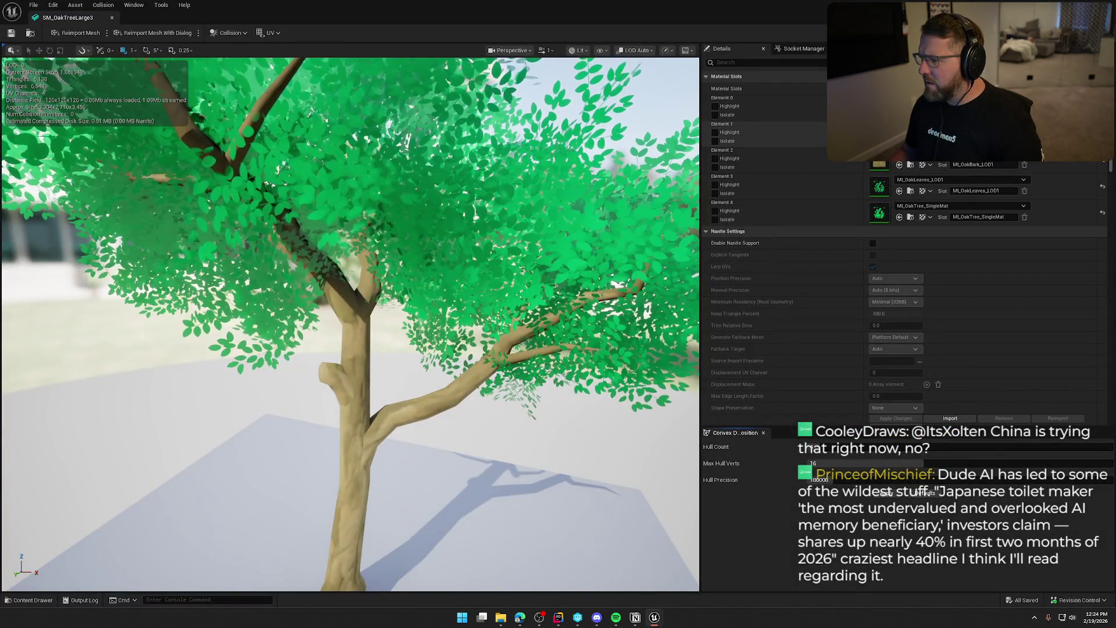
{"action": "double_click", "coordinate": [879, 214]}
{"action": "left_click", "coordinate": [738, 63]}
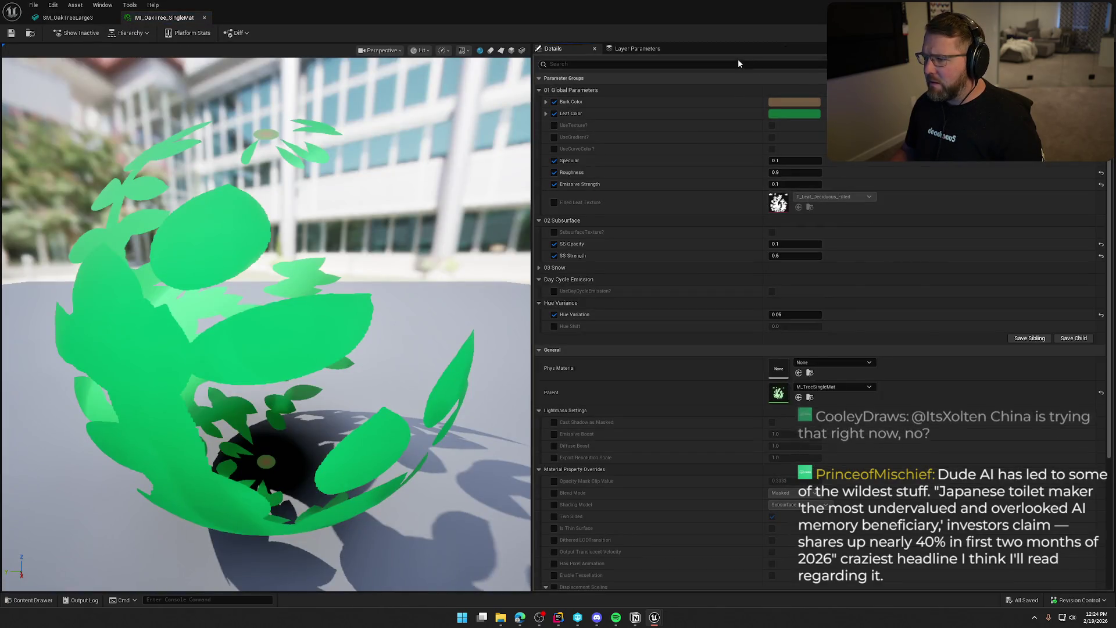
{"action": "type", "text": "emis"}
{"action": "left_click", "coordinate": [795, 101]}
{"action": "type", "text": "0"}
{"action": "key", "text": "Return"}
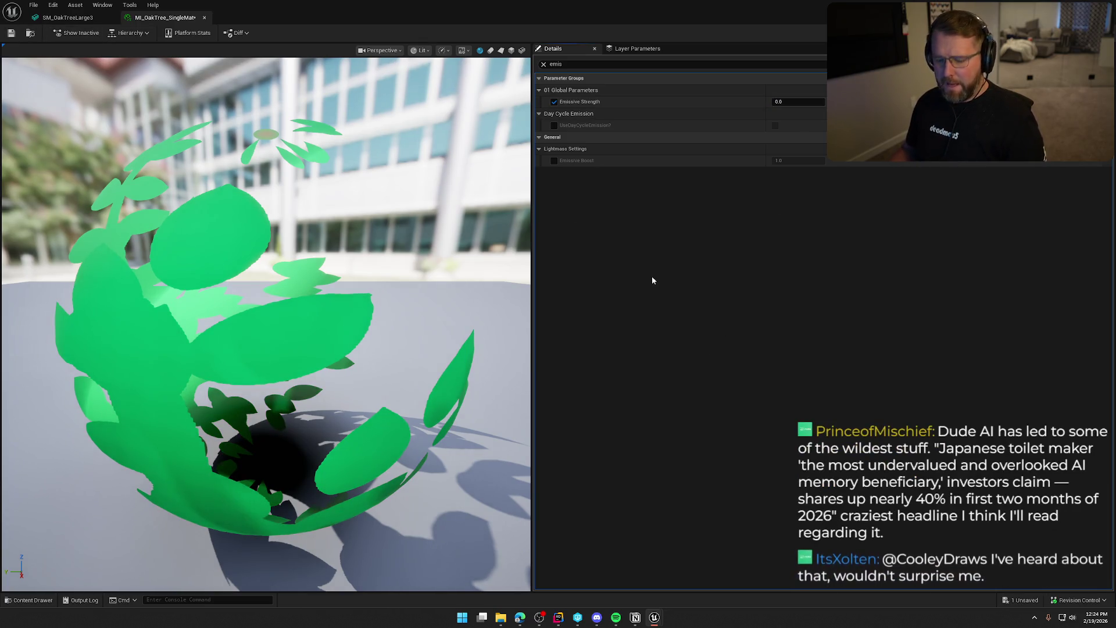
{"action": "key", "text": "ctrl+s"}
{"action": "left_click", "coordinate": [571, 406]}
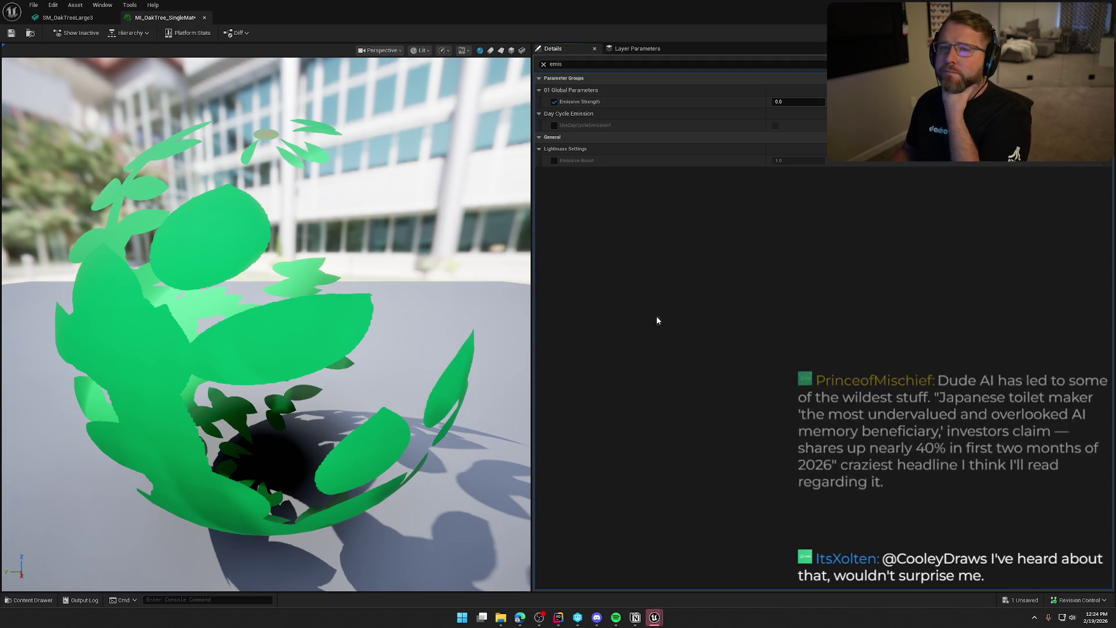
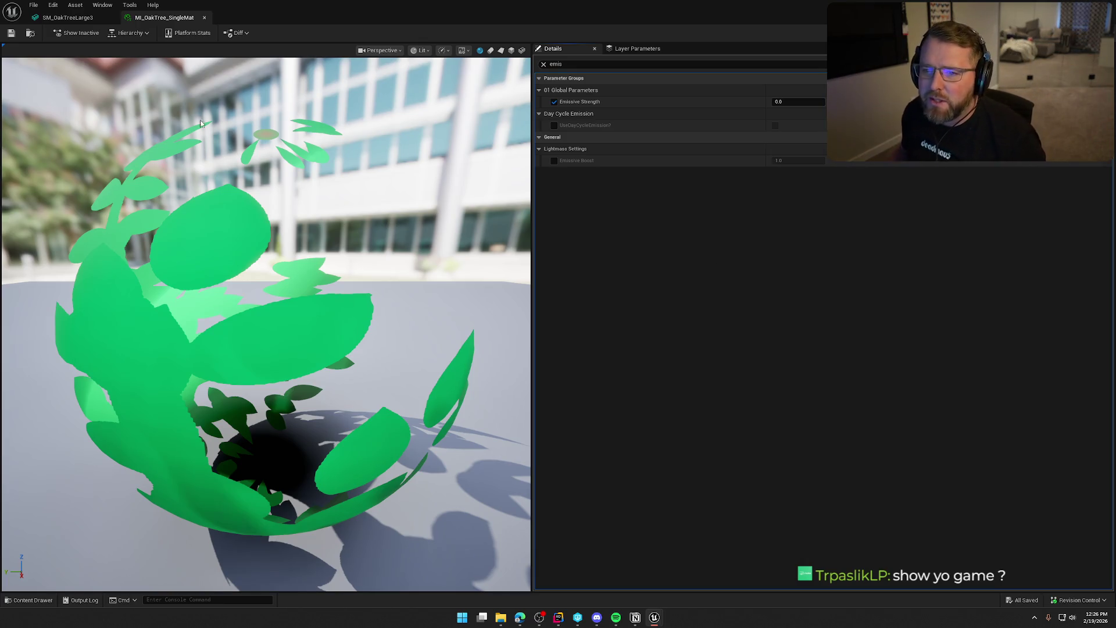
Switch from the MI_OakTree_SingleMat material editor back to the TrailMap level
{"action": "key", "text": "alt+Tab"}
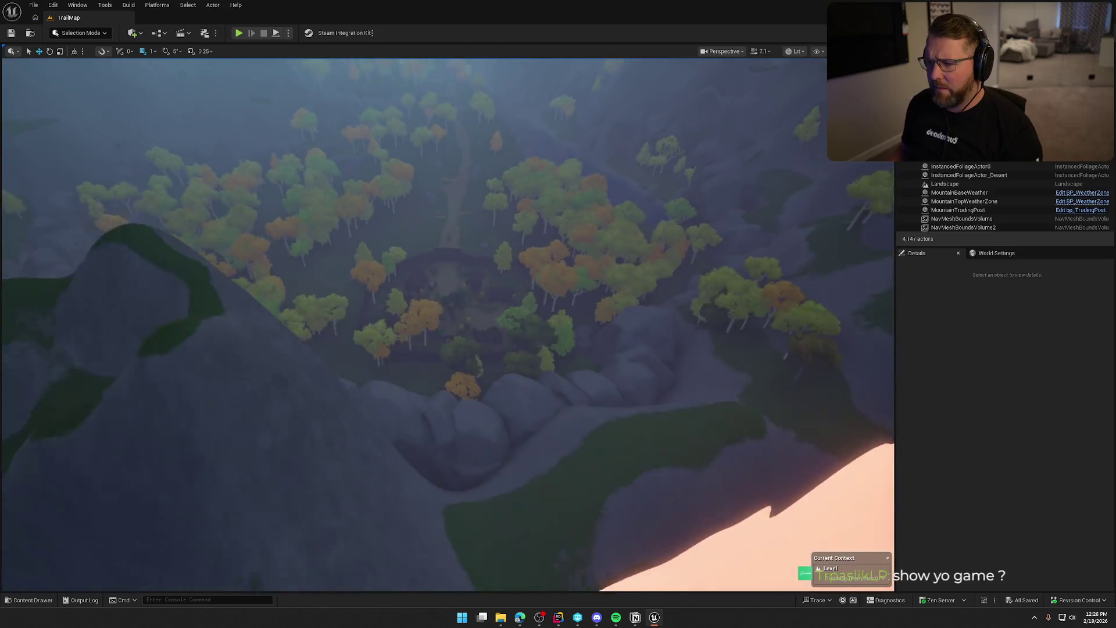
Deselect the foliage and fly down past the wagon and oxen into the General Store interior
{"action": "left_click", "coordinate": [579, 240]}
{"action": "key", "text": "Escape"}
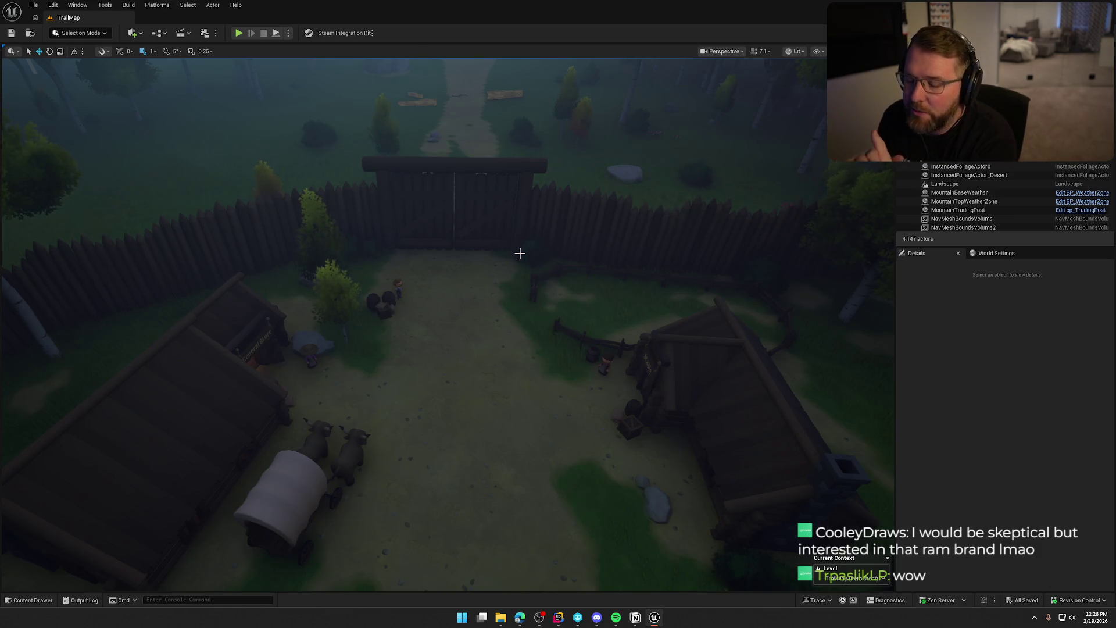
{"action": "scroll", "coordinate": [520, 254], "scroll_direction": "down", "scroll_amount": 3}
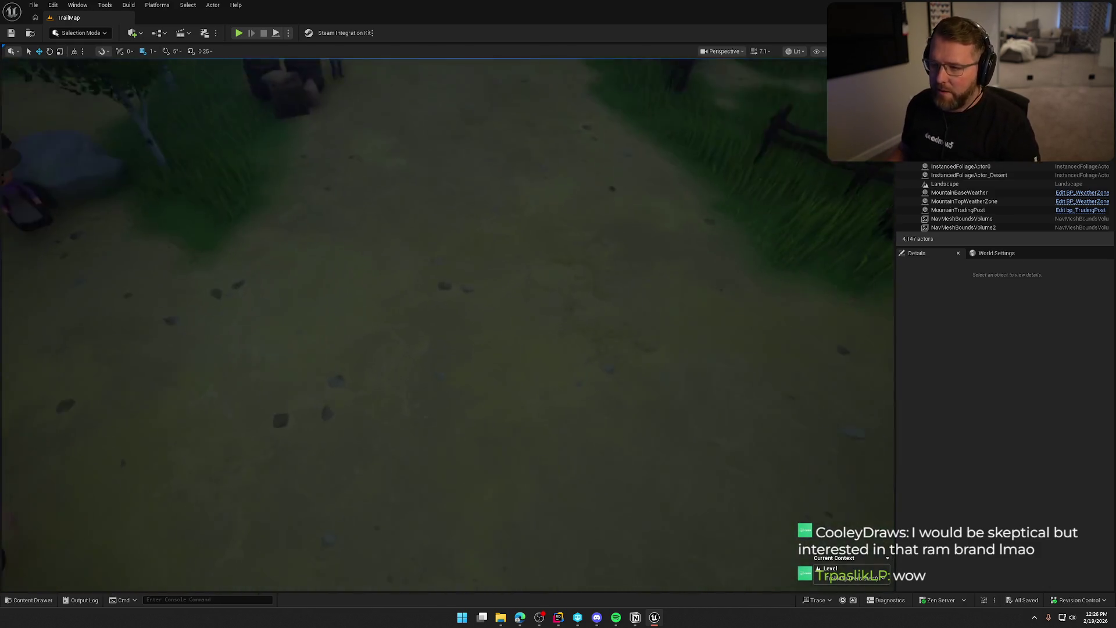
{"action": "scroll", "coordinate": [440, 297], "scroll_direction": "down", "scroll_amount": 2}
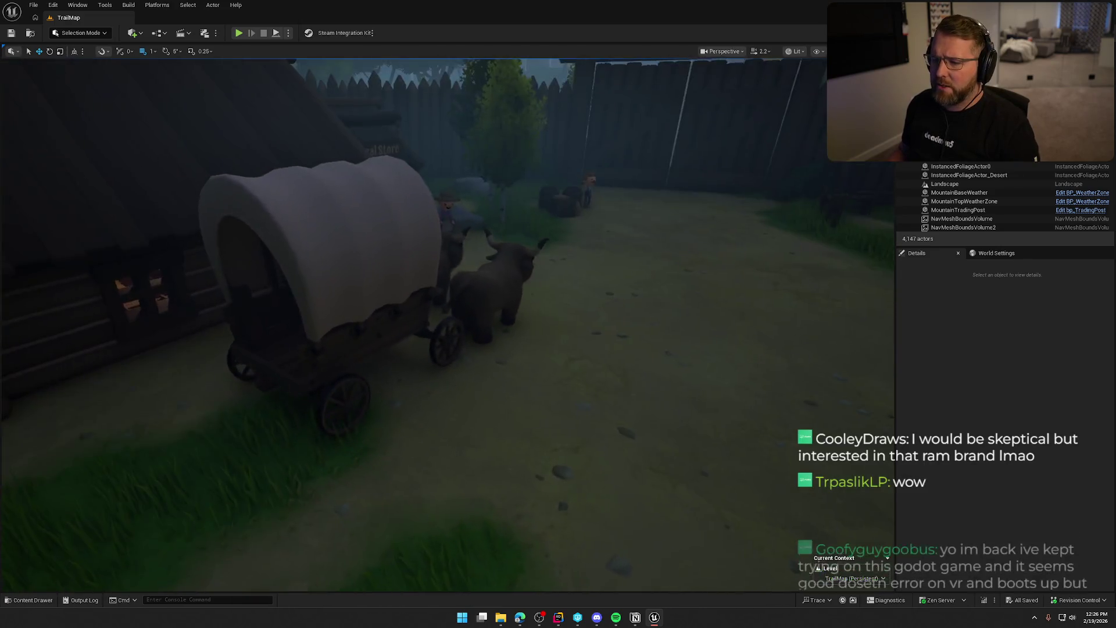
{"action": "scroll", "coordinate": [517, 329], "scroll_direction": "down", "scroll_amount": 4}
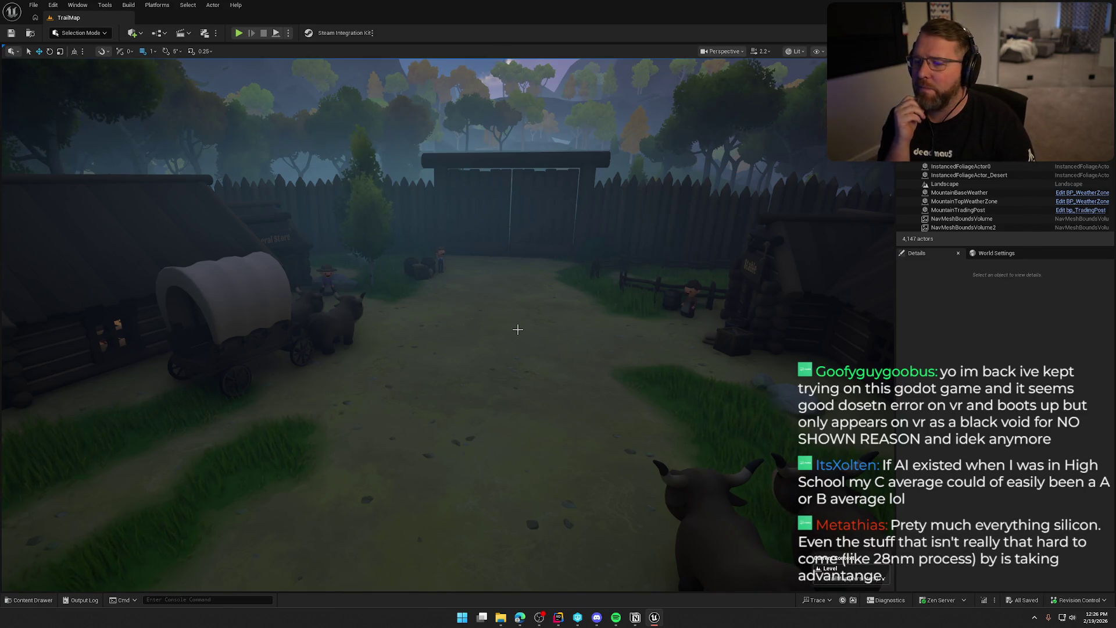
{"action": "mouse_move", "coordinate": [517, 329]}
{"action": "left_mouse_down"}
{"action": "mouse_move", "coordinate": [360, 314]}
{"action": "mouse_move", "coordinate": [517, 336]}
{"action": "mouse_move", "coordinate": [492, 326]}
{"action": "mouse_move", "coordinate": [480, 351]}
{"action": "mouse_move", "coordinate": [430, 347]}
{"action": "mouse_move", "coordinate": [521, 330]}
{"action": "mouse_move", "coordinate": [490, 271]}
{"action": "mouse_move", "coordinate": [416, 273]}
{"action": "mouse_move", "coordinate": [498, 364]}
{"action": "mouse_move", "coordinate": [582, 354]}
{"action": "mouse_move", "coordinate": [450, 394]}
{"action": "left_mouse_up"}
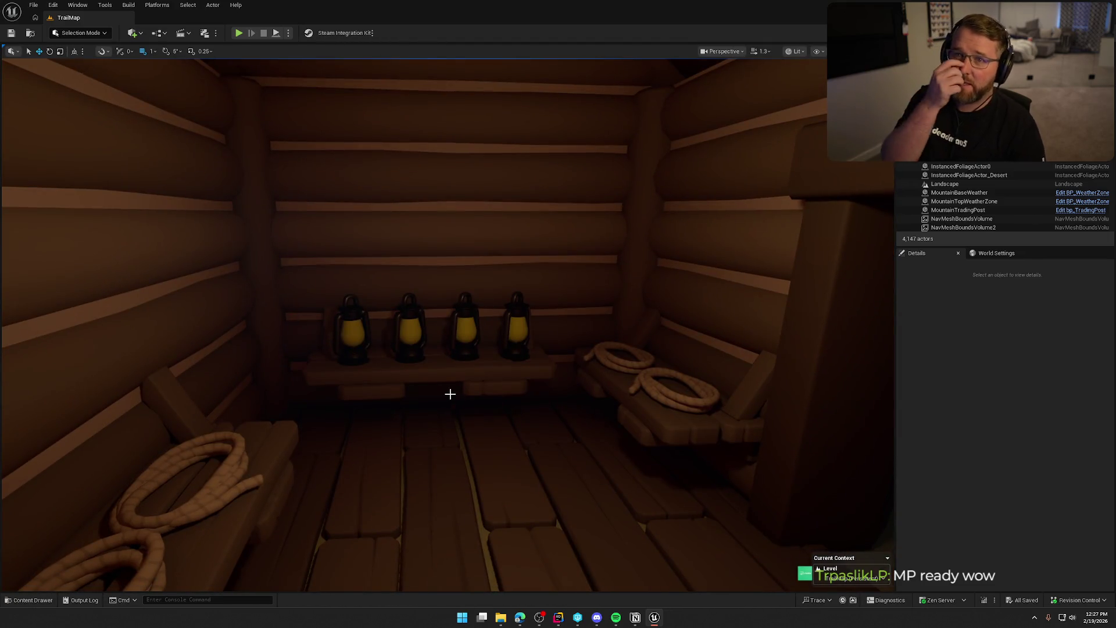
Fly out of the store cabin into the yard and frame the village gate
{"action": "mouse_move", "coordinate": [391, 415]}
{"action": "left_mouse_down"}
{"action": "mouse_move", "coordinate": [349, 401]}
{"action": "mouse_move", "coordinate": [372, 416]}
{"action": "mouse_move", "coordinate": [355, 416]}
{"action": "mouse_move", "coordinate": [391, 416]}
{"action": "left_mouse_up"}
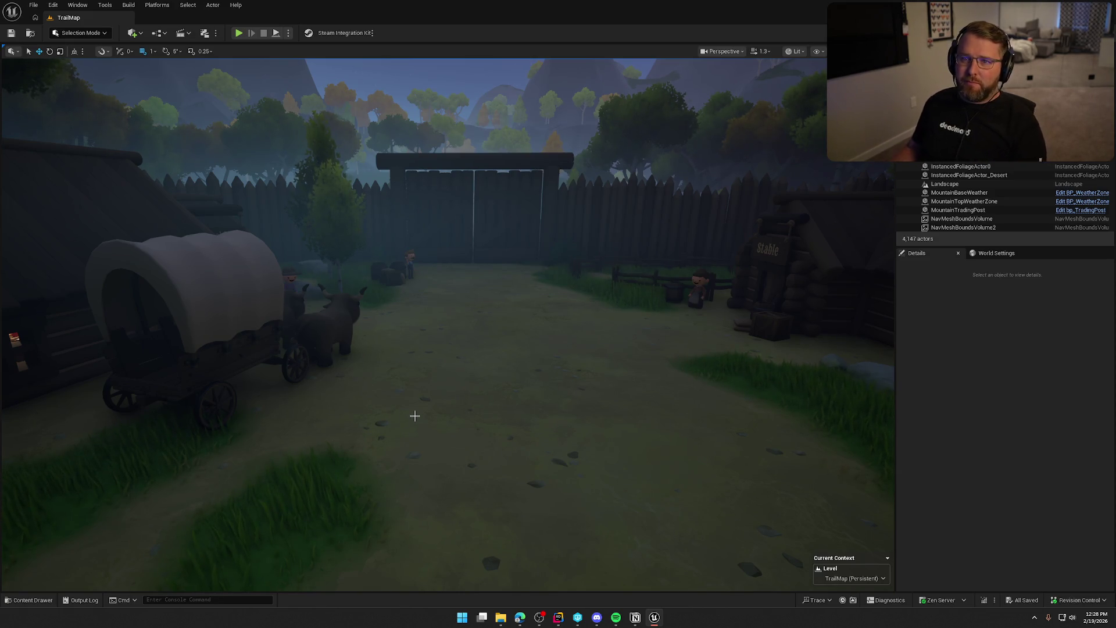
{"action": "left_click_drag", "start_coordinate": [341, 401], "coordinate": [520, 585]}
{"action": "left_click", "coordinate": [558, 617]}
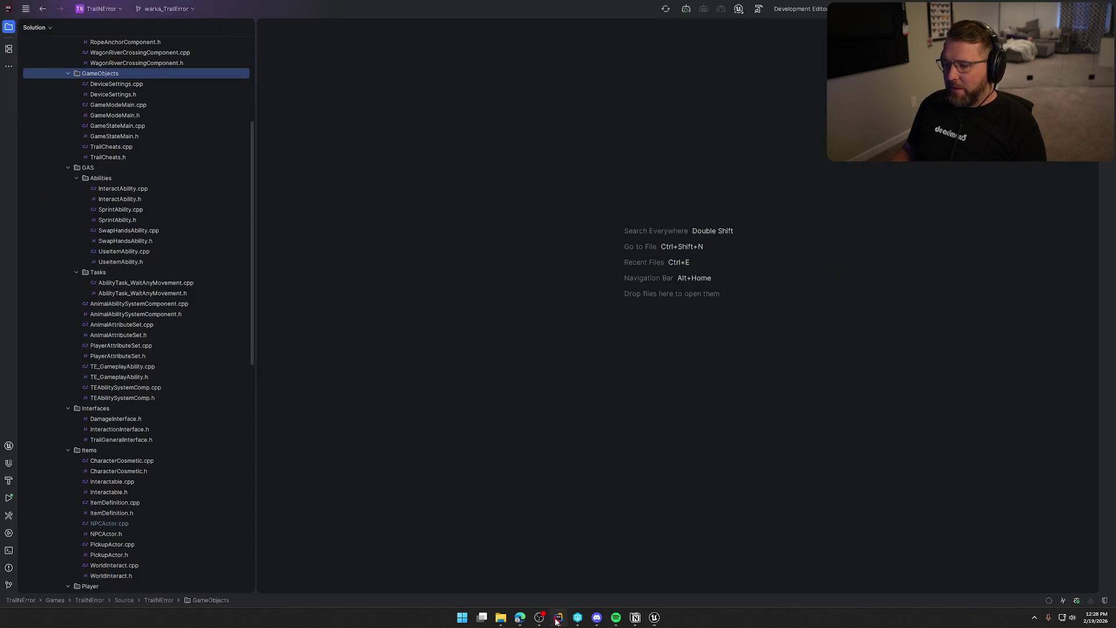
{"action": "scroll", "coordinate": [154, 261], "scroll_direction": "down", "scroll_amount": 5}
{"action": "scroll", "coordinate": [162, 394], "scroll_direction": "down", "scroll_amount": 5}
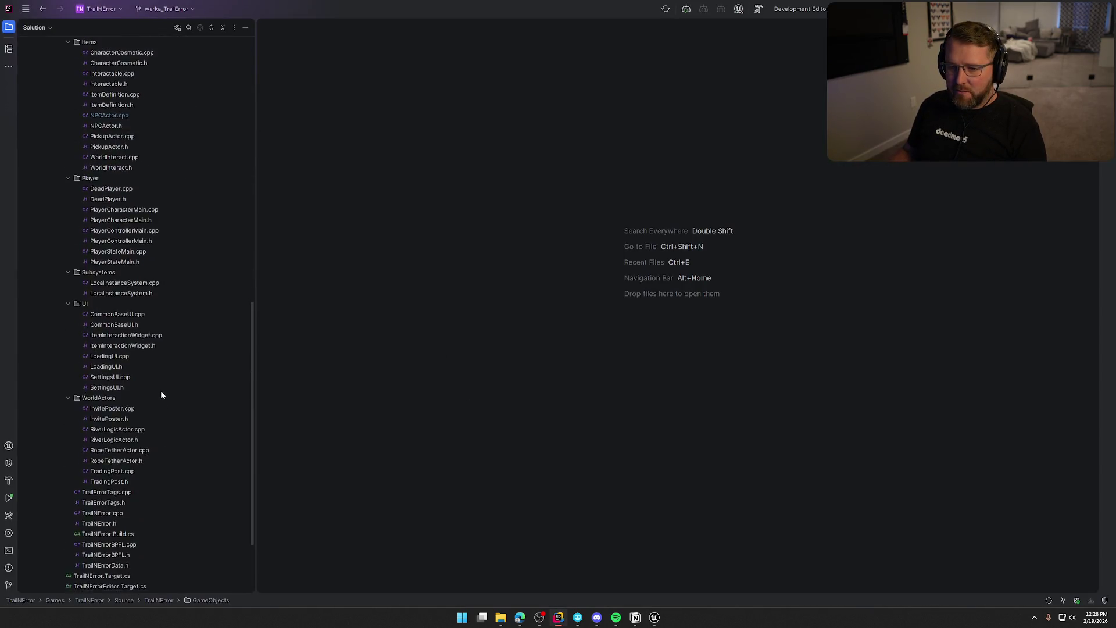
{"action": "scroll", "coordinate": [162, 395], "scroll_direction": "up", "scroll_amount": 10}
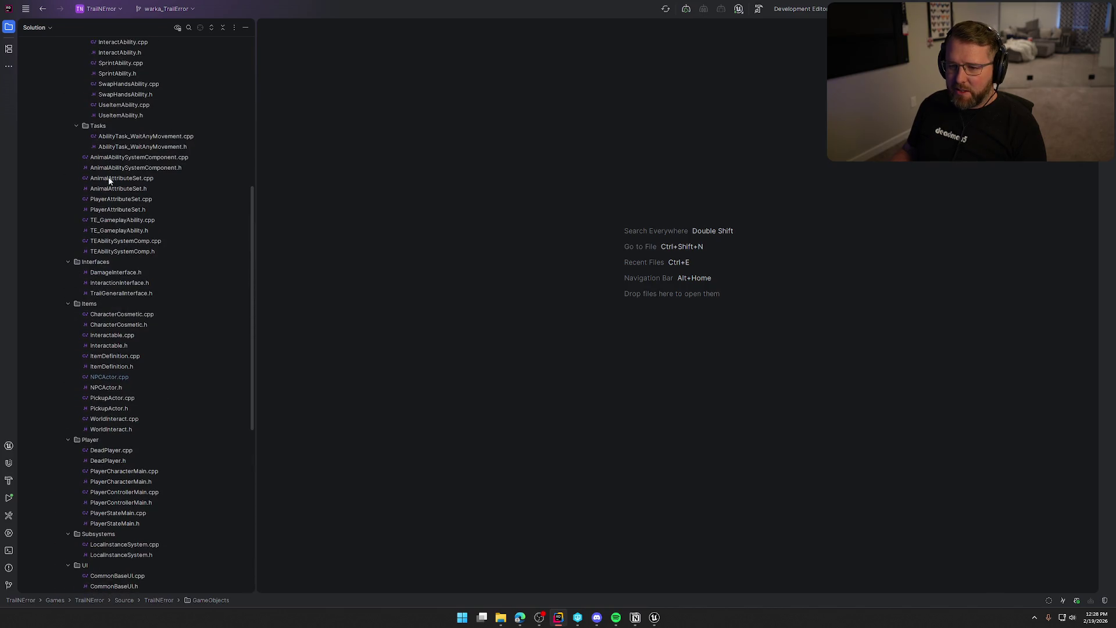
{"action": "scroll", "coordinate": [145, 330], "scroll_direction": "down", "scroll_amount": 3}
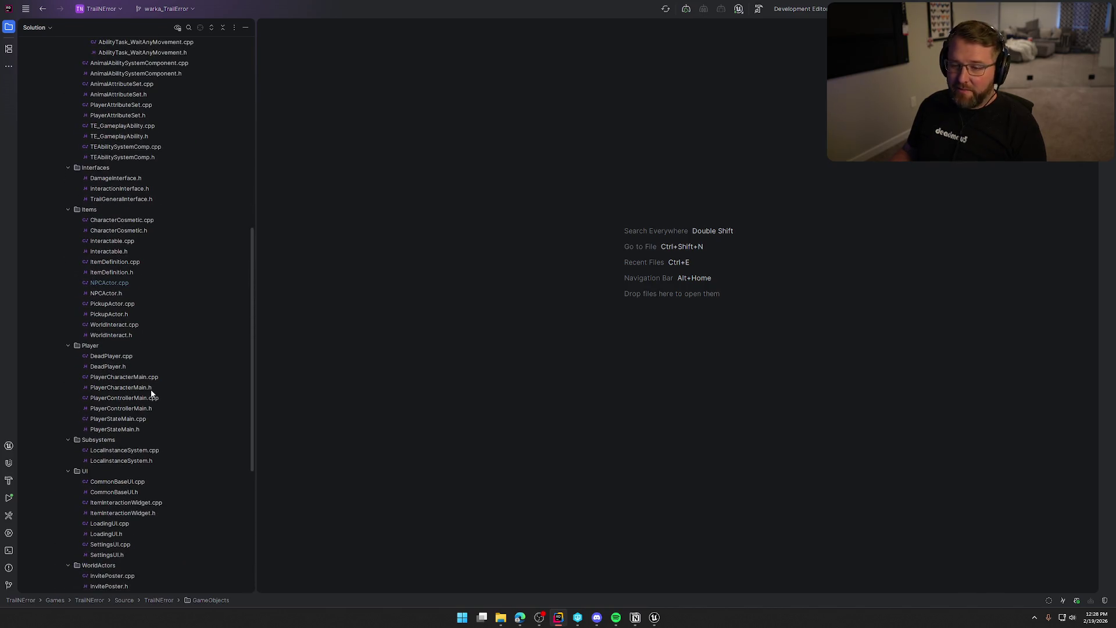
{"action": "left_click", "coordinate": [654, 617]}
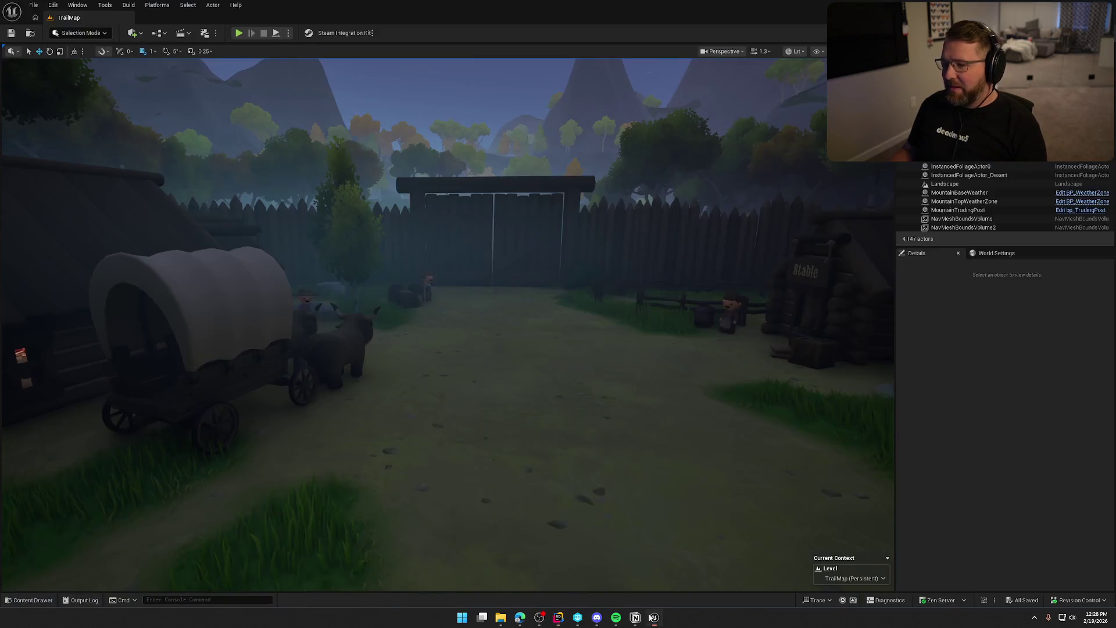
{"action": "key", "text": "ctrl+space"}
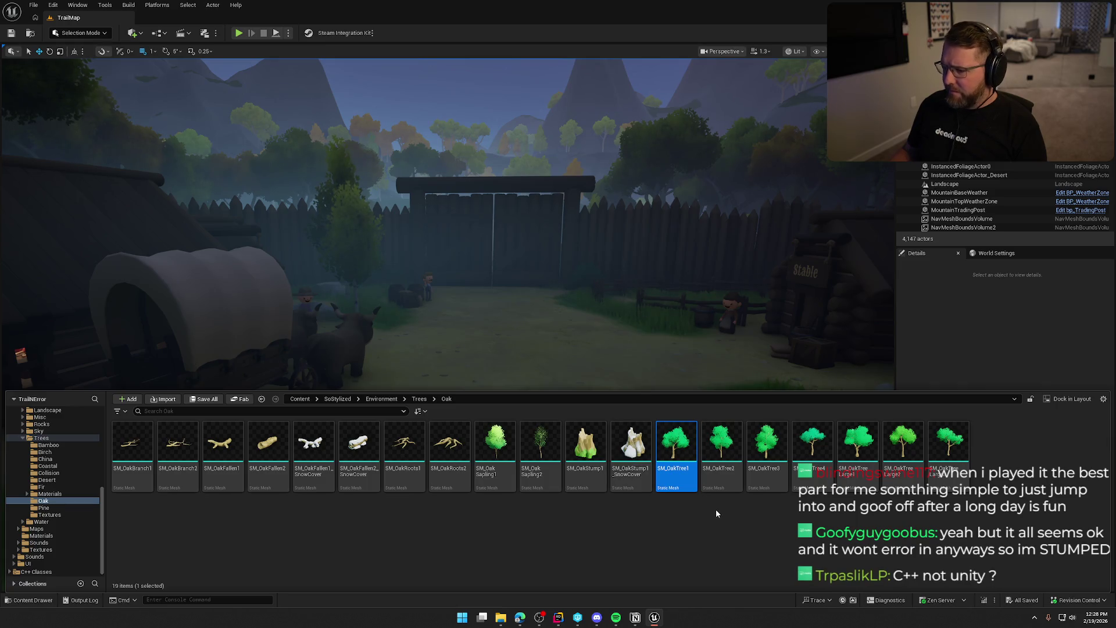
{"action": "double_click", "coordinate": [725, 445]}
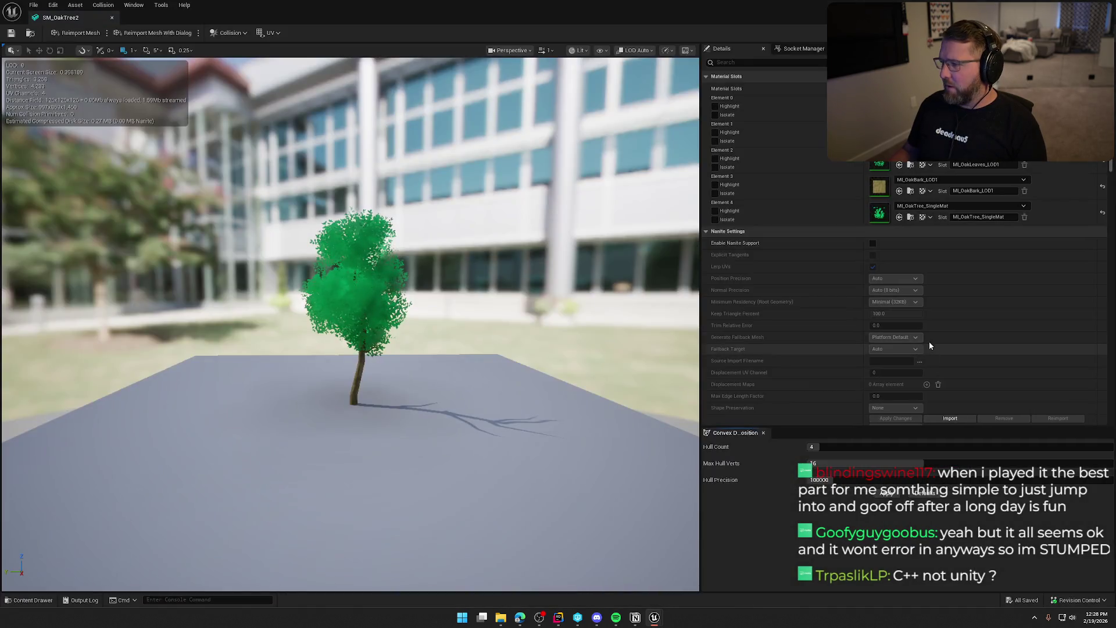
{"action": "double_click", "coordinate": [870, 164]}
{"action": "left_click", "coordinate": [653, 64]}
{"action": "type", "text": "emis"}
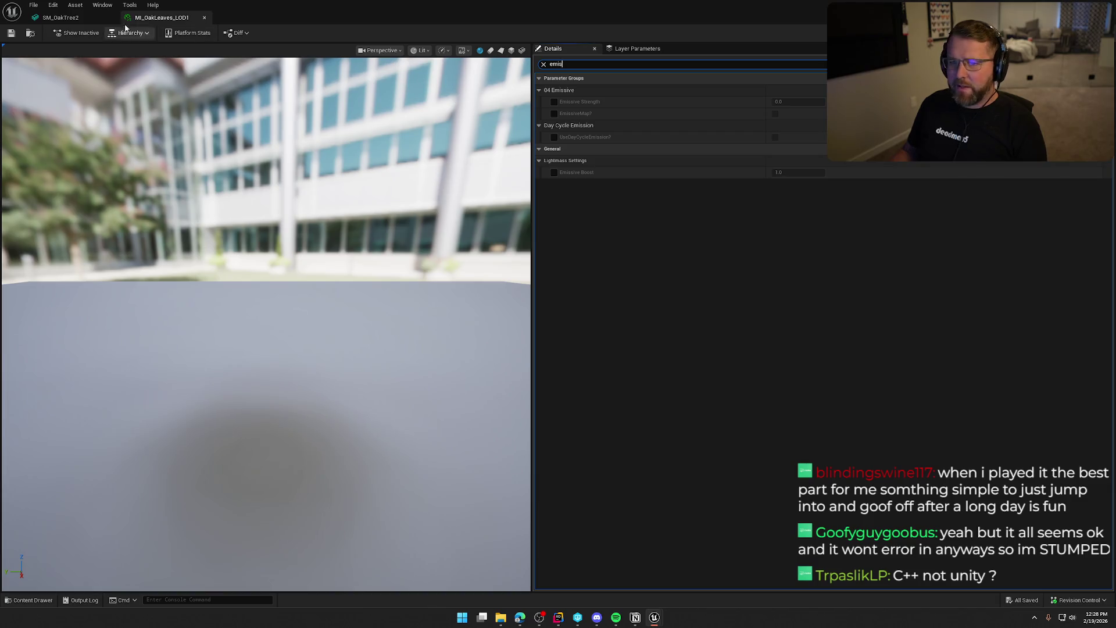
{"action": "key", "text": "alt+Tab"}
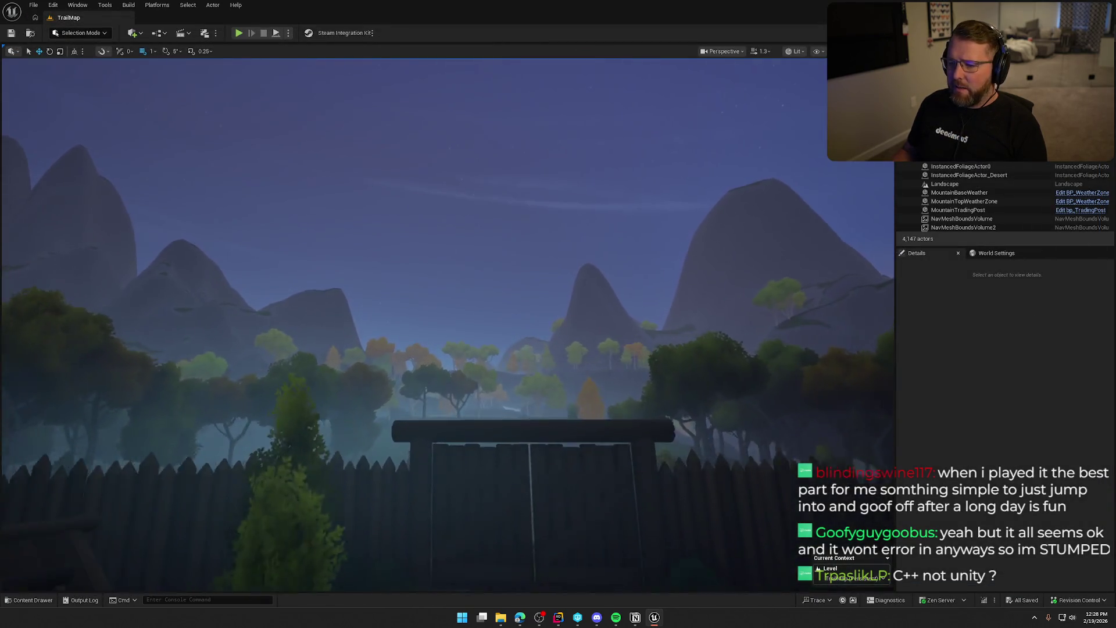
Bring up the Content Drawer and browse the Pine, Coastal, Collision and Desert tree folders
{"action": "scroll", "coordinate": [448, 325], "scroll_direction": "down", "scroll_amount": 10}
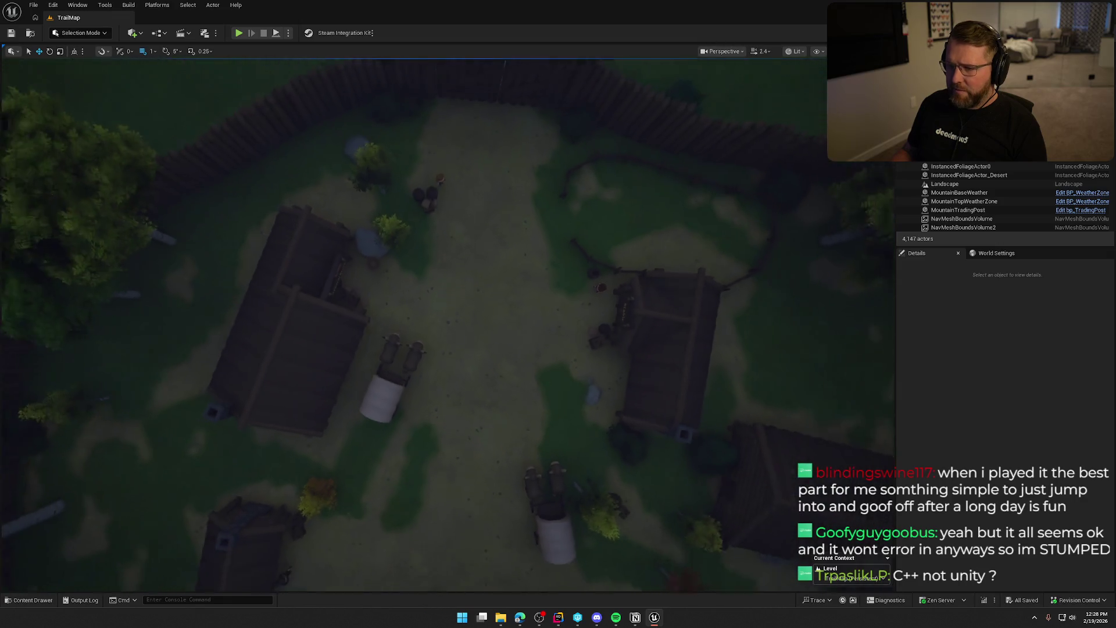
{"action": "scroll", "coordinate": [448, 326], "scroll_direction": "down", "scroll_amount": 10}
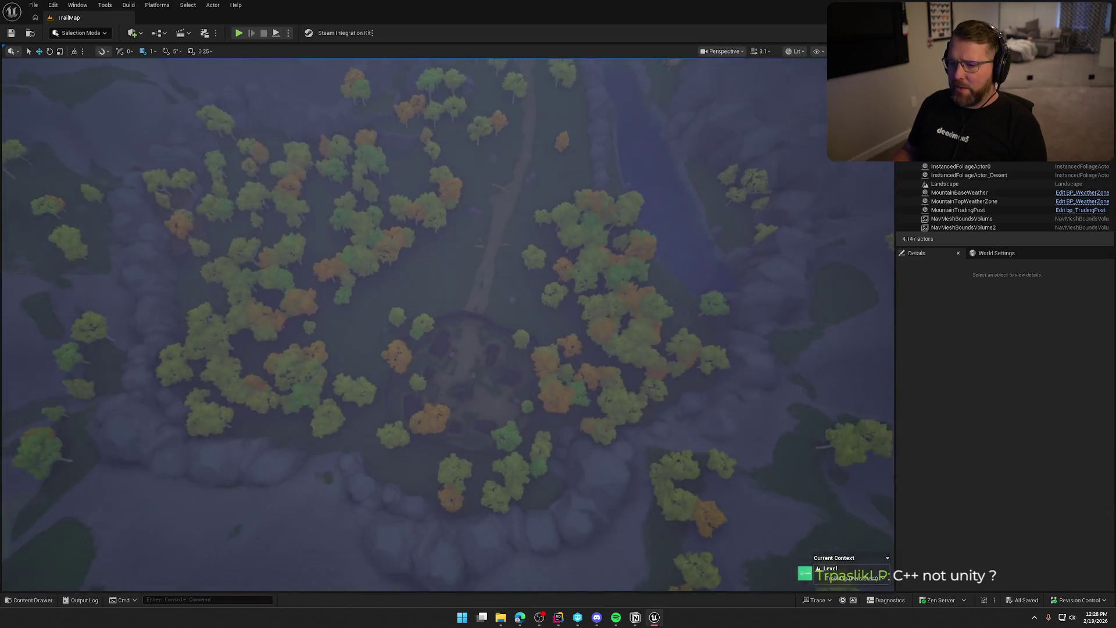
{"action": "scroll", "coordinate": [447, 325], "scroll_direction": "up", "scroll_amount": 10}
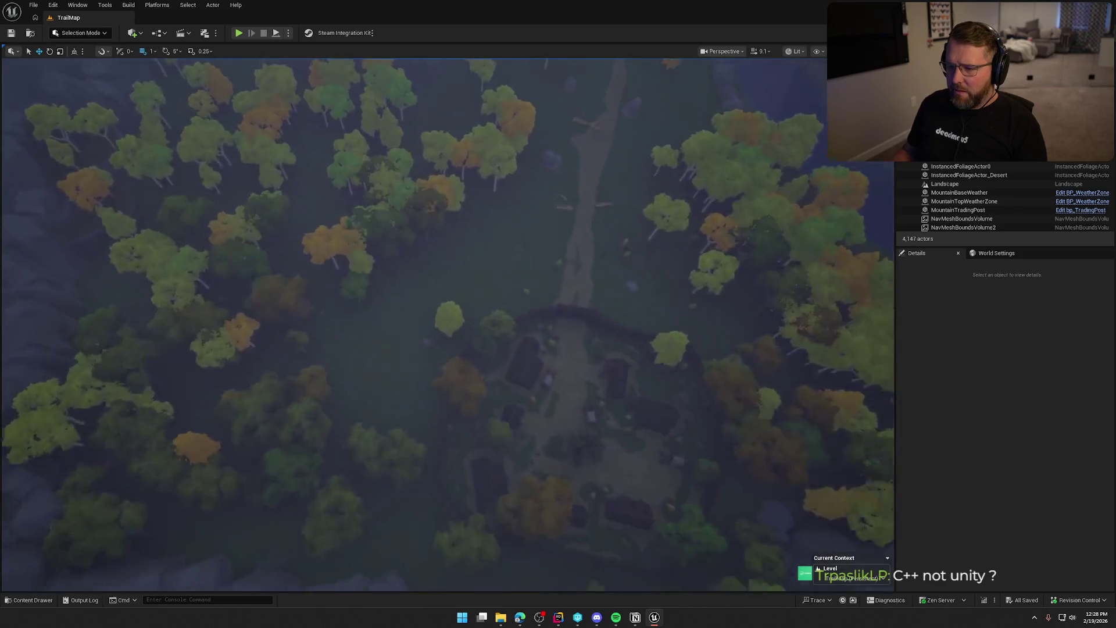
{"action": "scroll", "coordinate": [401, 267], "scroll_direction": "down", "scroll_amount": 10}
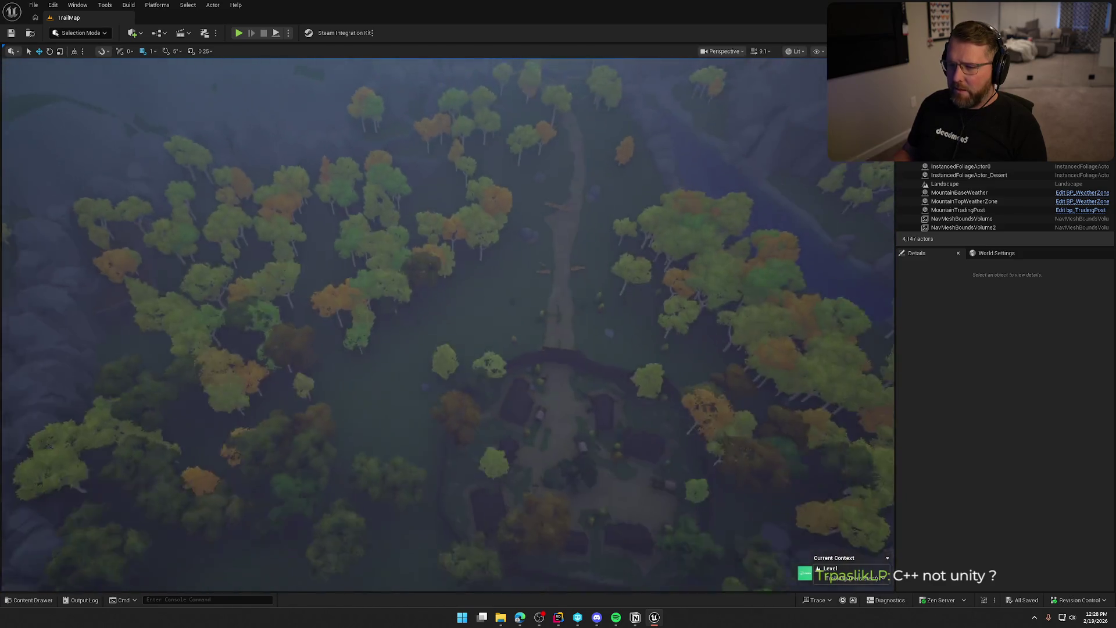
{"action": "key", "text": "ctrl+space"}
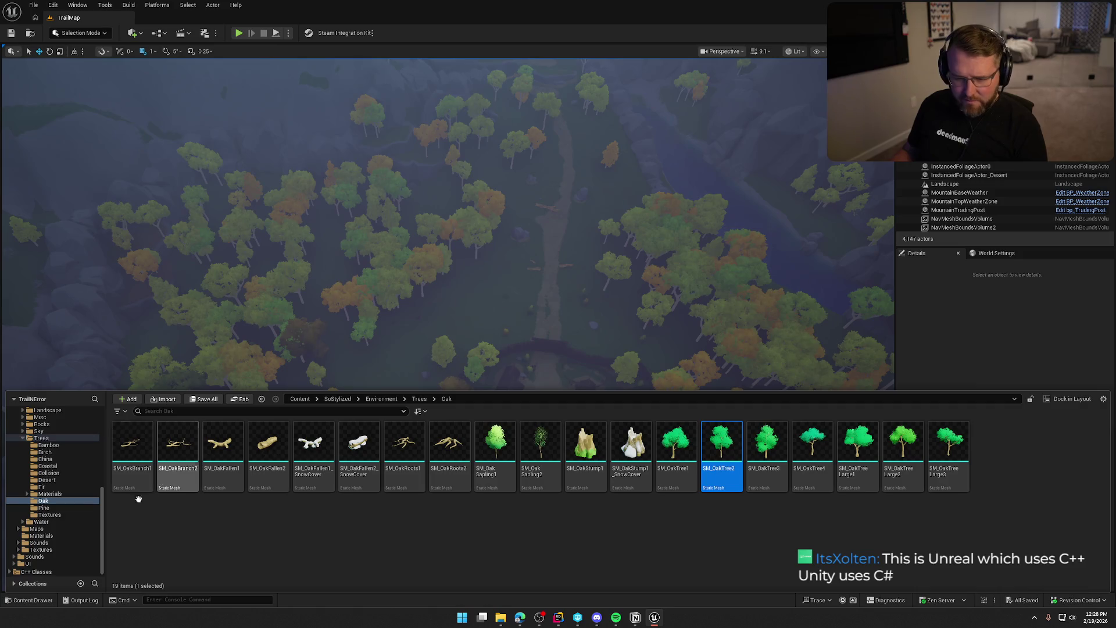
{"action": "left_click", "coordinate": [46, 507]}
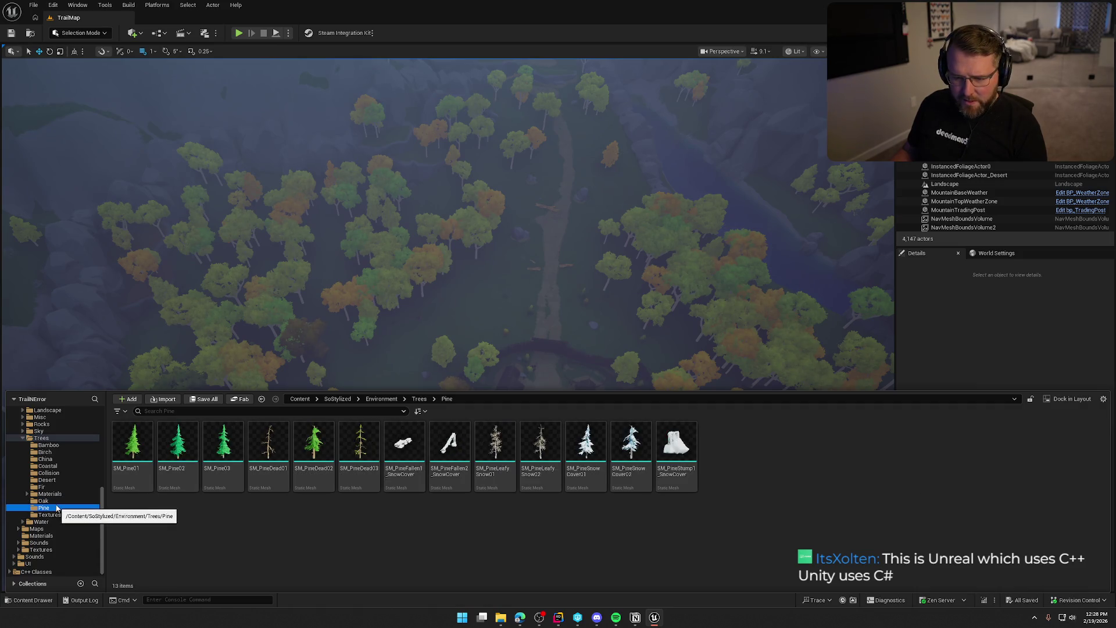
{"action": "left_click", "coordinate": [61, 467]}
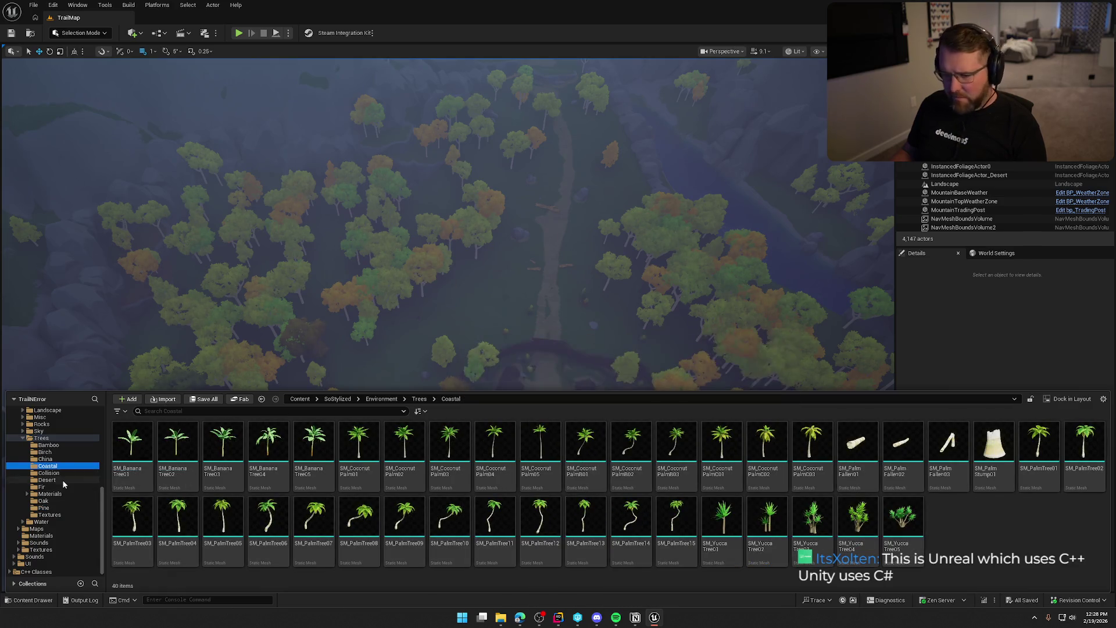
{"action": "left_click", "coordinate": [64, 474]}
{"action": "left_click", "coordinate": [55, 478]}
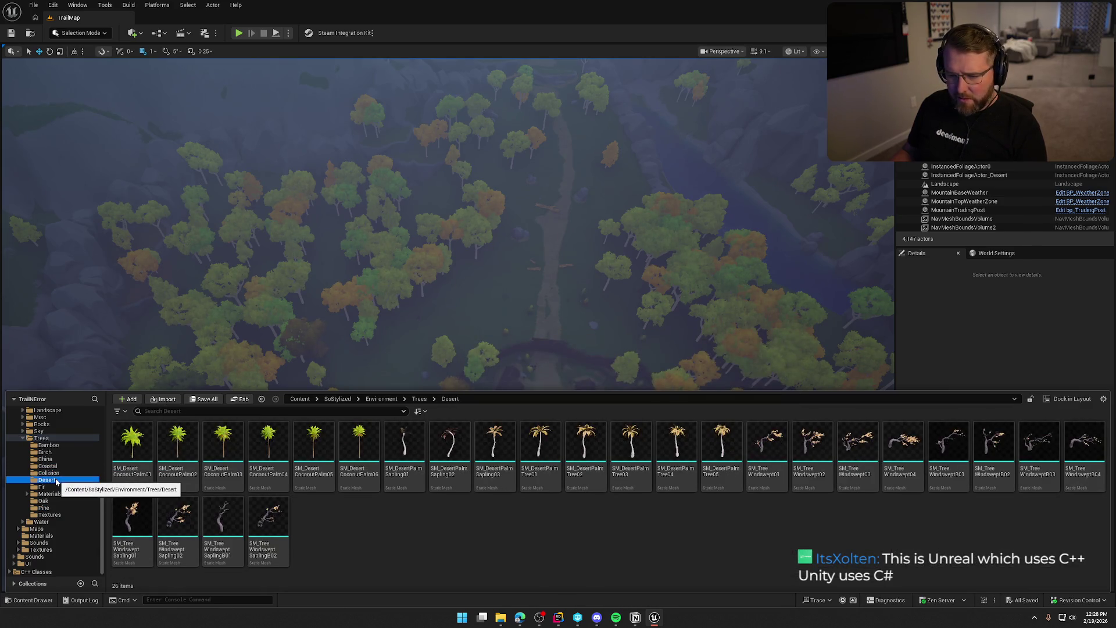
Step through the Coastal and China folders to Birch and open SM_BirchSapling1
{"action": "left_click", "coordinate": [56, 466]}
{"action": "left_click", "coordinate": [56, 459]}
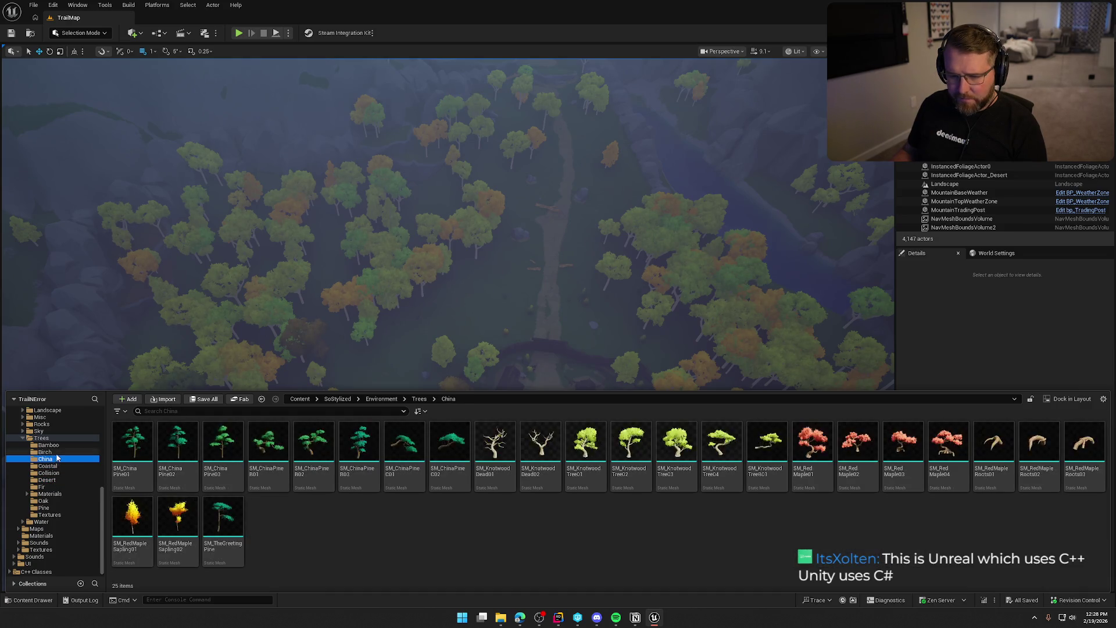
{"action": "left_click", "coordinate": [56, 452]}
{"action": "double_click", "coordinate": [136, 445]}
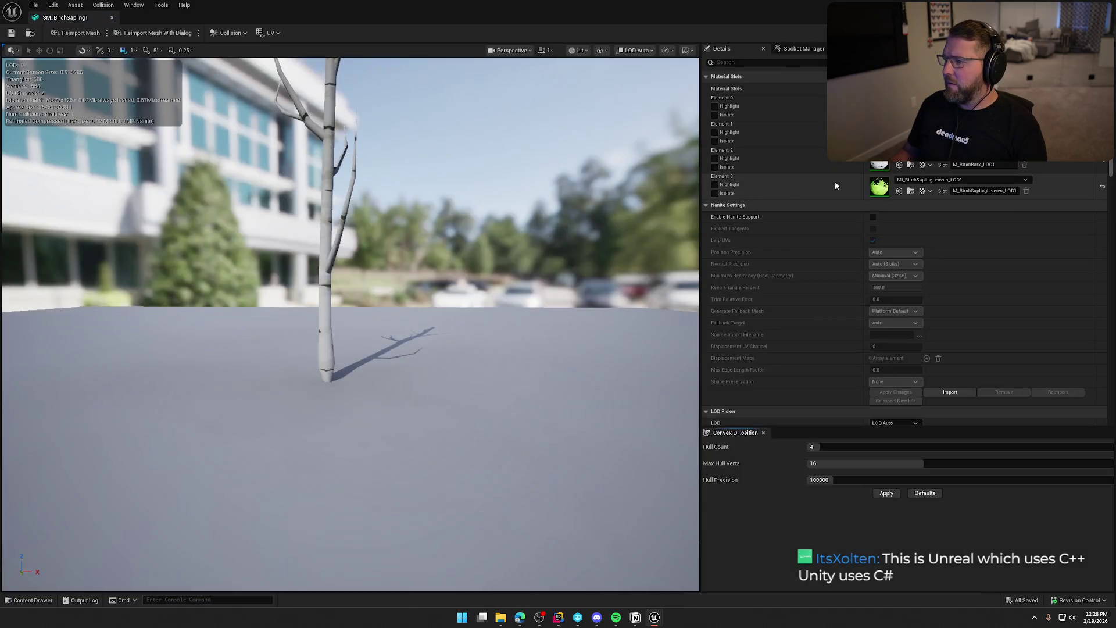
Open MI_BirchSaplingLeaves and filter its Details for 'emis' to see the emissive settings
{"action": "double_click", "coordinate": [879, 186]}
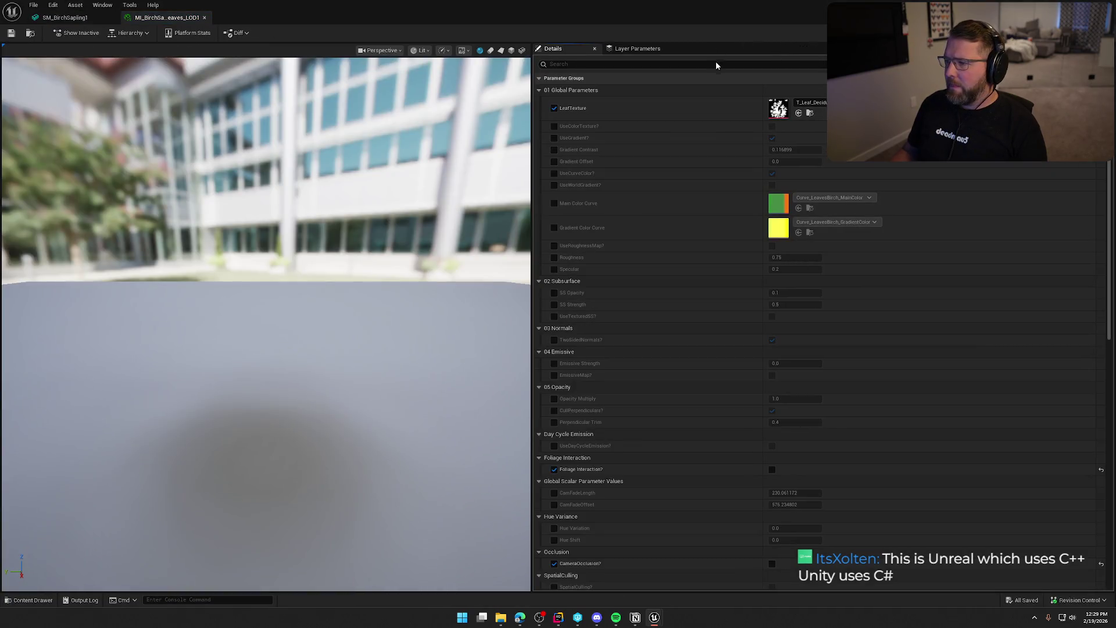
{"action": "left_click", "coordinate": [717, 64]}
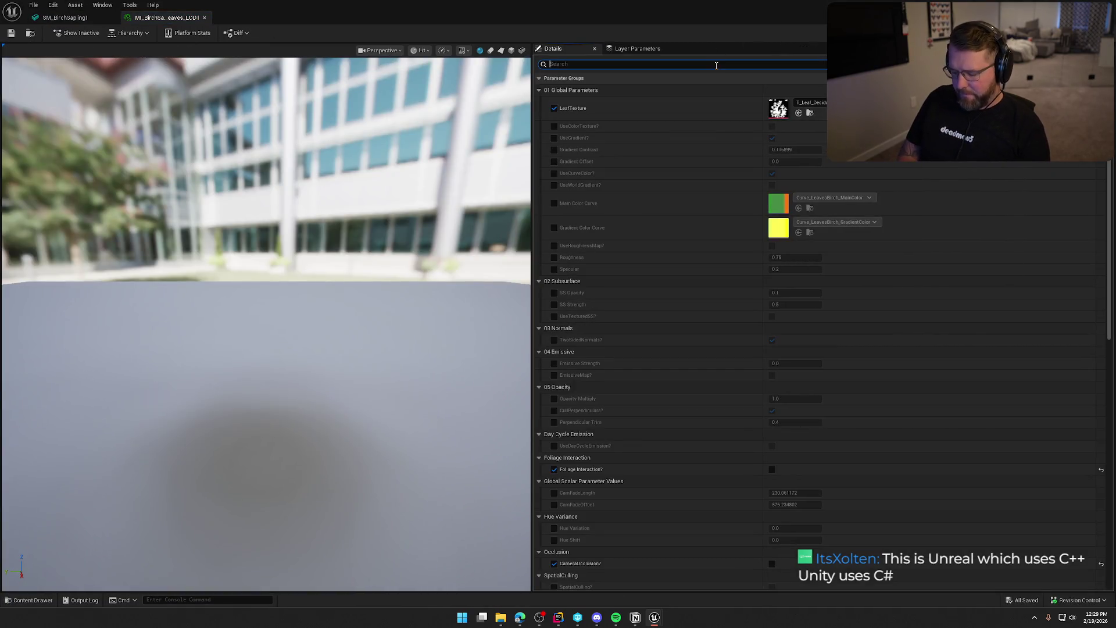
{"action": "type", "text": "emis"}
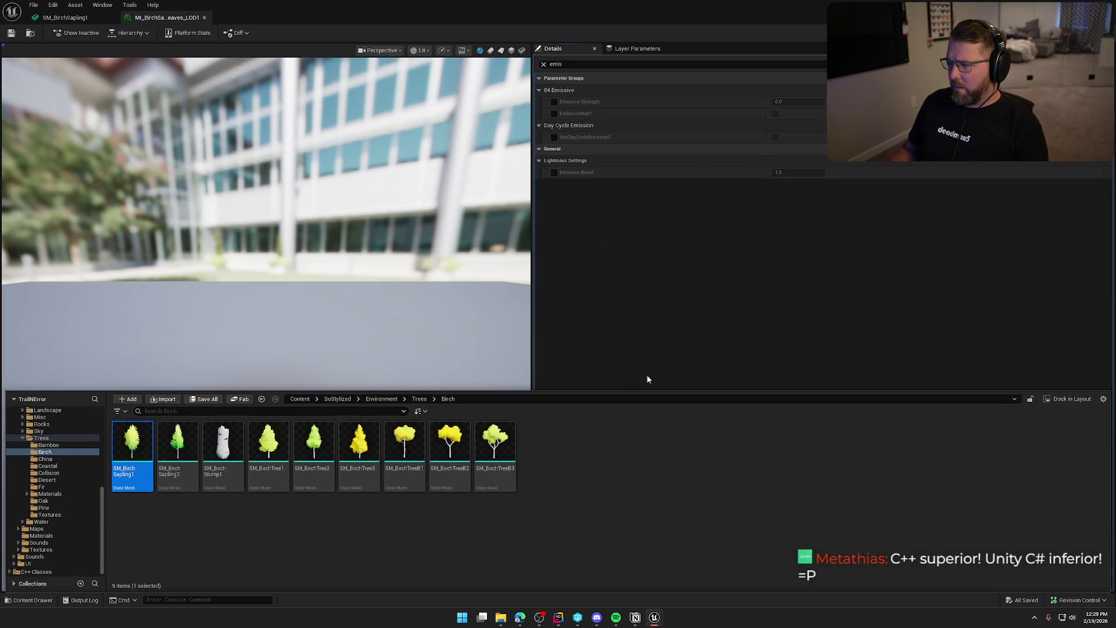
{"action": "key", "text": "ctrl+space"}
Inspect MI_BirchBark_LOD1, recheck the leaves material with 'mis', then show Birch assets in TrailMap
{"action": "left_click", "coordinate": [65, 17]}
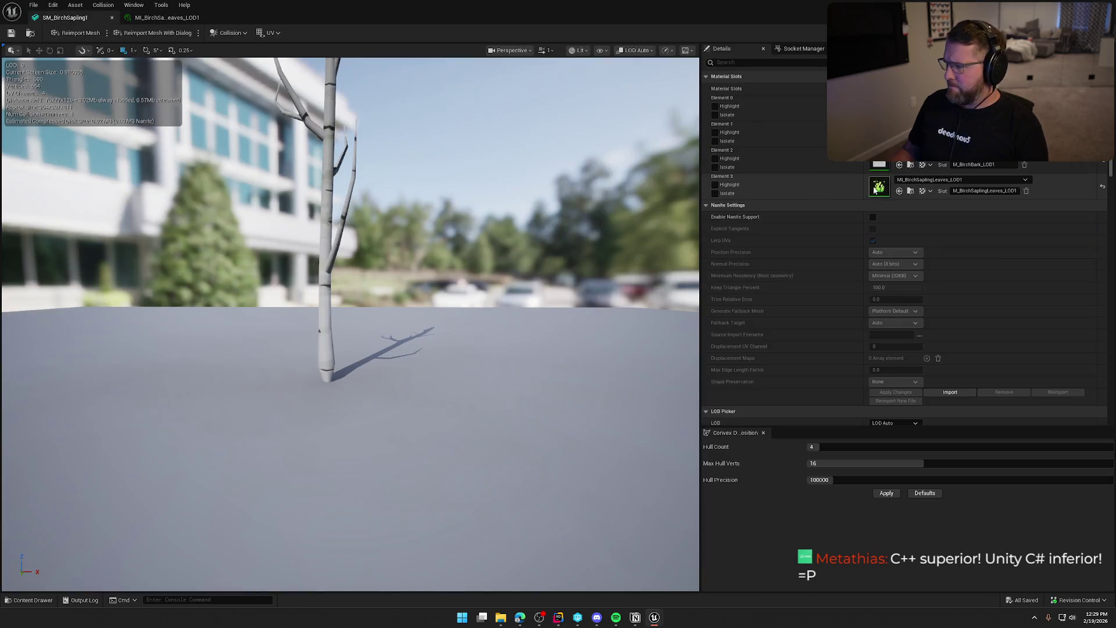
{"action": "double_click", "coordinate": [881, 164]}
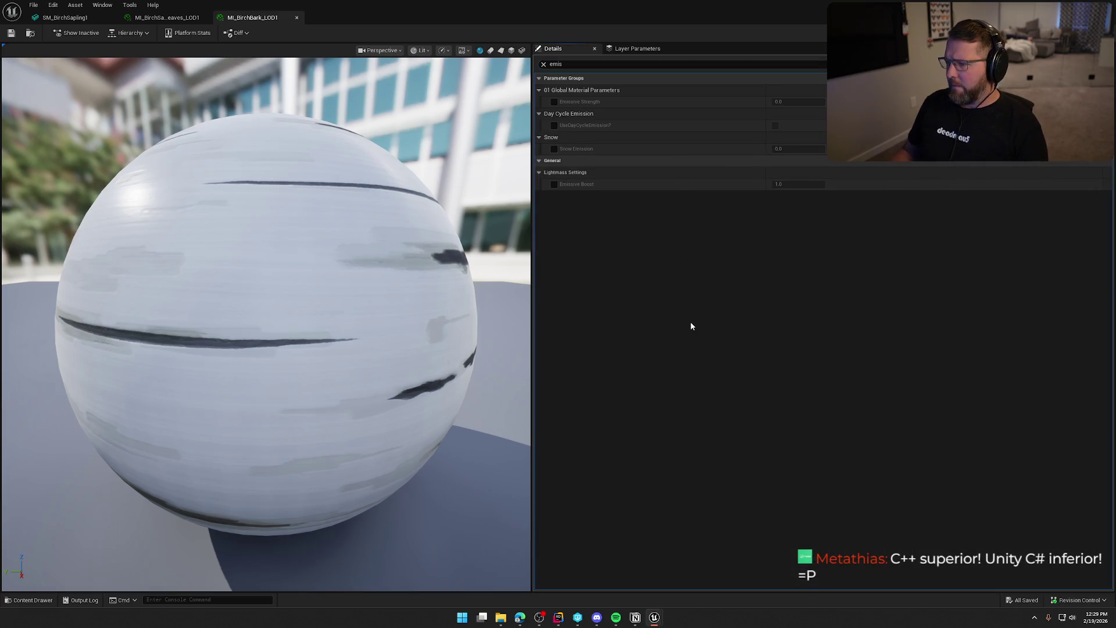
{"action": "type", "text": "emis"}
{"action": "key", "text": "ctrl+space"}
{"action": "left_click", "coordinate": [65, 17]}
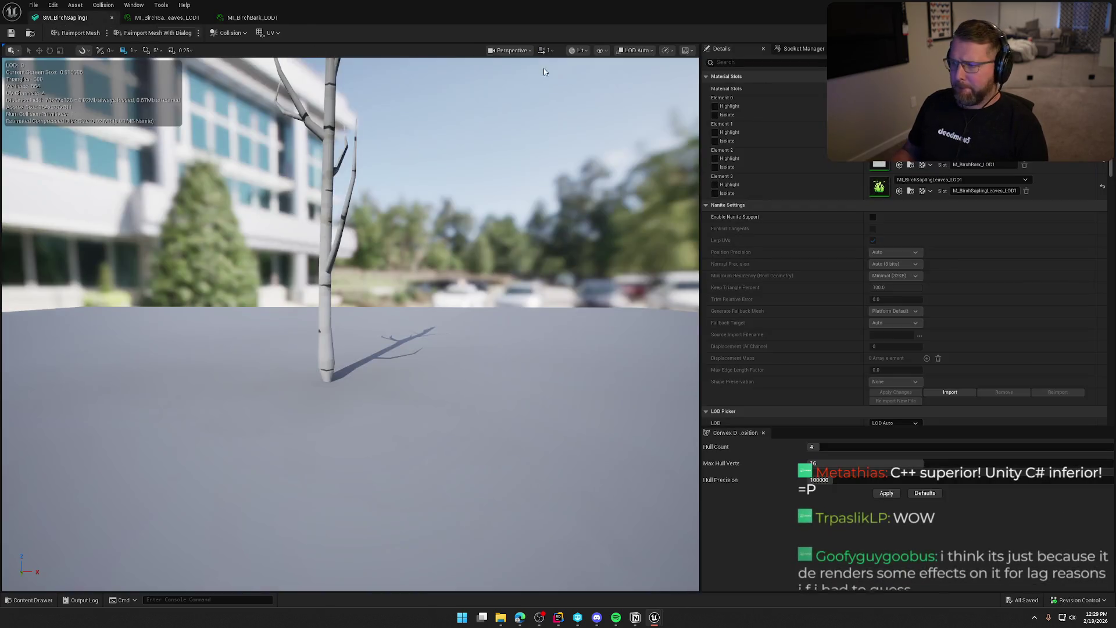
{"action": "double_click", "coordinate": [879, 134]}
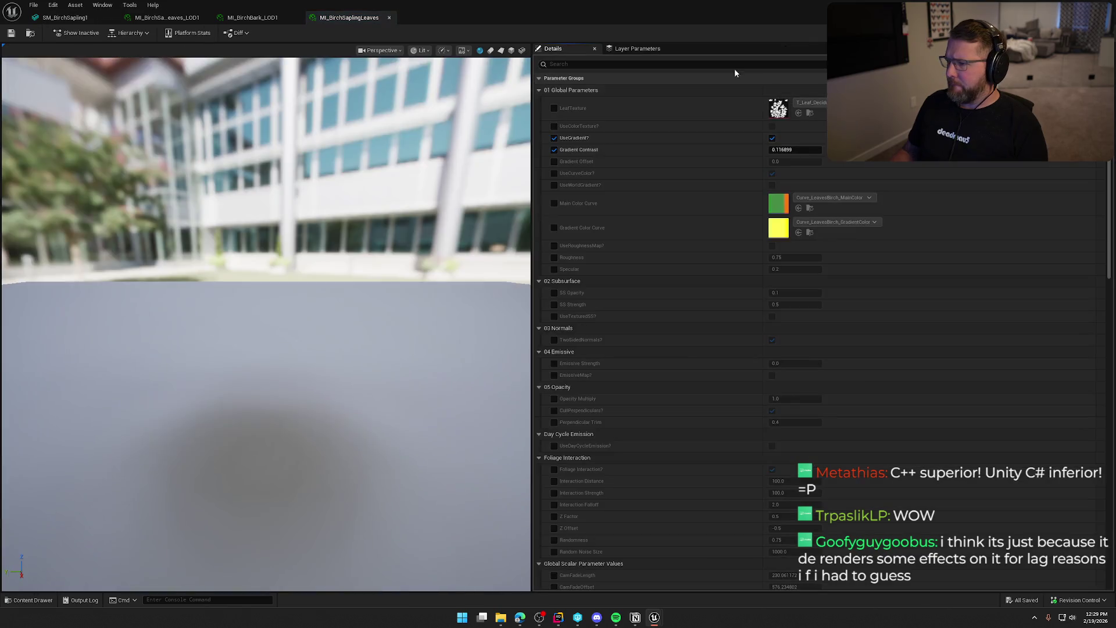
{"action": "type", "text": "emis"}
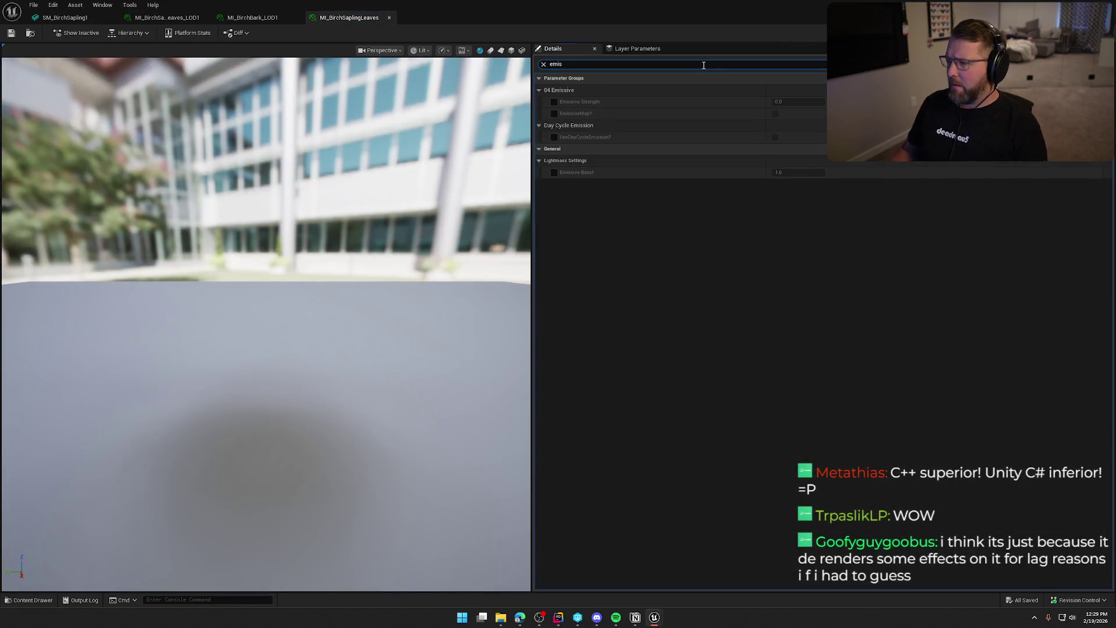
{"action": "key", "text": "alt+Tab"}
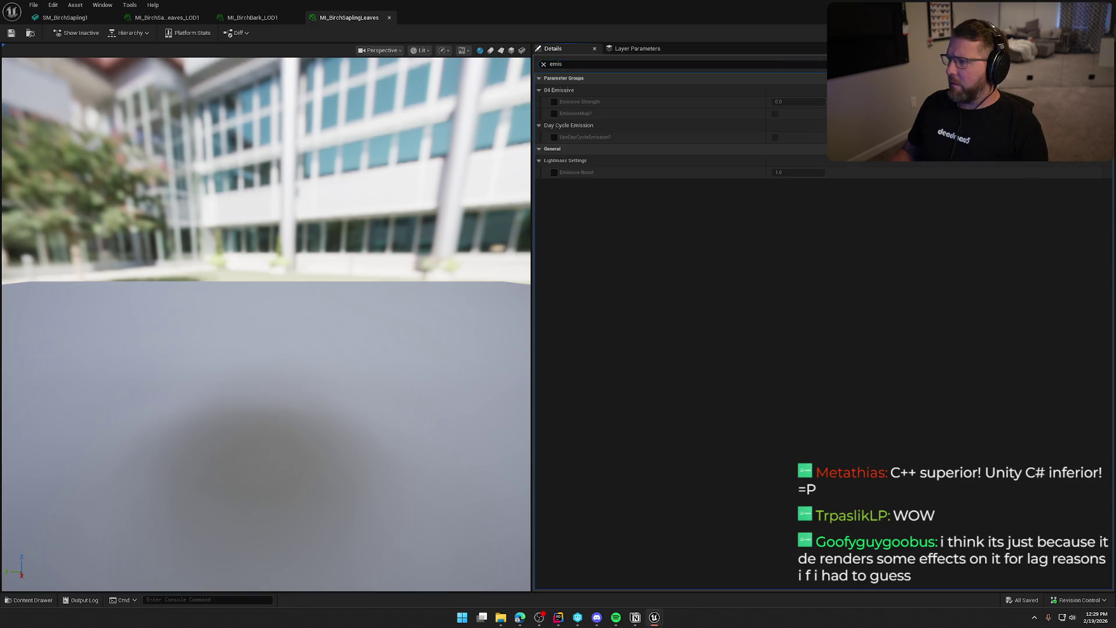
{"action": "key", "text": "ctrl+space"}
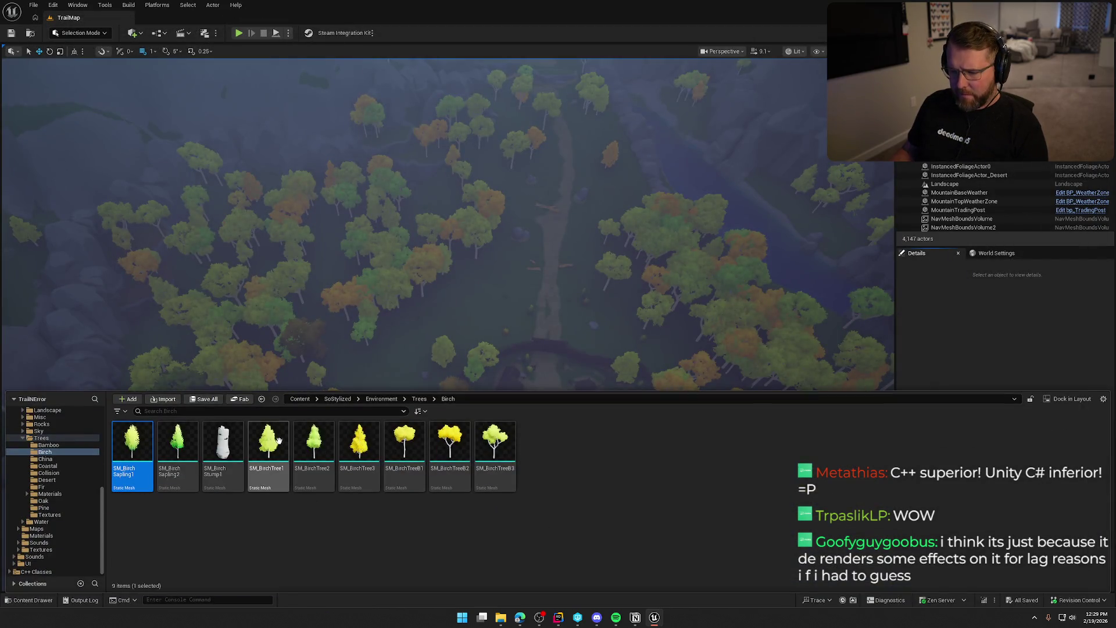
Open SM_BirchTree1 and check MI_BirchLeaves' emissive parameters with an 'emis' filter
{"action": "double_click", "coordinate": [323, 457]}
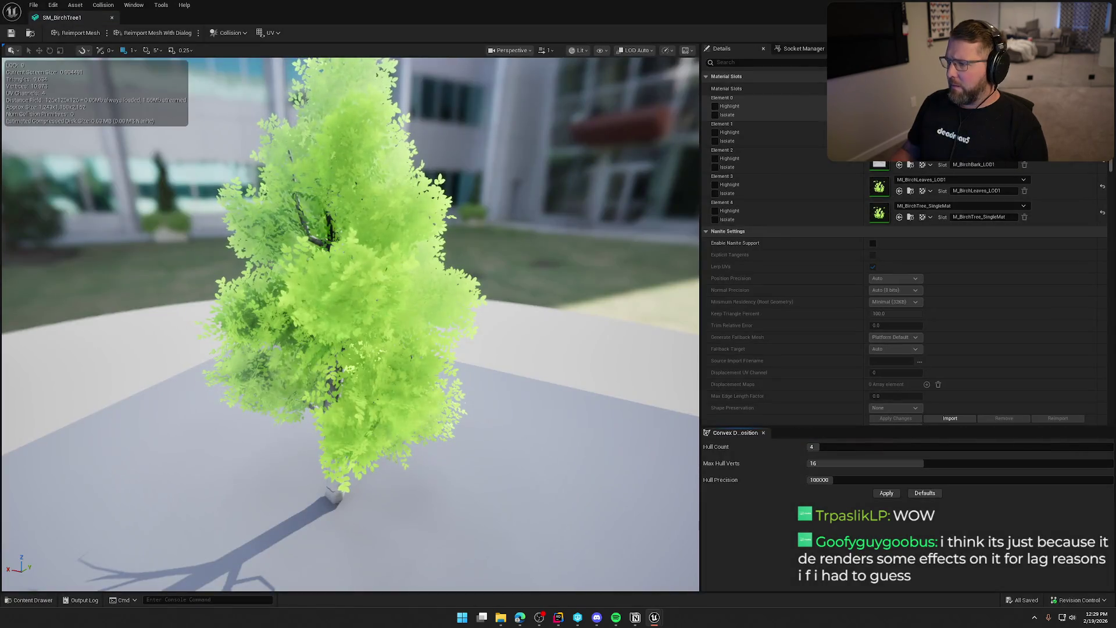
{"action": "double_click", "coordinate": [879, 134]}
{"action": "left_click", "coordinate": [783, 65]}
{"action": "type", "text": "emis"}
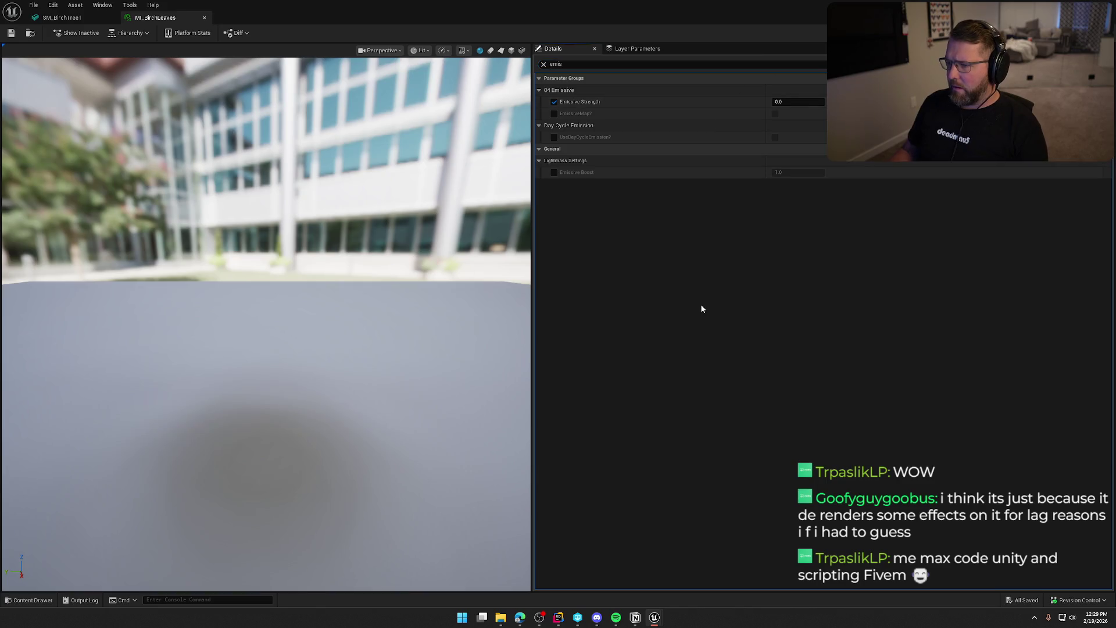
{"action": "key", "text": "ctrl+space"}
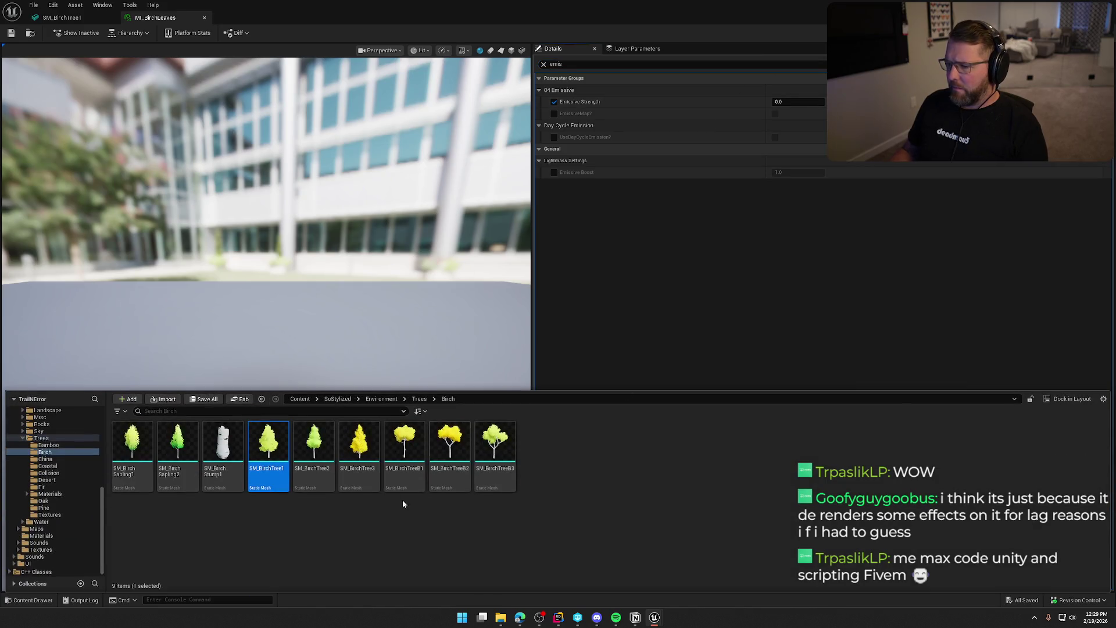
{"action": "left_click", "coordinate": [48, 19]}
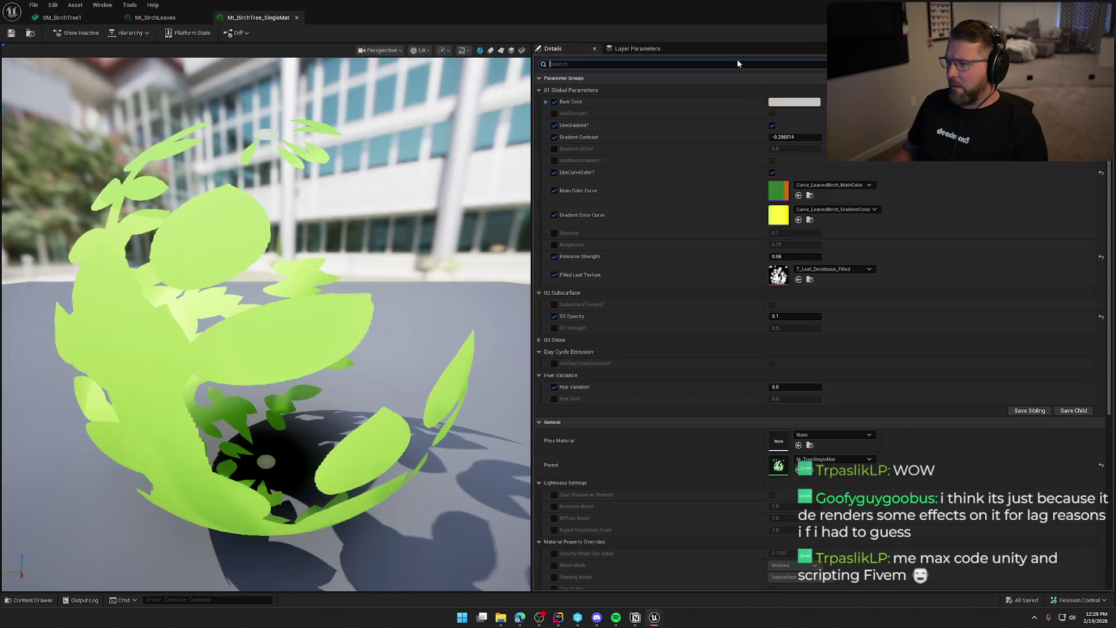
Set MI_BirchTree_SingleMat's Emissive Strength to 0 and save it, confirming the checkout
{"action": "left_click", "coordinate": [735, 64]}
{"action": "type", "text": "emis"}
{"action": "left_click", "coordinate": [796, 102]}
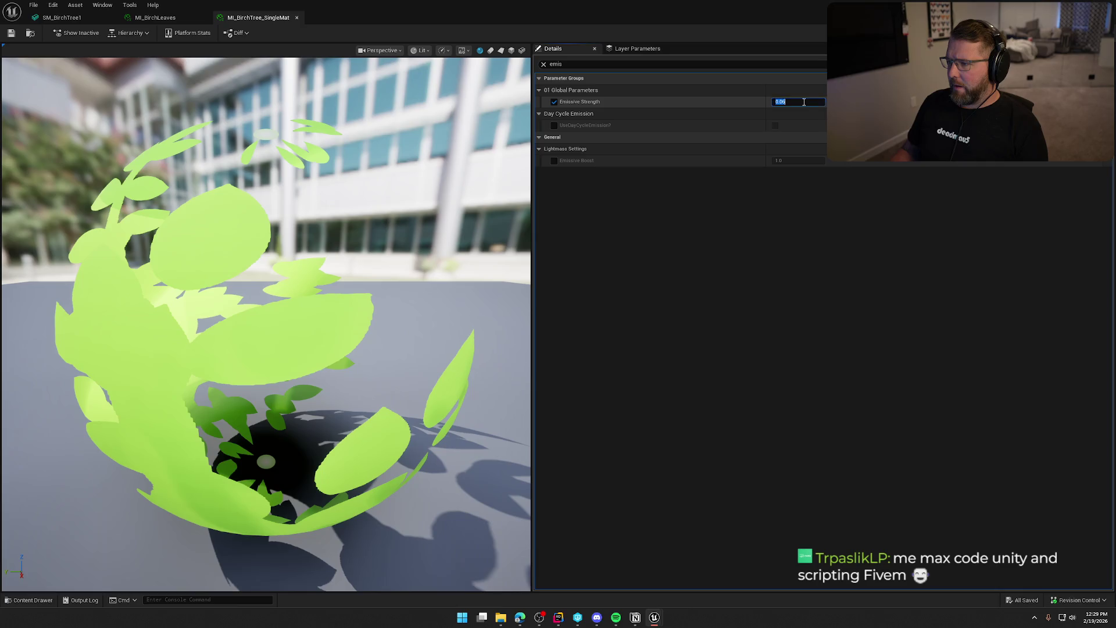
{"action": "type", "text": "0"}
{"action": "key", "text": "Return"}
{"action": "left_click", "coordinate": [11, 33]}
{"action": "left_click", "coordinate": [571, 406]}
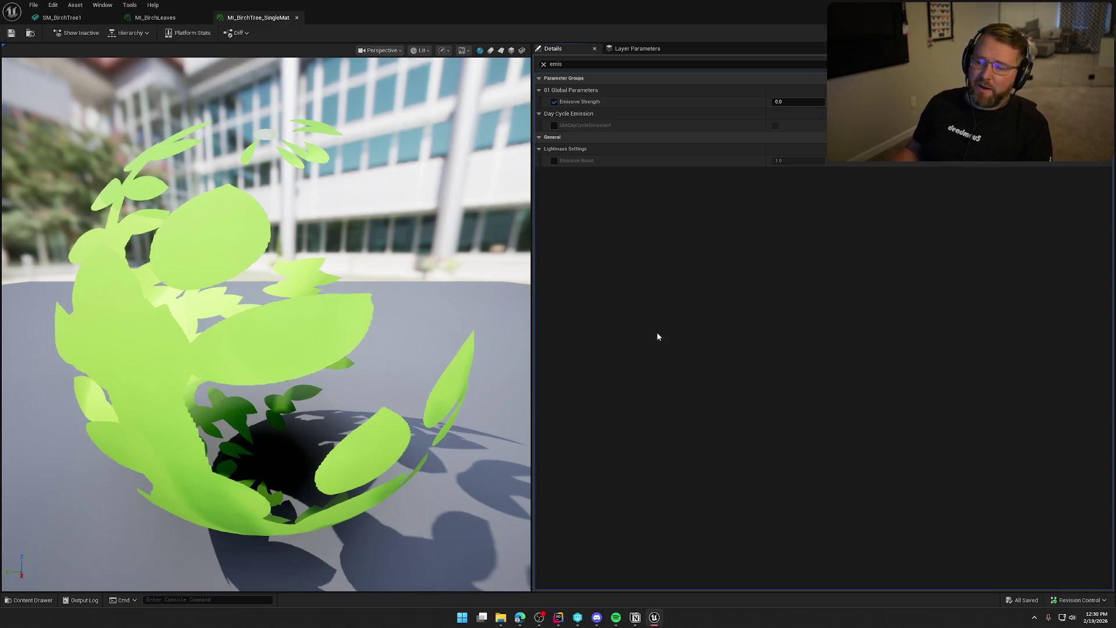
Check MI_BirchLeaves_LOD1's emissive value with a 'mis' filter, then reopen SM_BirchTree1
{"action": "left_click", "coordinate": [154, 18]}
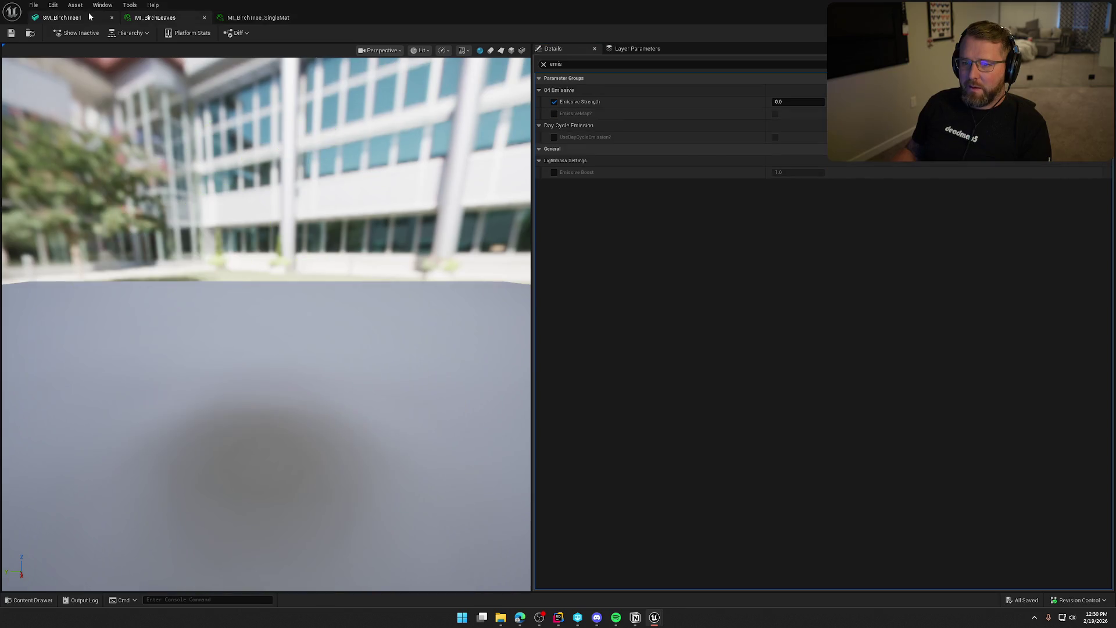
{"action": "left_click", "coordinate": [90, 17]}
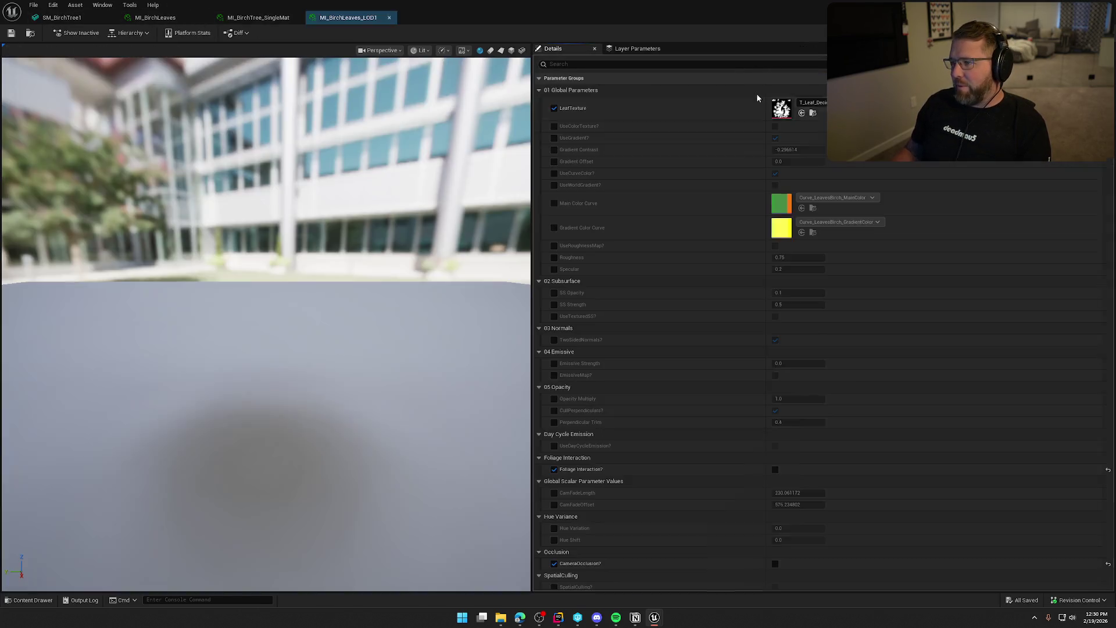
{"action": "type", "text": "emis"}
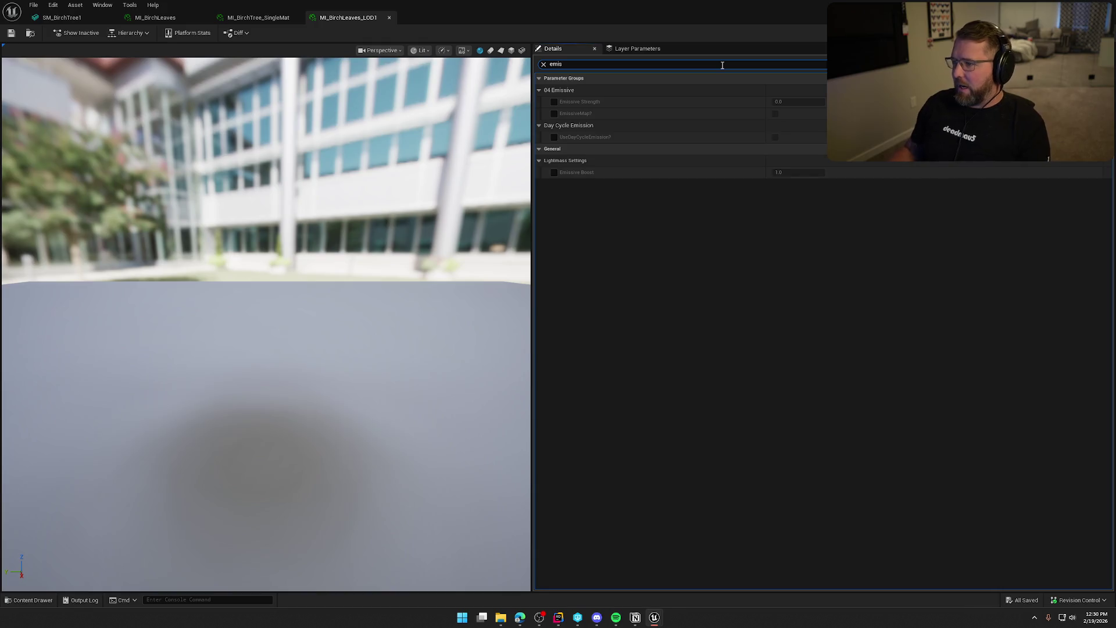
{"action": "key", "text": "ctrl+space"}
{"action": "double_click", "coordinate": [268, 448]}
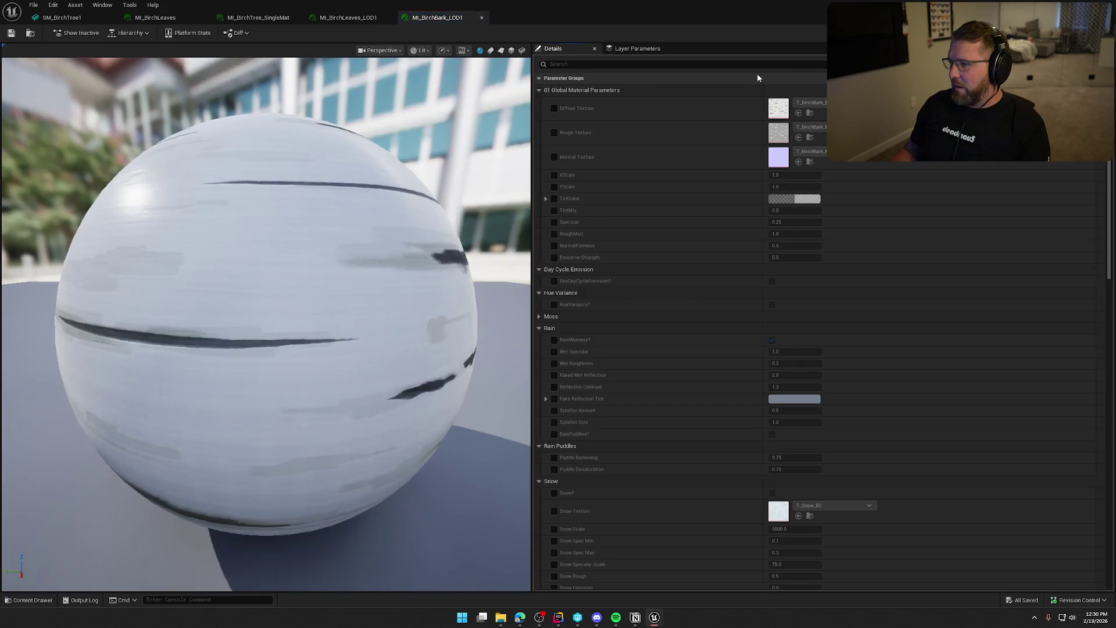
Confirm MI_BirchBark_LOD1 shows zero Emissive Strength, then return to the TrailMap level
{"action": "left_click", "coordinate": [746, 66]}
{"action": "type", "text": "emis"}
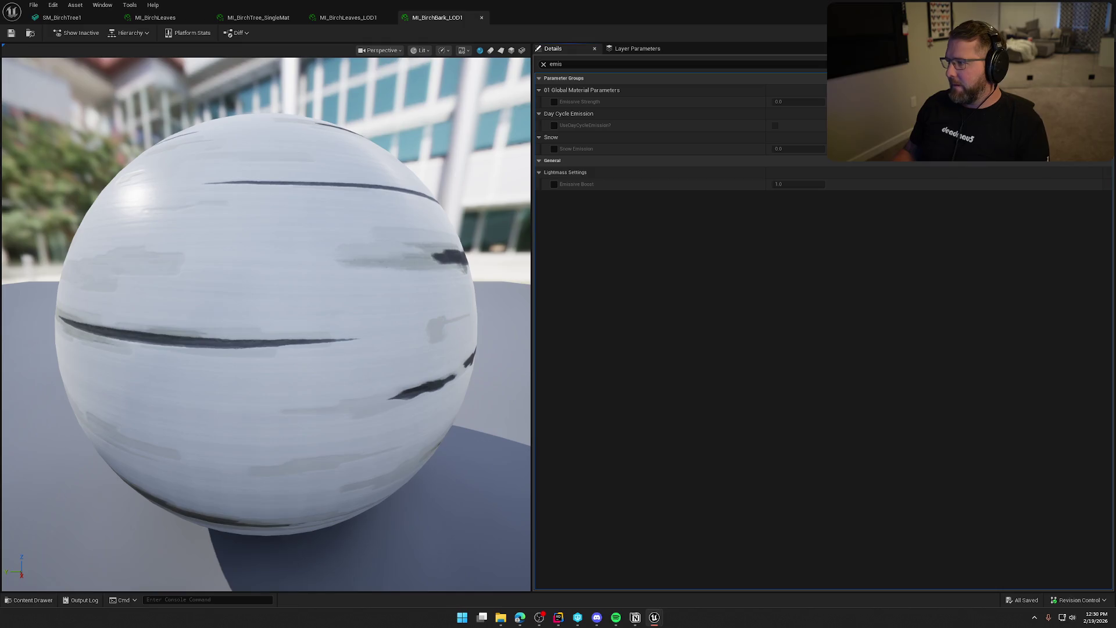
{"action": "key", "text": "alt+Tab"}
{"action": "mouse_move", "coordinate": [756, 361]}
{"action": "left_mouse_down"}
{"action": "mouse_move", "coordinate": [756, 262]}
{"action": "mouse_move", "coordinate": [755, 349]}
{"action": "mouse_move", "coordinate": [616, 332]}
{"action": "left_mouse_up"}
On fallen log SM_OakFallen6, set MI_OakBarkMisc Emissive Strength to 0, save, and fly up for an aerial view
{"action": "left_click", "coordinate": [430, 264]}
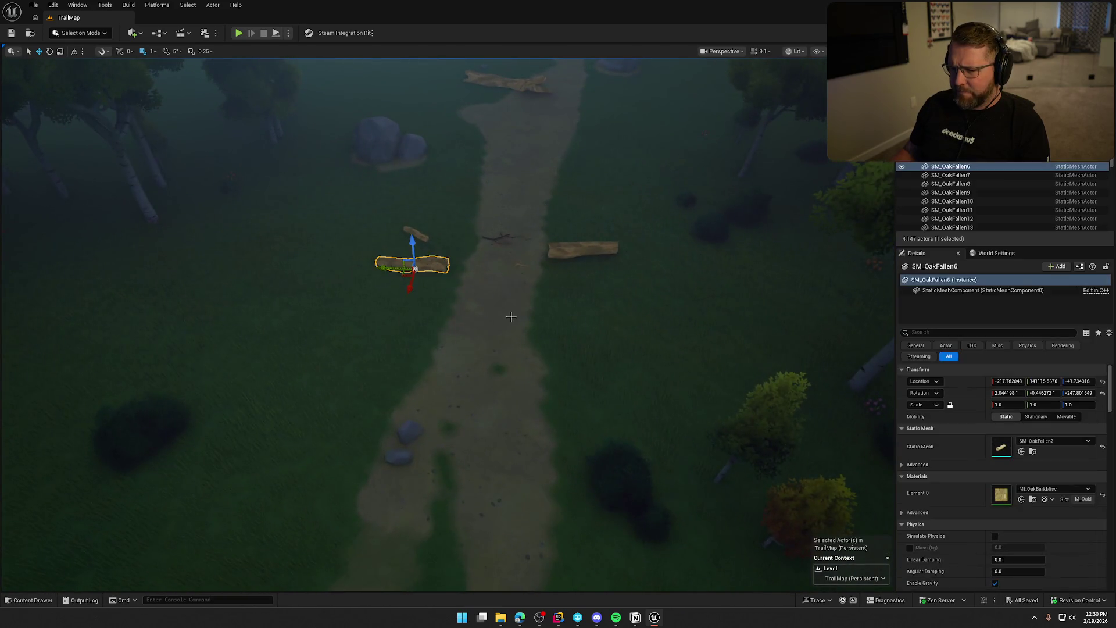
{"action": "double_click", "coordinate": [1001, 495]}
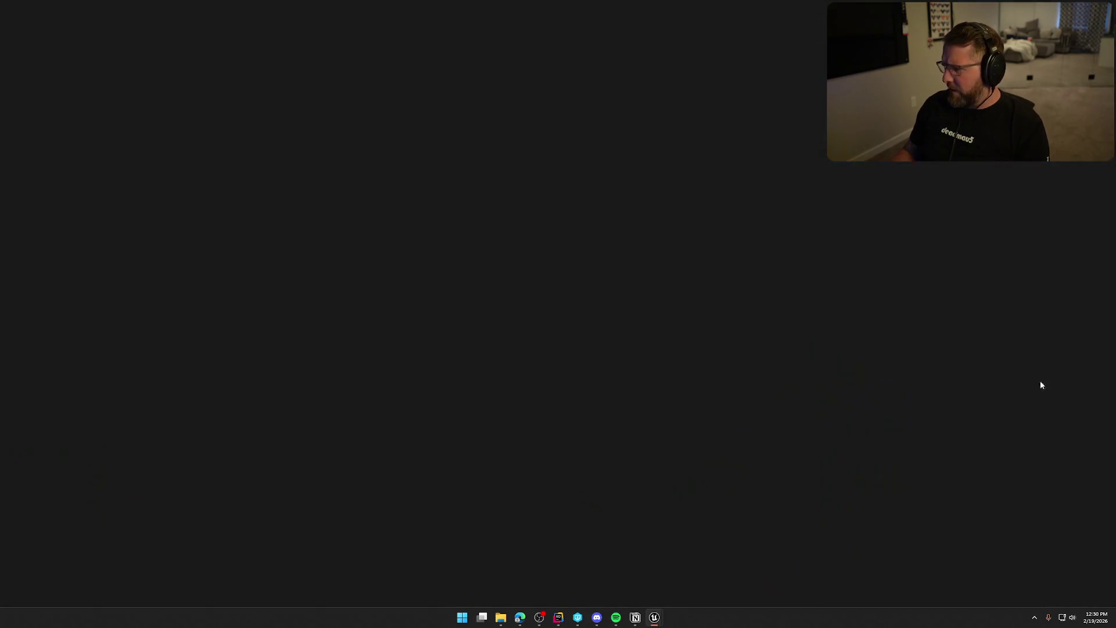
{"action": "type", "text": "emis"}
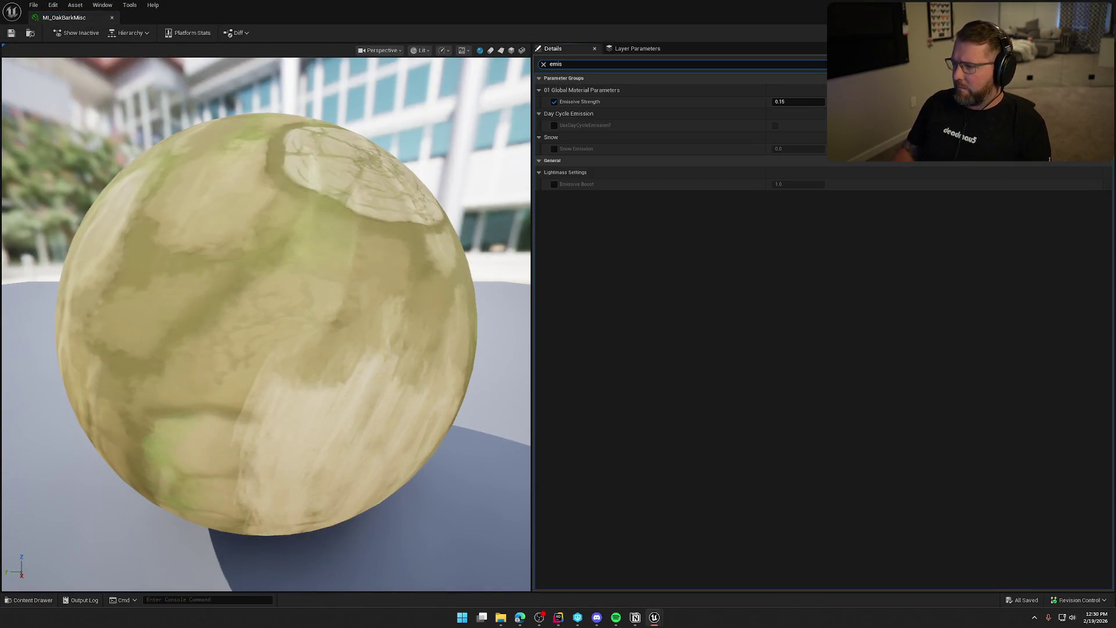
{"action": "type", "text": "0"}
{"action": "key", "text": "Return"}
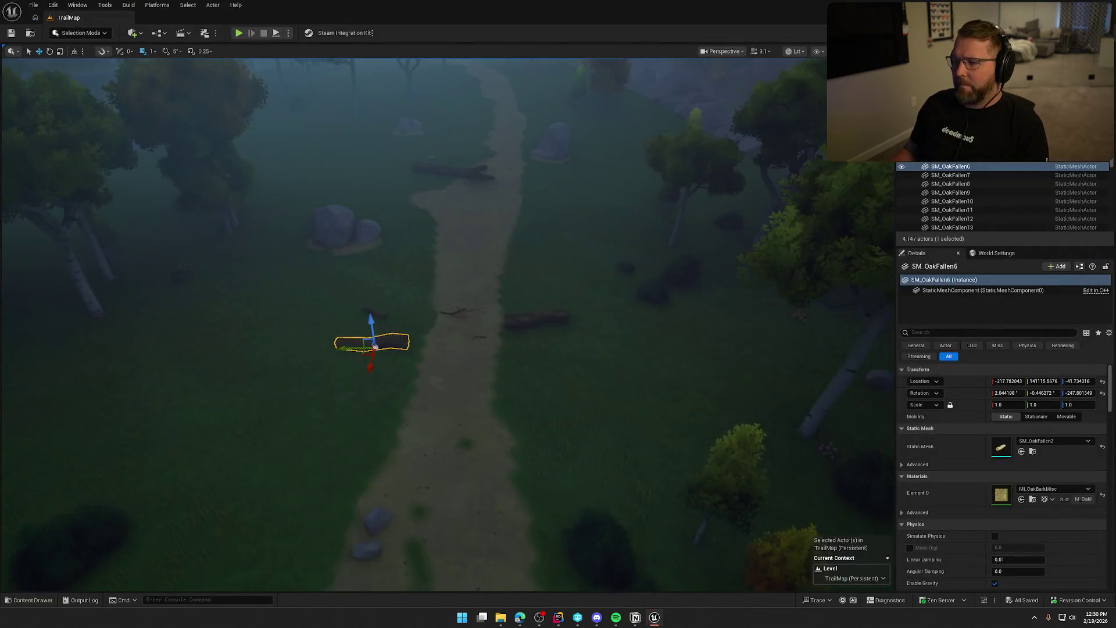
{"action": "left_click", "coordinate": [690, 291]}
{"action": "mouse_move", "coordinate": [690, 291]}
{"action": "left_mouse_down"}
{"action": "mouse_move", "coordinate": [599, 230]}
{"action": "mouse_move", "coordinate": [598, 209]}
{"action": "mouse_move", "coordinate": [599, 244]}
{"action": "mouse_move", "coordinate": [599, 192]}
{"action": "mouse_move", "coordinate": [599, 261]}
{"action": "mouse_move", "coordinate": [599, 215]}
{"action": "mouse_move", "coordinate": [599, 244]}
{"action": "left_mouse_up"}
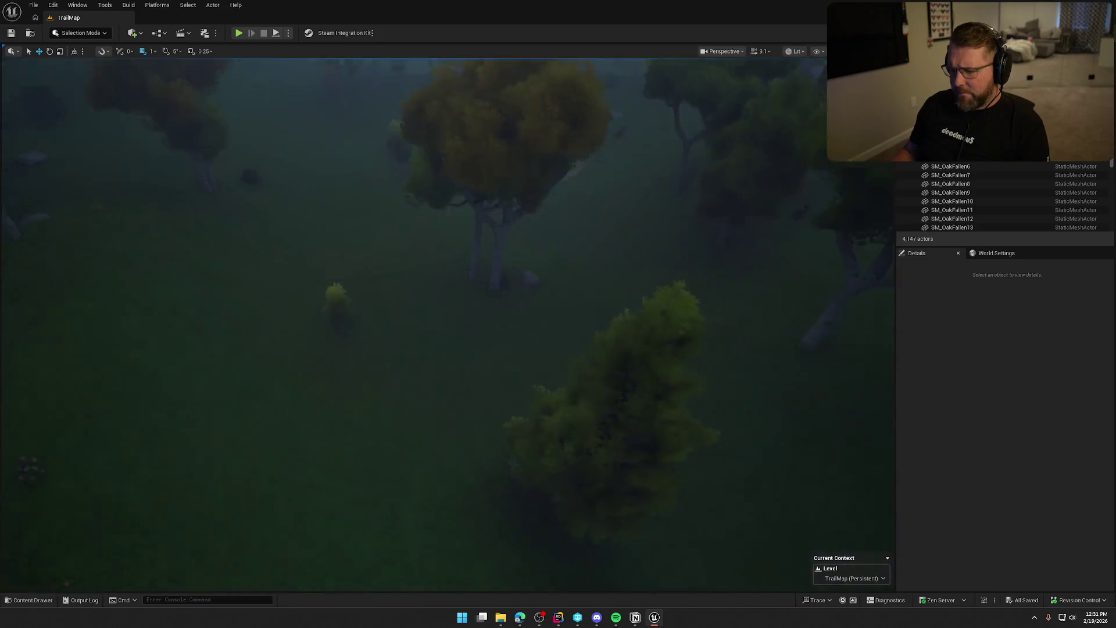
Descend to ground level at the lone yellow tree, clear the foliage selection, and list the Birch assets
{"action": "left_click", "coordinate": [379, 278]}
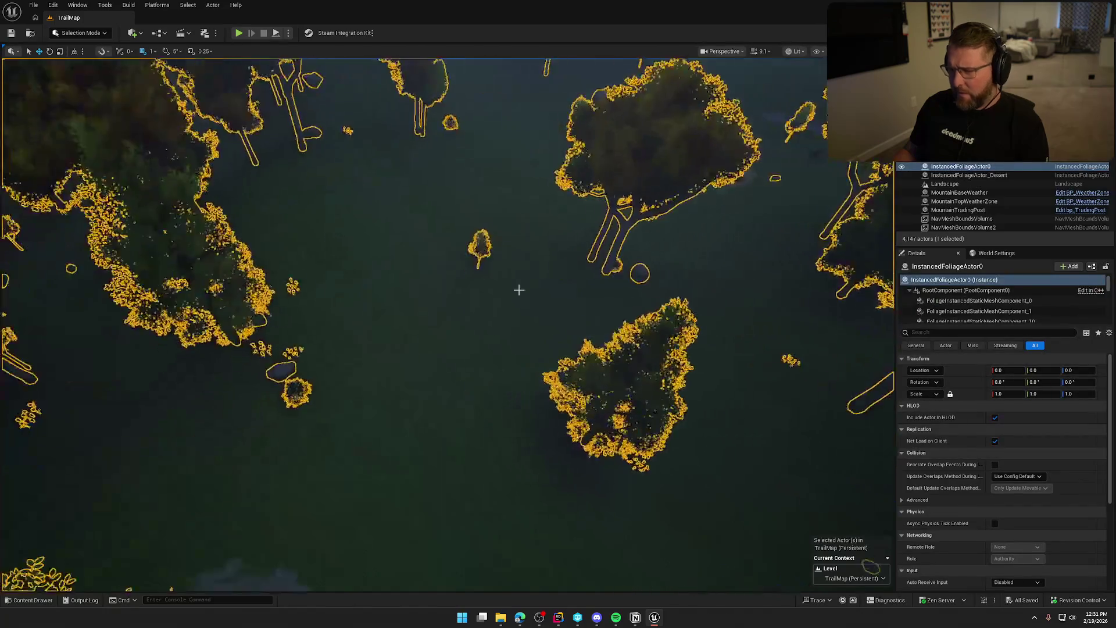
{"action": "key", "text": "Escape"}
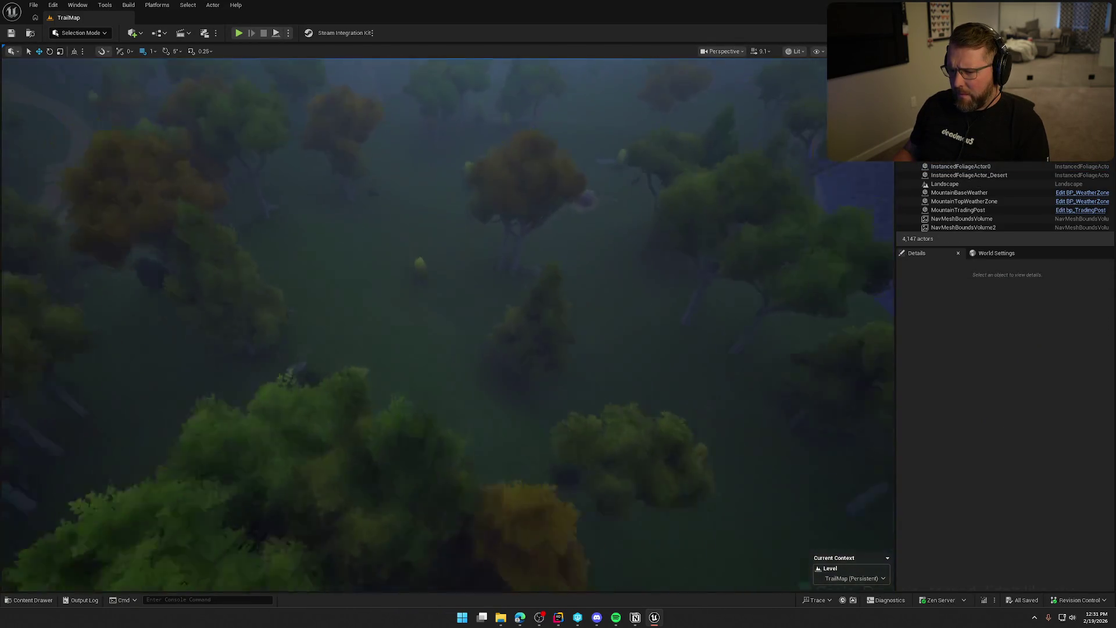
{"action": "left_click_drag", "start_coordinate": [599, 244], "coordinate": [599, 216]}
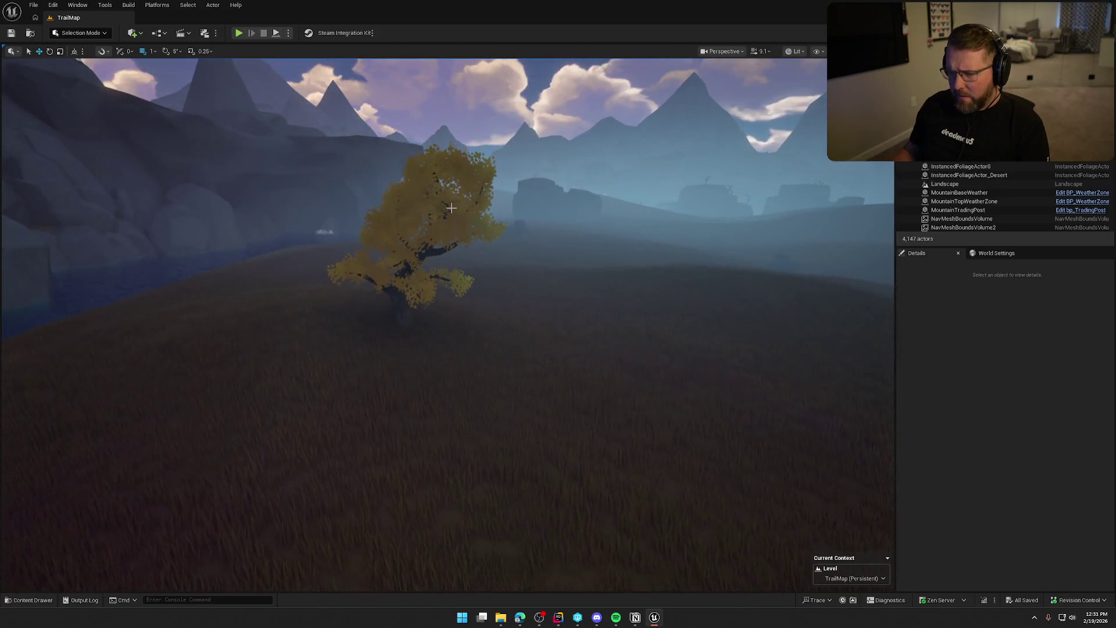
{"action": "left_click", "coordinate": [449, 208]}
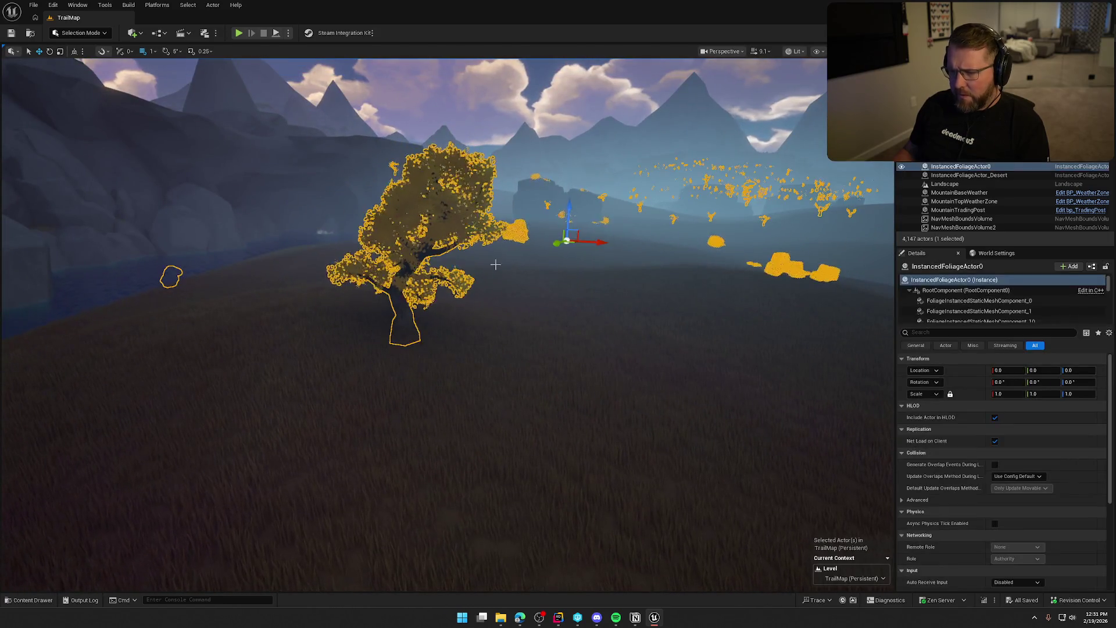
{"action": "key", "text": "Escape"}
{"action": "key", "text": "ctrl+space"}
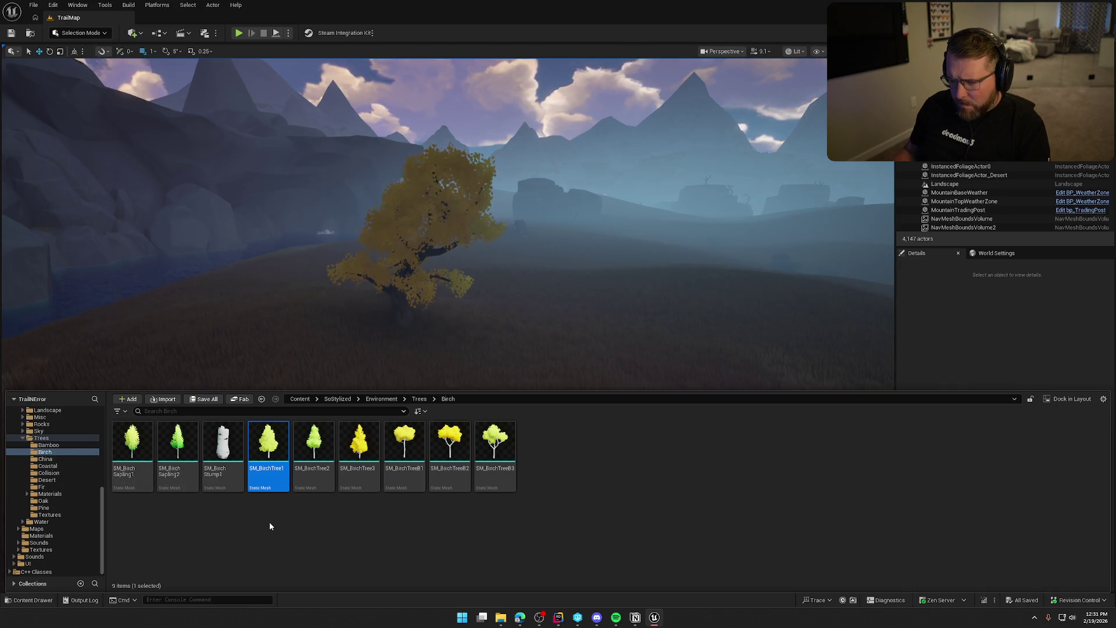
From the China folder, set SM_KnotwoodTree01's MI_KnotwoodTree_SingleMat Emissive Strength to 0
{"action": "left_click", "coordinate": [65, 459]}
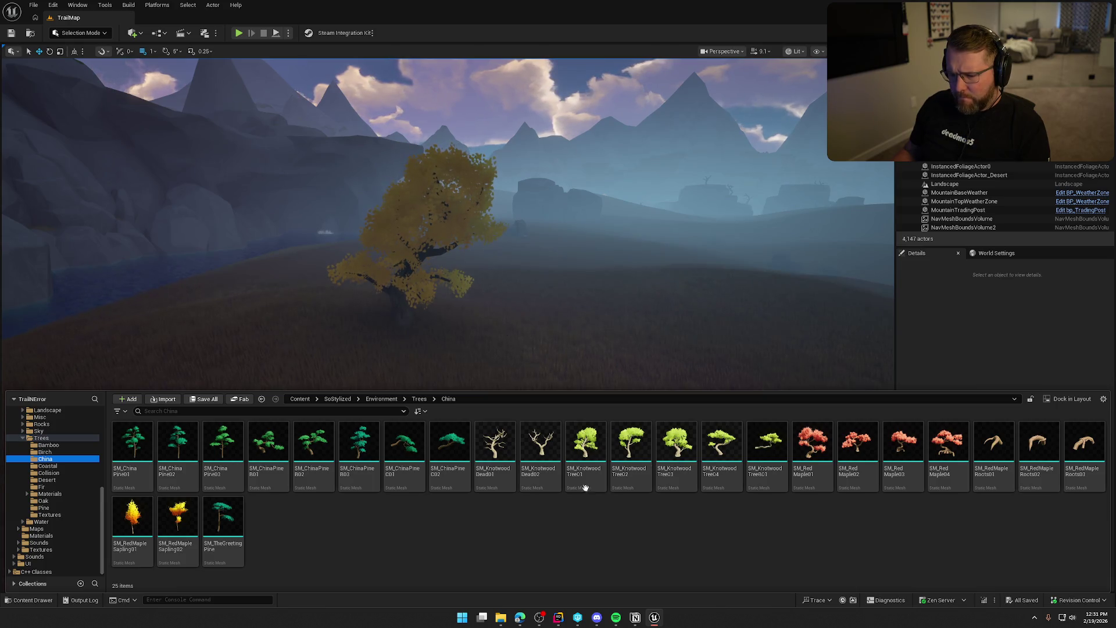
{"action": "double_click", "coordinate": [589, 451]}
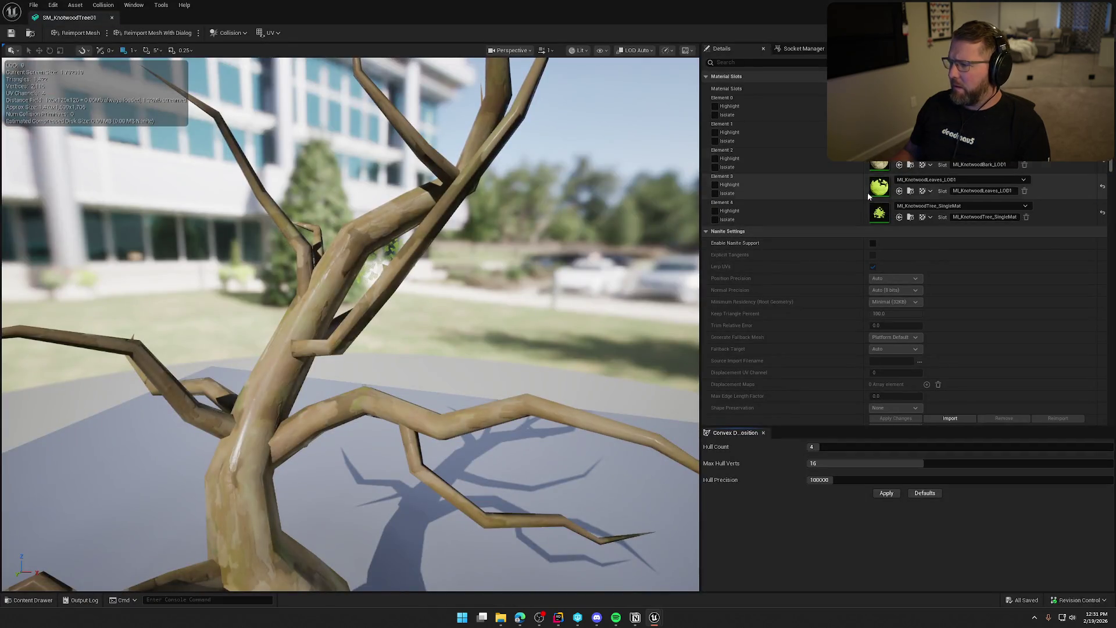
{"action": "double_click", "coordinate": [879, 214]}
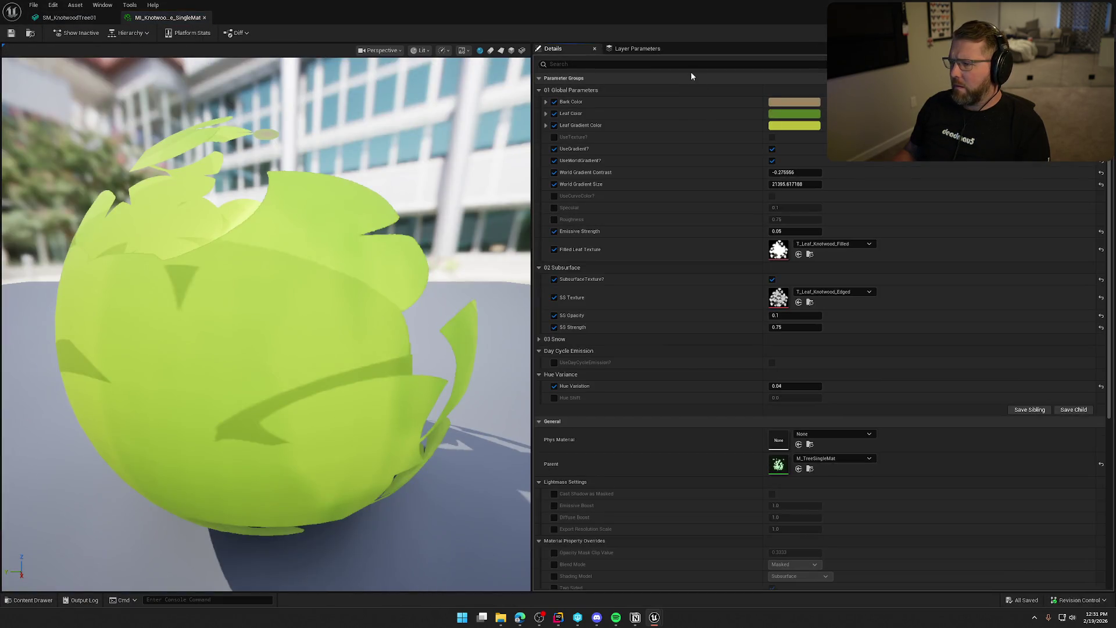
{"action": "type", "text": "emis"}
{"action": "left_click", "coordinate": [790, 102]}
{"action": "type", "text": "0"}
{"action": "key", "text": "Return"}
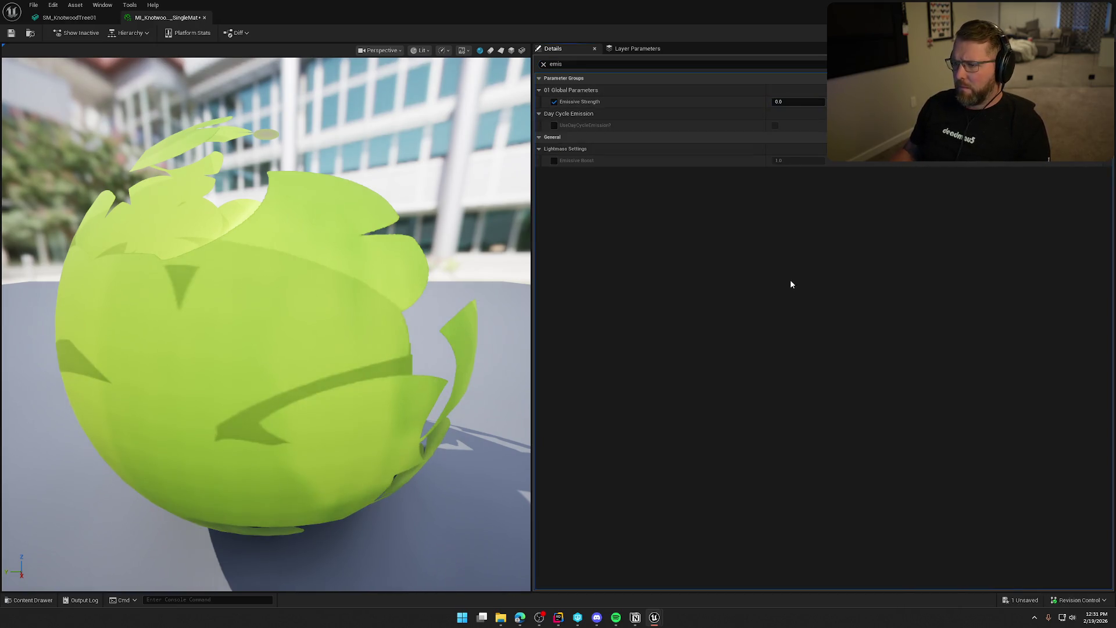
{"action": "left_click", "coordinate": [1070, 6]}
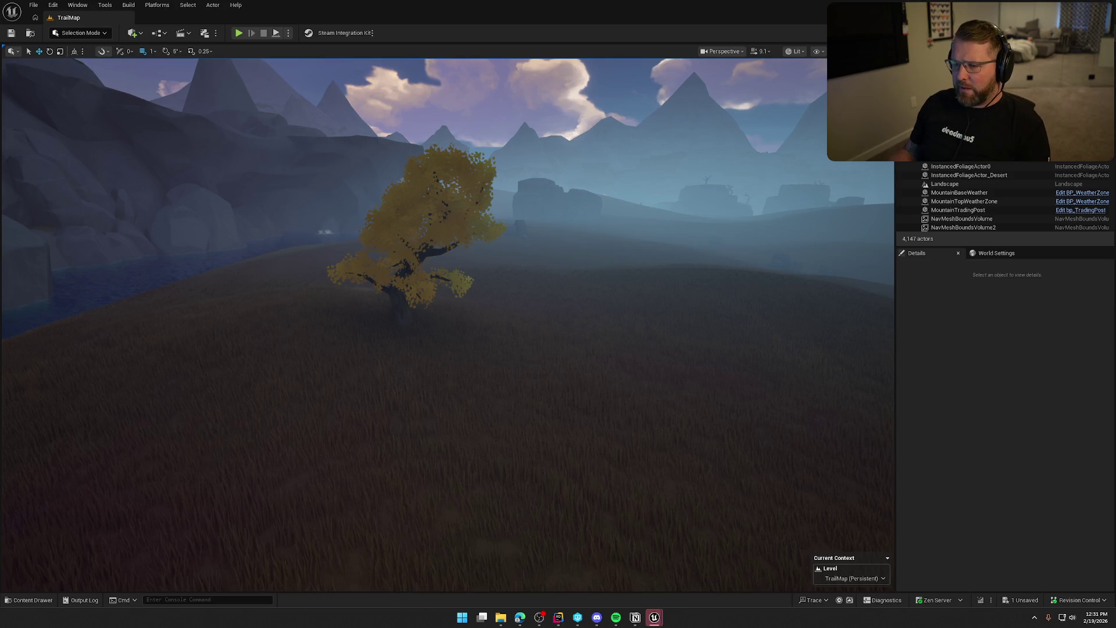
{"action": "key", "text": "ctrl+shift+s"}
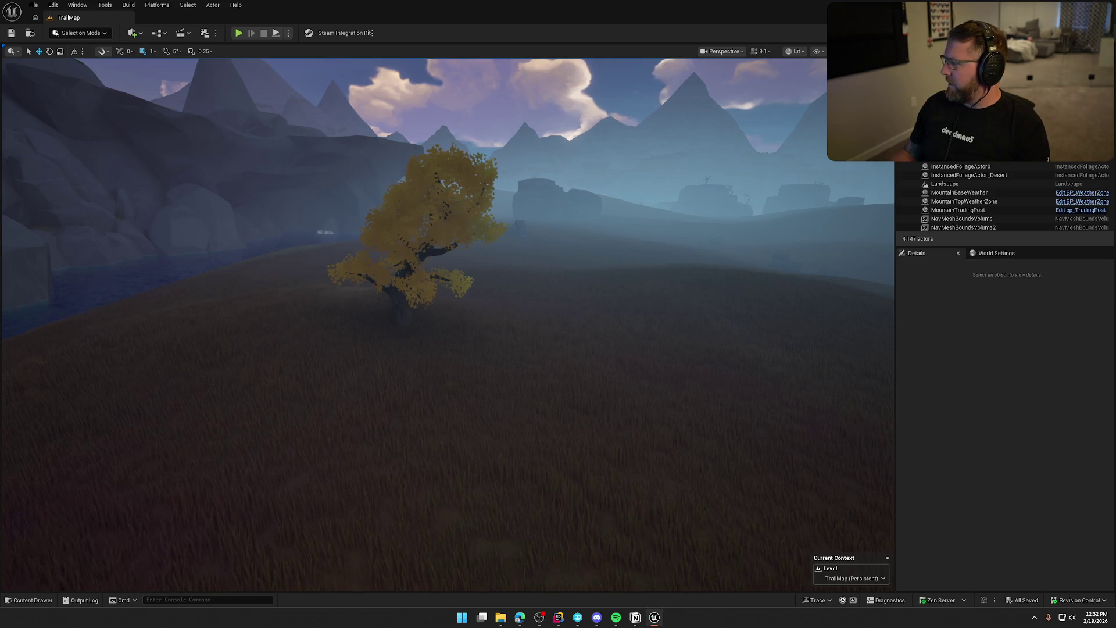
{"action": "key", "text": "ctrl+space"}
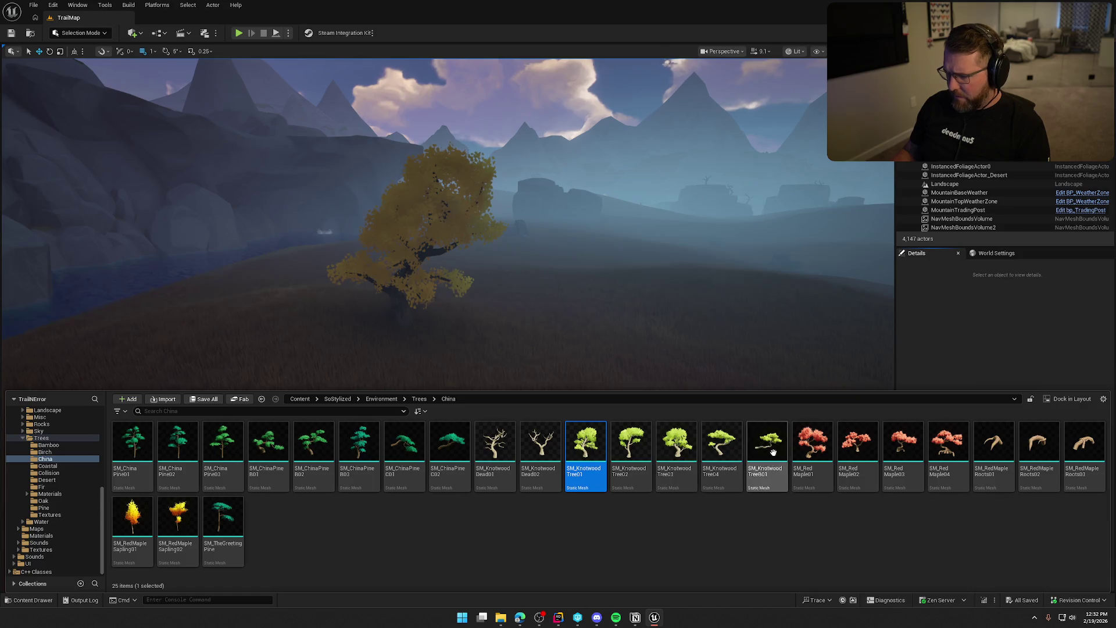
{"action": "left_click", "coordinate": [52, 466]}
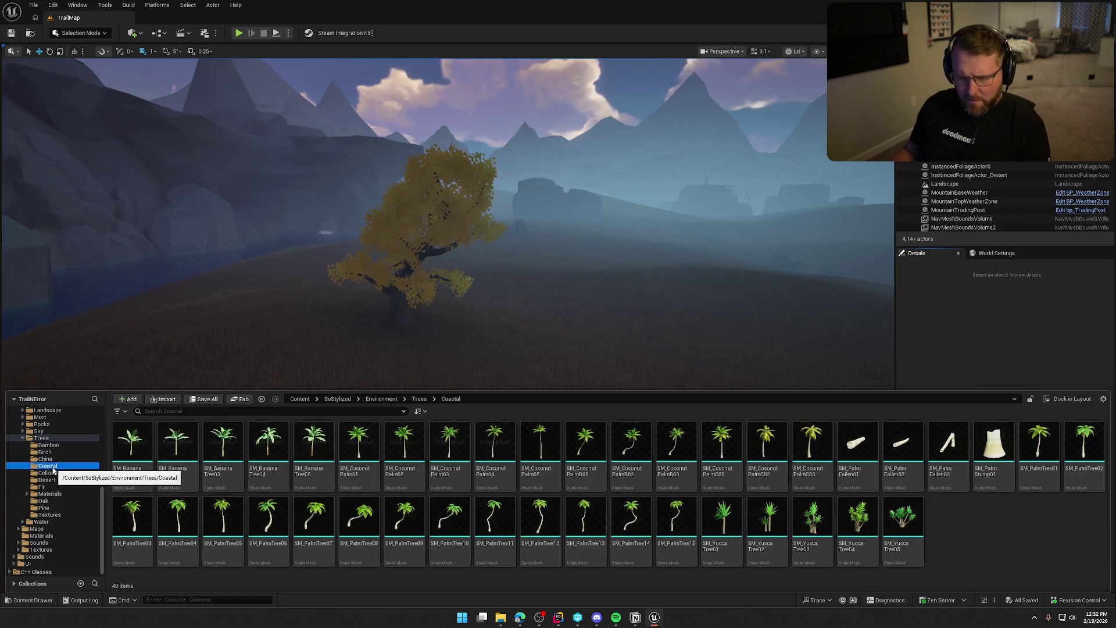
{"action": "left_click", "coordinate": [56, 472]}
{"action": "left_click", "coordinate": [58, 480]}
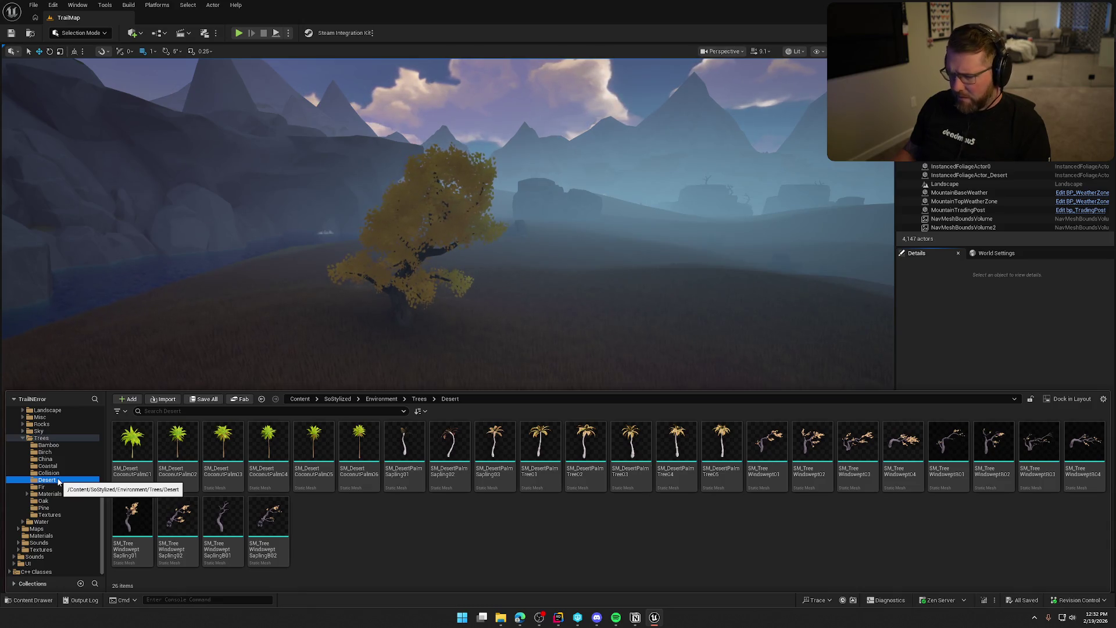
{"action": "left_click", "coordinate": [57, 487]}
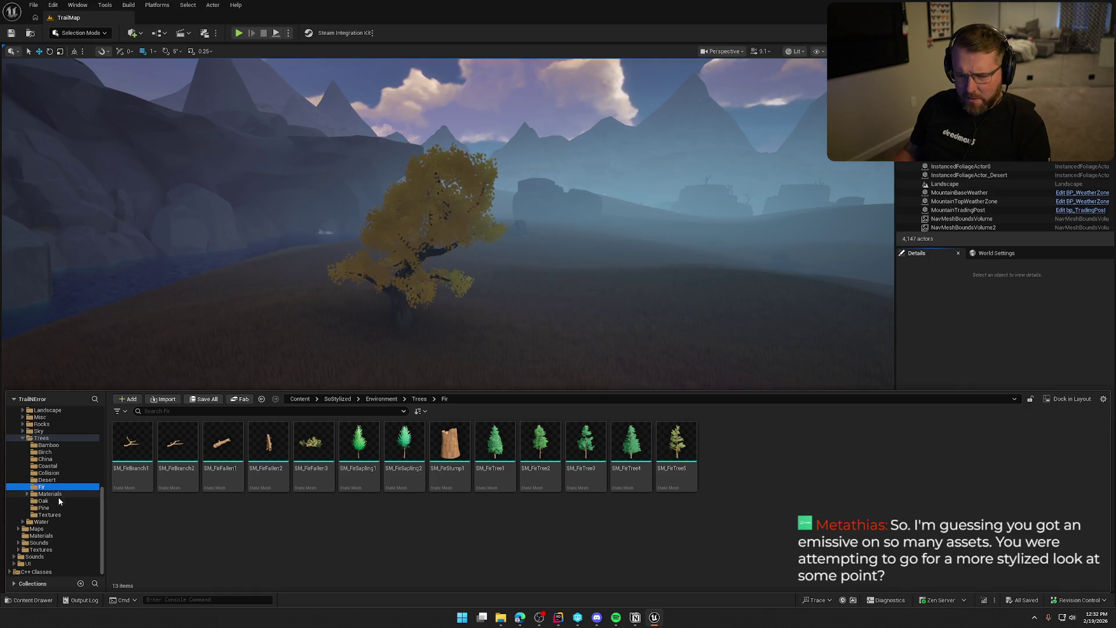
{"action": "left_click", "coordinate": [58, 501]}
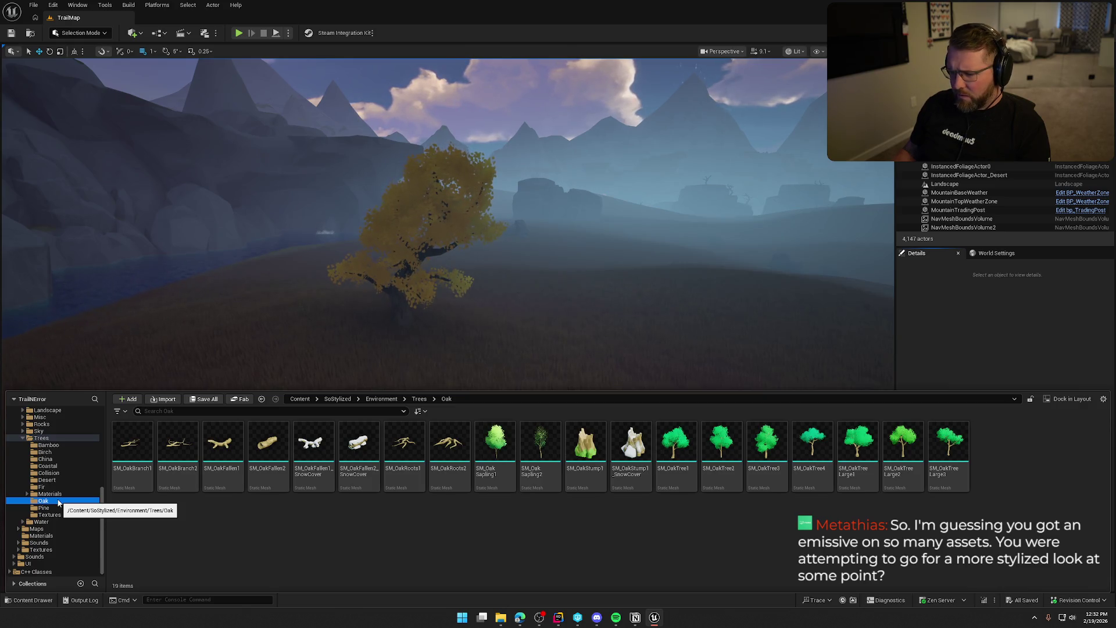
{"action": "left_click", "coordinate": [58, 508]}
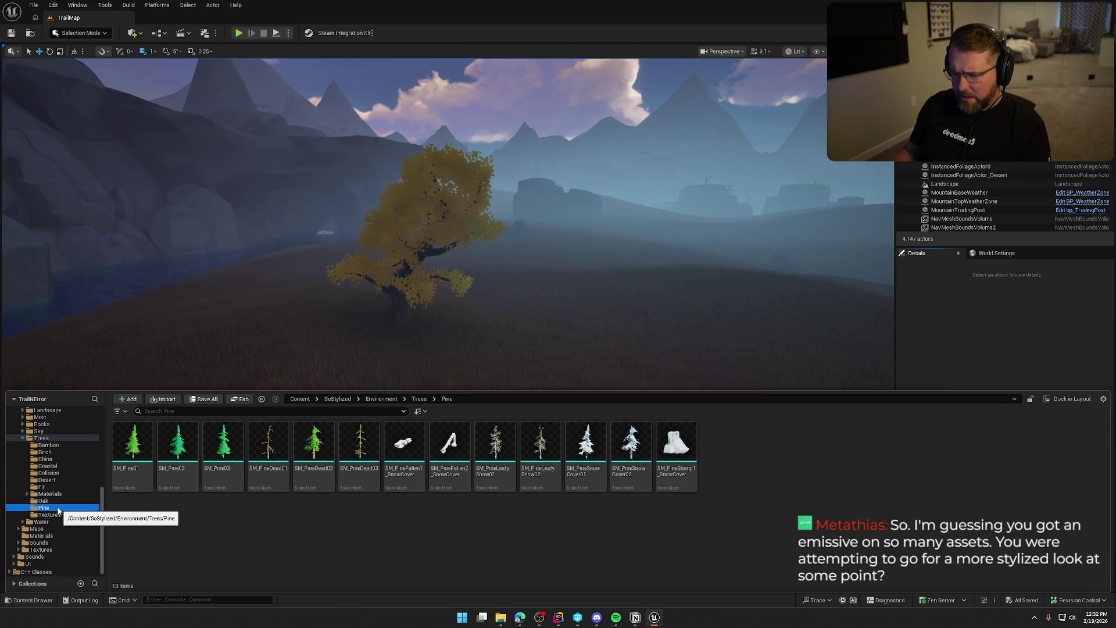
{"action": "left_click", "coordinate": [59, 515]}
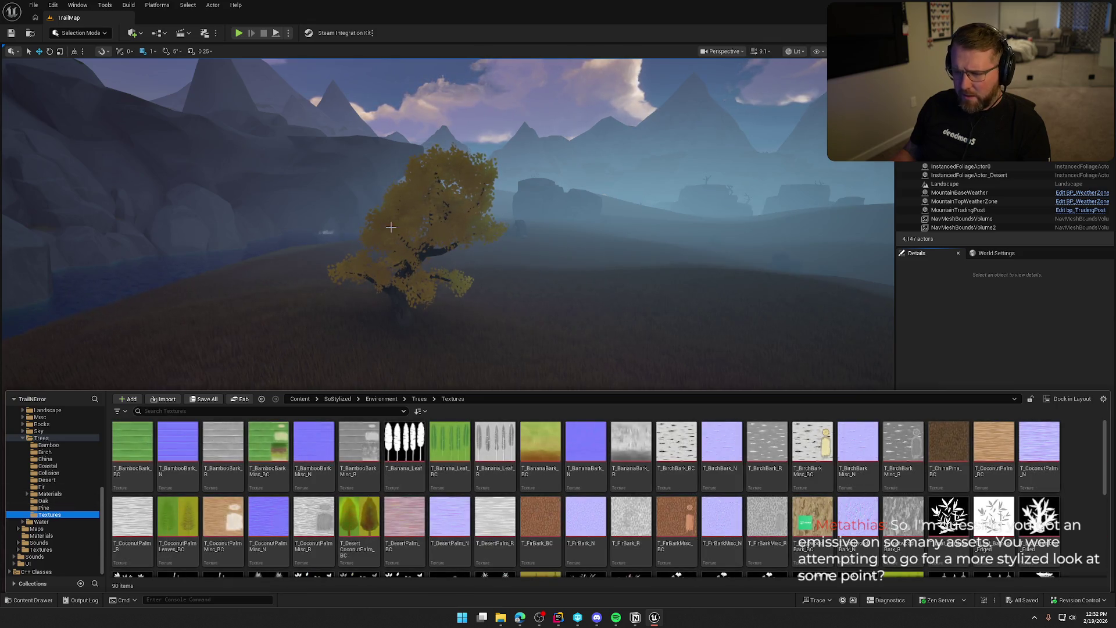
{"action": "left_click", "coordinate": [386, 232]}
{"action": "key", "text": "Escape"}
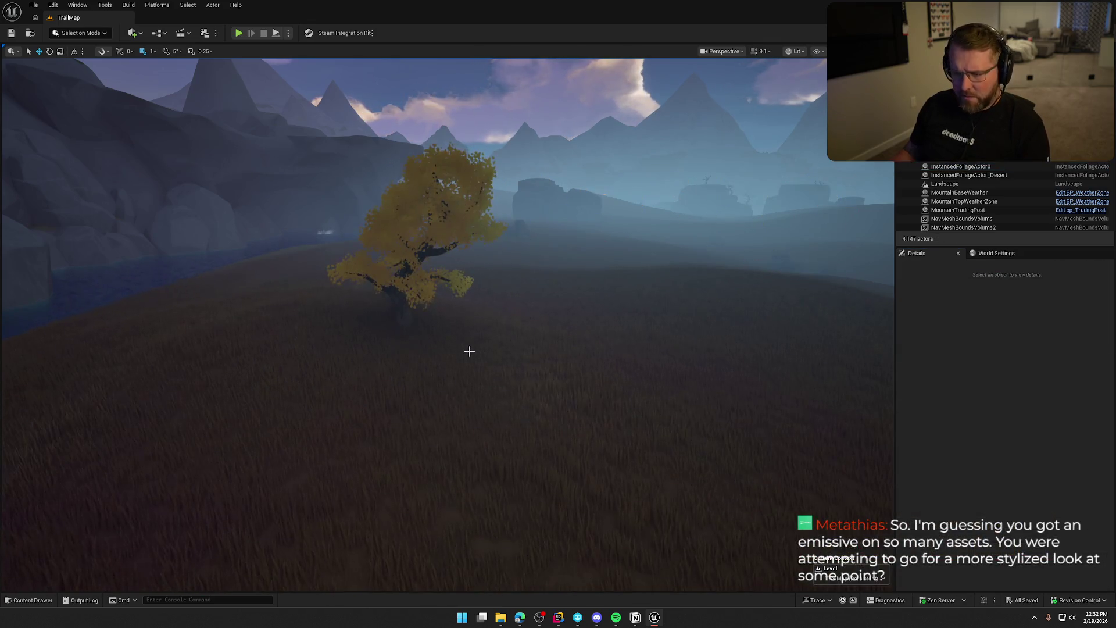
{"action": "key", "text": "ctrl+space"}
{"action": "left_click", "coordinate": [61, 445]}
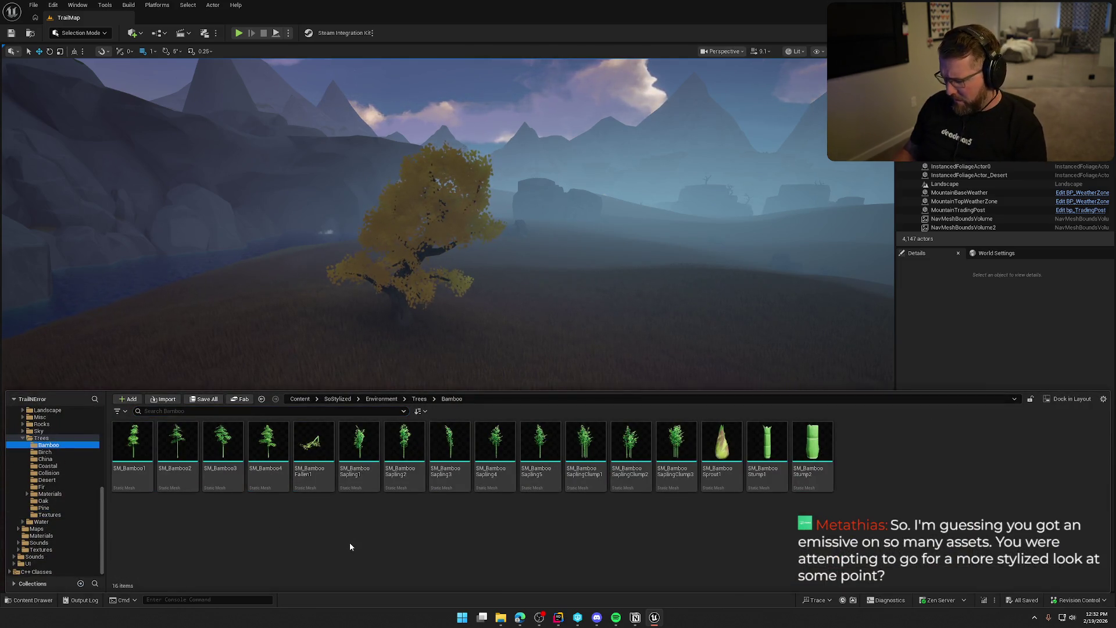
{"action": "key", "text": "Down"}
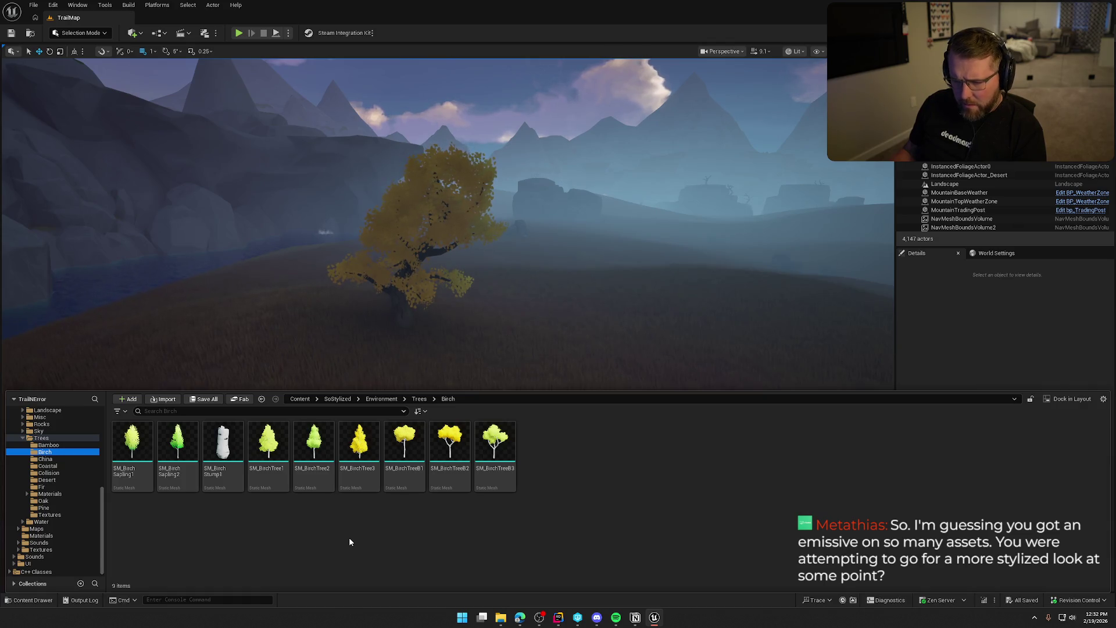
{"action": "key", "text": "Down"}
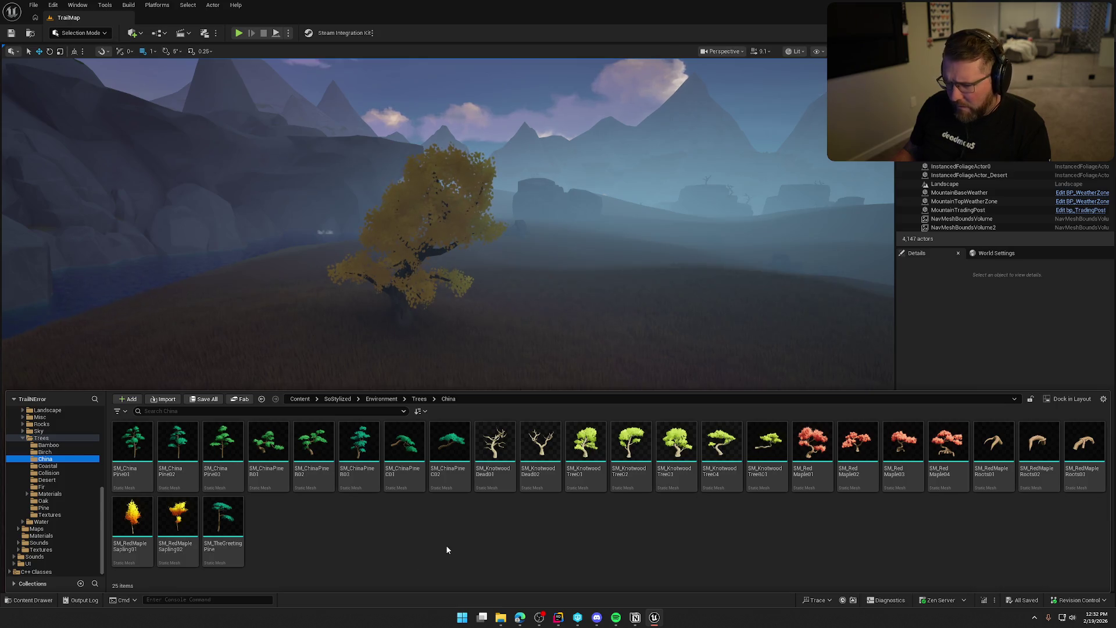
{"action": "left_click", "coordinate": [277, 442]}
{"action": "left_click_drag", "start_coordinate": [278, 442], "coordinate": [811, 343]}
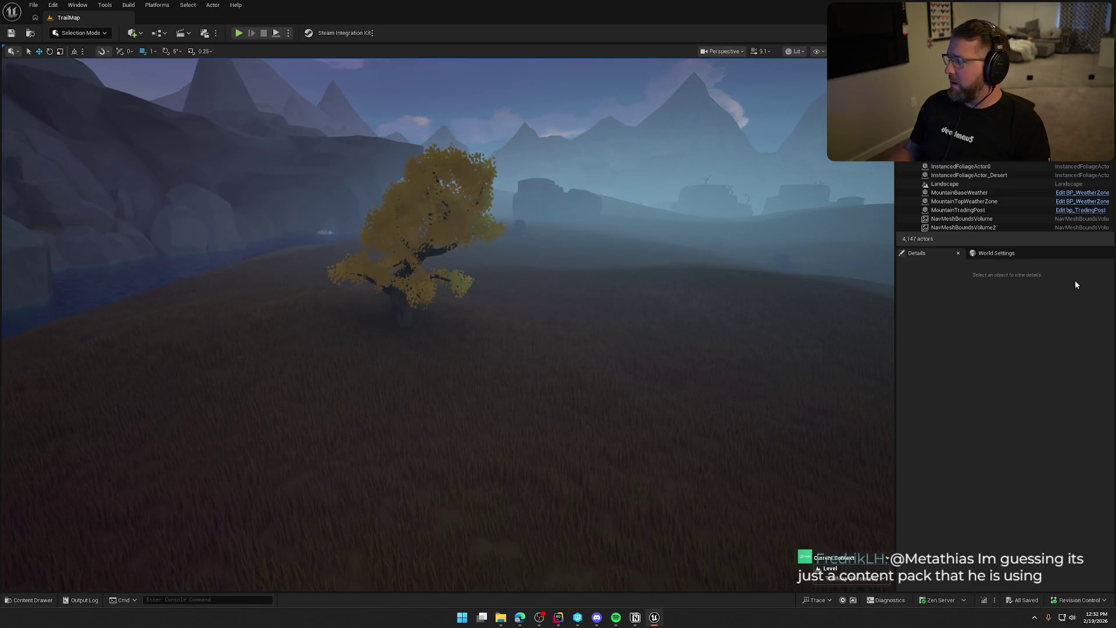
Fly over the terrain inspecting cliff pieces SM_CliffClassic173 and SM_CliffClassic40, then clear the selection
{"action": "mouse_move", "coordinate": [660, 252]}
{"action": "left_mouse_down"}
{"action": "mouse_move", "coordinate": [660, 285]}
{"action": "mouse_move", "coordinate": [660, 238]}
{"action": "left_mouse_up"}
{"action": "left_click_drag", "start_coordinate": [577, 384], "coordinate": [577, 377]}
{"action": "left_click", "coordinate": [551, 402]}
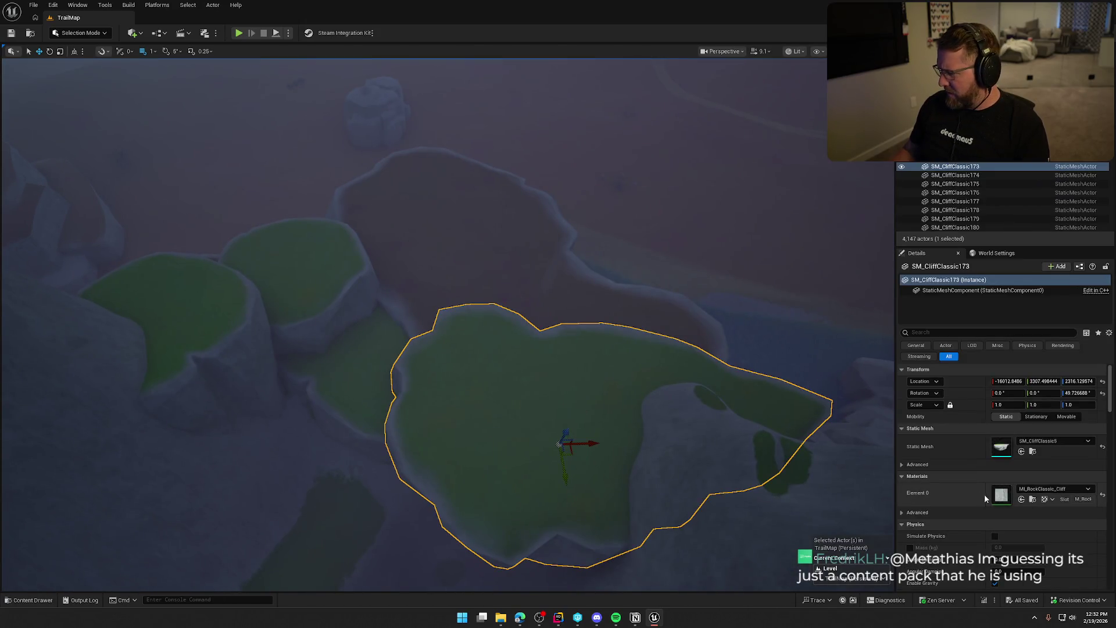
{"action": "mouse_move", "coordinate": [667, 417]}
{"action": "left_mouse_down"}
{"action": "mouse_move", "coordinate": [667, 302]}
{"action": "mouse_move", "coordinate": [667, 319]}
{"action": "left_mouse_up"}
{"action": "mouse_move", "coordinate": [447, 325]}
{"action": "left_mouse_down"}
{"action": "mouse_move", "coordinate": [448, 314]}
{"action": "mouse_move", "coordinate": [448, 349]}
{"action": "mouse_move", "coordinate": [447, 302]}
{"action": "mouse_move", "coordinate": [448, 430]}
{"action": "mouse_move", "coordinate": [418, 430]}
{"action": "mouse_move", "coordinate": [395, 418]}
{"action": "mouse_move", "coordinate": [407, 275]}
{"action": "left_mouse_up"}
{"action": "left_click", "coordinate": [459, 352]}
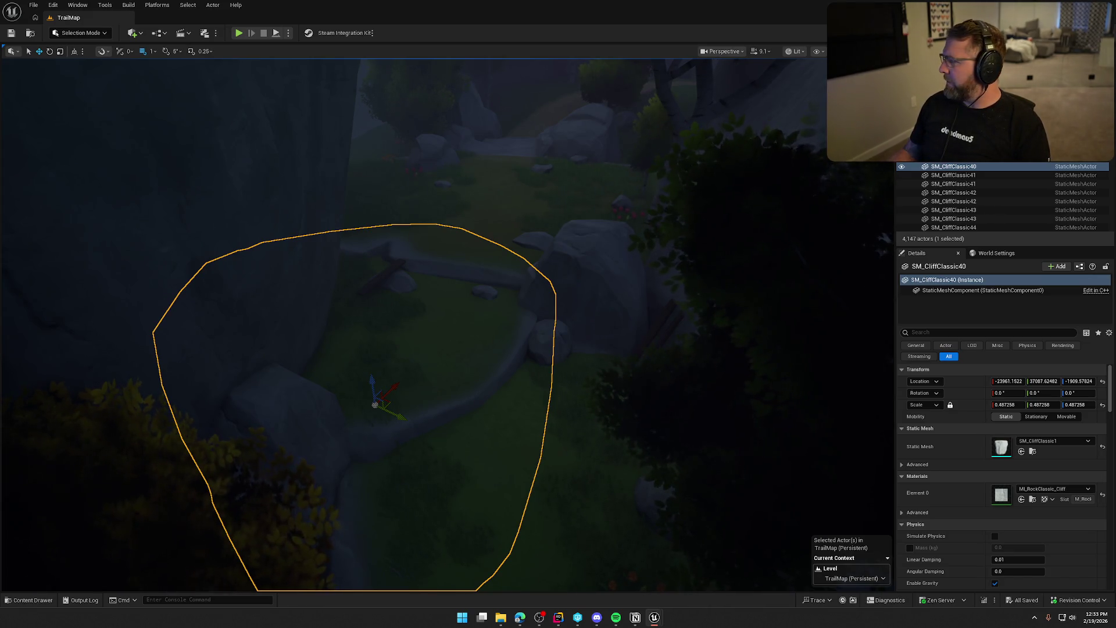
{"action": "key", "text": "Escape"}
{"action": "scroll", "coordinate": [698, 246], "scroll_direction": "down", "scroll_amount": 10}
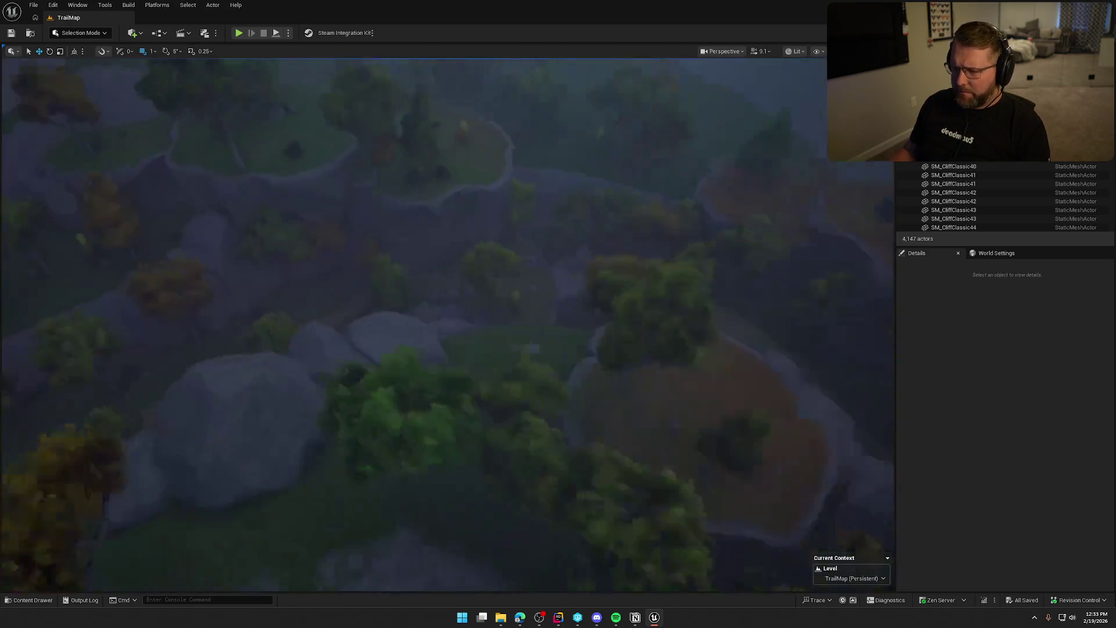
Turn the view across the cliffs and inspect the foliage actor holding the yellow tree
{"action": "scroll", "coordinate": [407, 325], "scroll_direction": "down", "scroll_amount": 10}
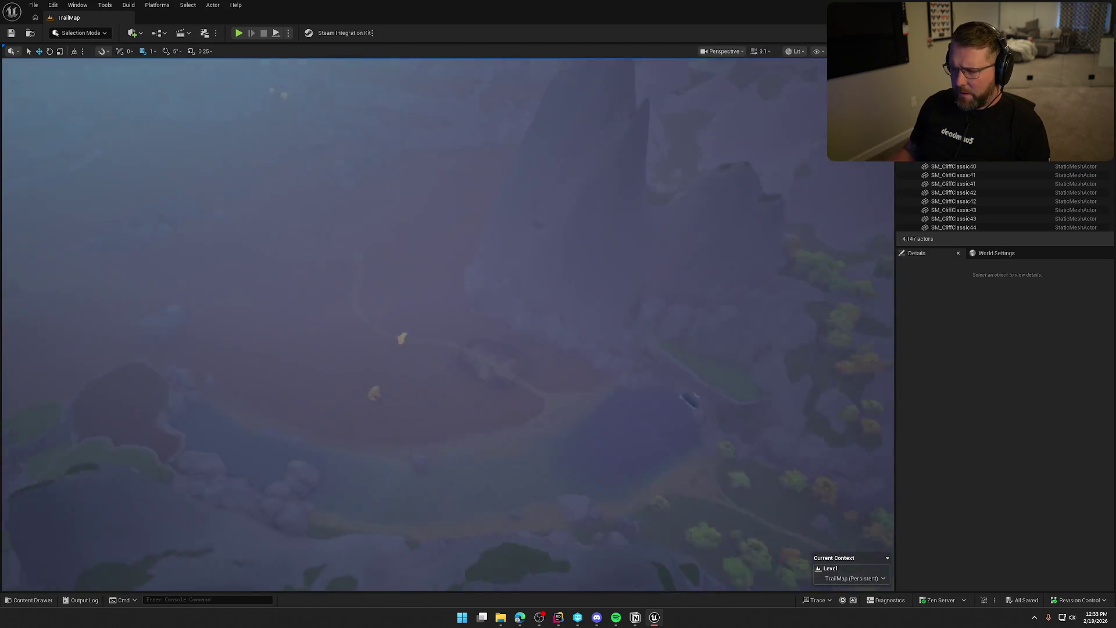
{"action": "left_click_drag", "start_coordinate": [448, 326], "coordinate": [343, 296]}
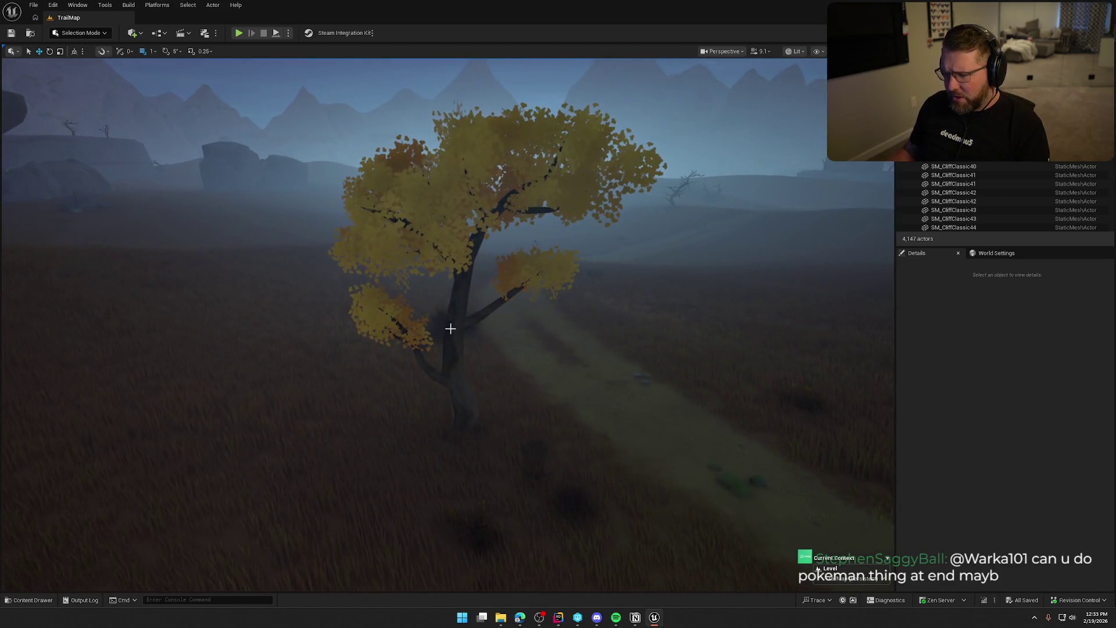
{"action": "left_click", "coordinate": [451, 329]}
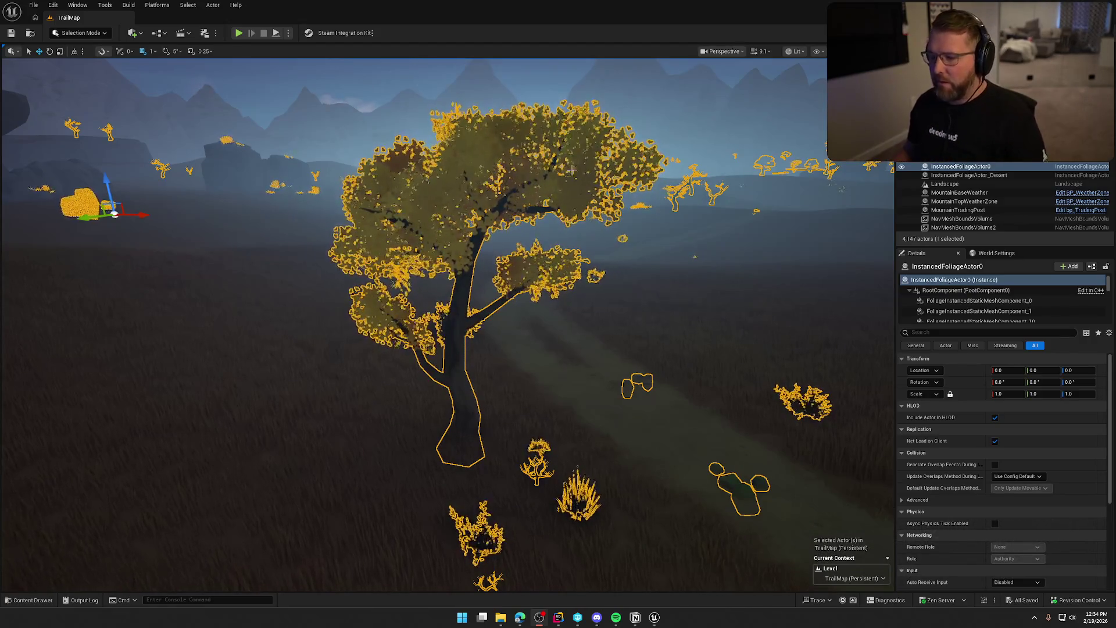
{"action": "key", "text": "Escape"}
Reselect InstancedFoliageActor0, deselect it, and bring back the Content Drawer's 25 China tree meshes
{"action": "scroll", "coordinate": [603, 250], "scroll_direction": "down", "scroll_amount": 5}
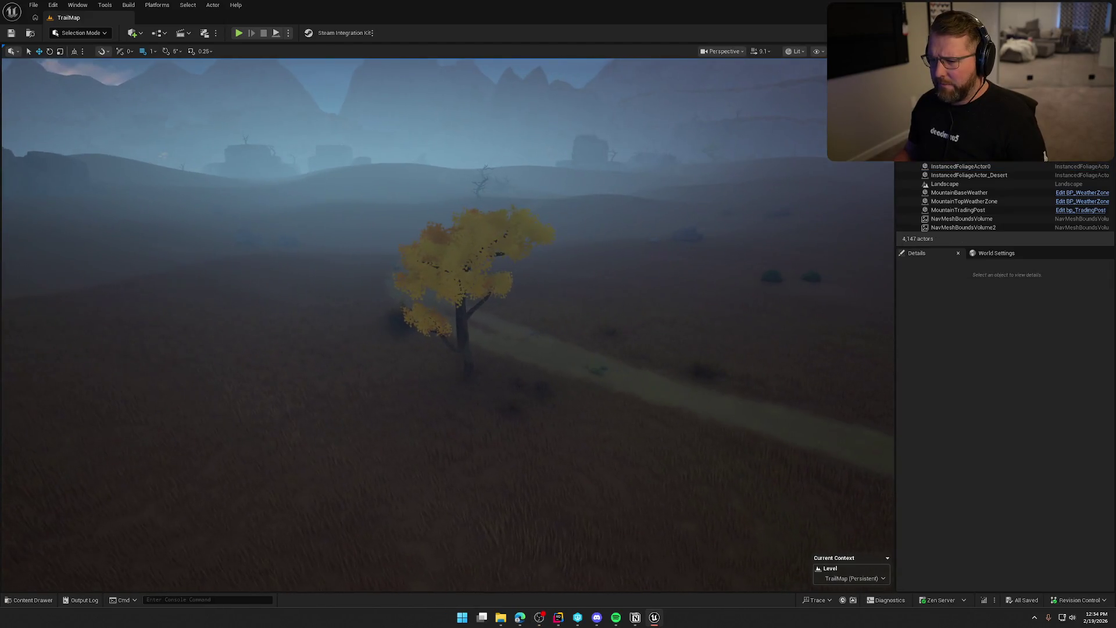
{"action": "scroll", "coordinate": [448, 229], "scroll_direction": "up", "scroll_amount": 5}
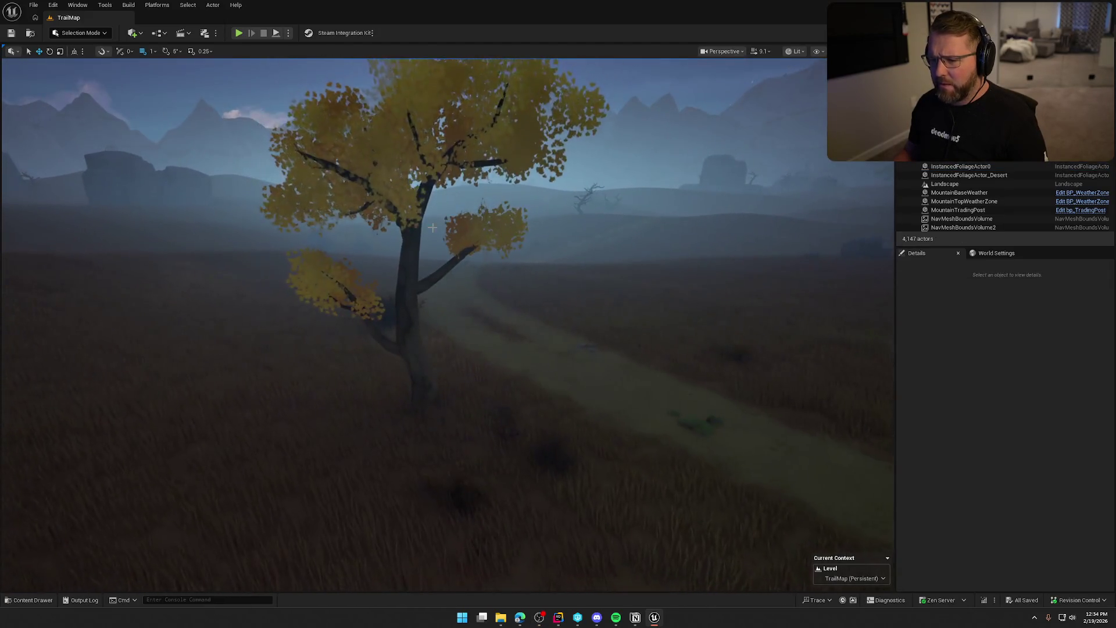
{"action": "left_click", "coordinate": [447, 229]}
{"action": "scroll", "coordinate": [669, 306], "scroll_direction": "down", "scroll_amount": 3}
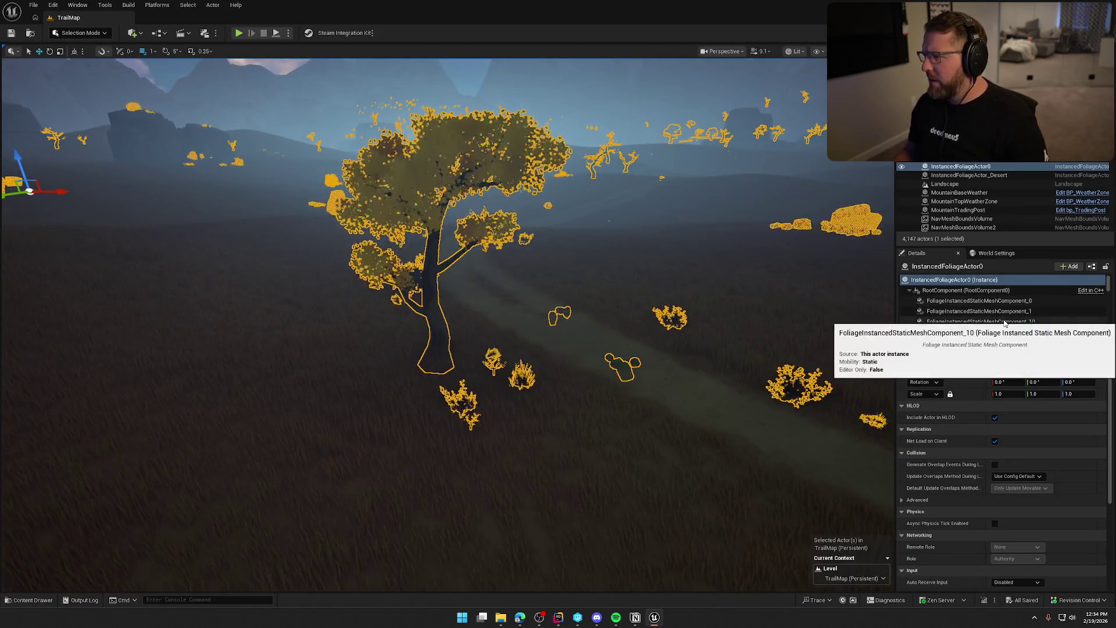
{"action": "left_click_drag", "start_coordinate": [510, 399], "coordinate": [499, 393]}
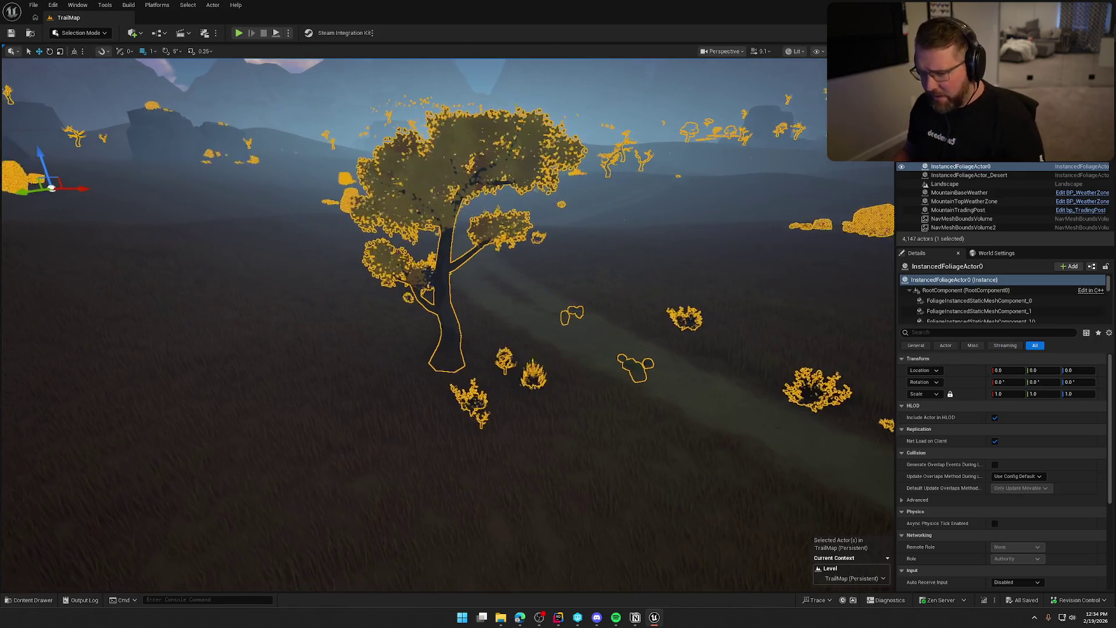
{"action": "key", "text": "Escape"}
{"action": "key", "text": "ctrl+space"}
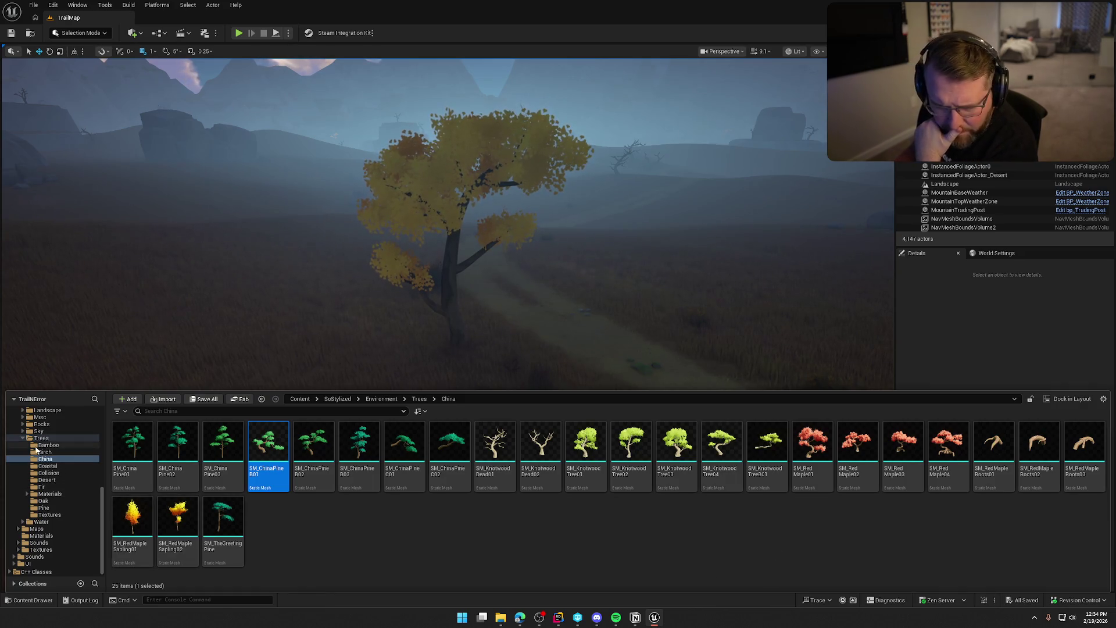
{"action": "scroll", "coordinate": [36, 448], "scroll_direction": "up", "scroll_amount": 3}
{"action": "left_click", "coordinate": [57, 453]}
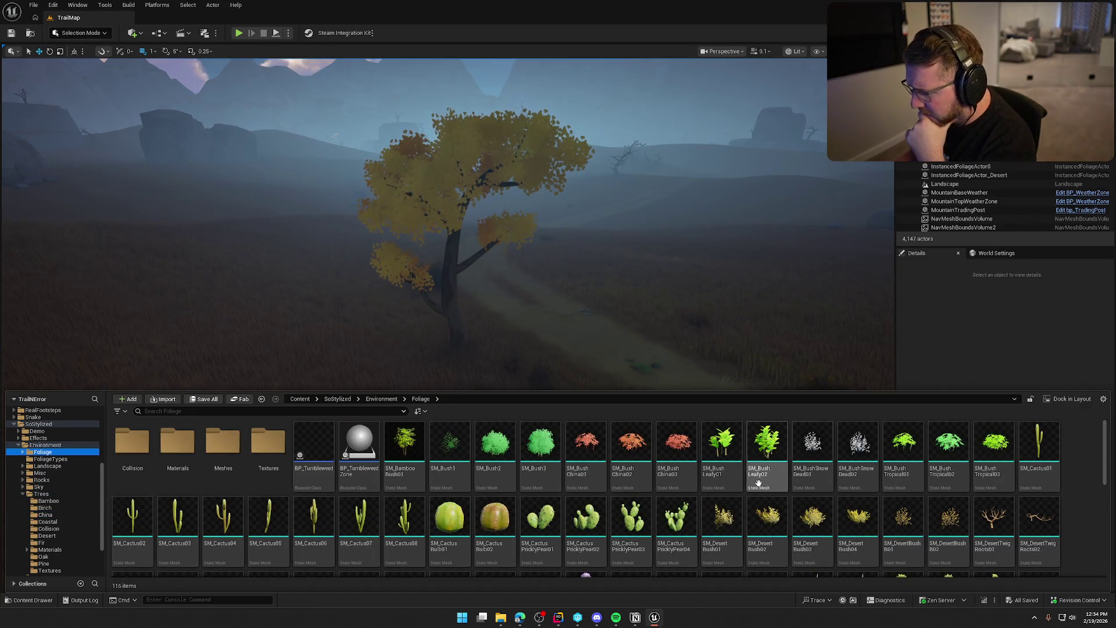
{"action": "scroll", "coordinate": [540, 523], "scroll_direction": "down", "scroll_amount": 3}
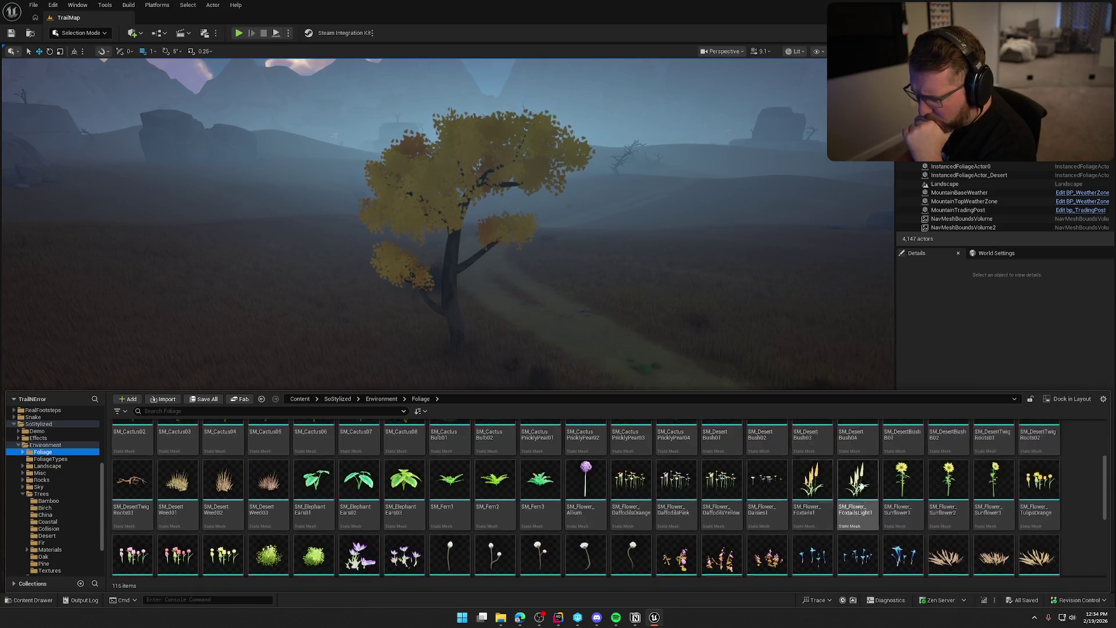
{"action": "scroll", "coordinate": [849, 483], "scroll_direction": "down", "scroll_amount": 3}
{"action": "scroll", "coordinate": [267, 477], "scroll_direction": "up", "scroll_amount": 4}
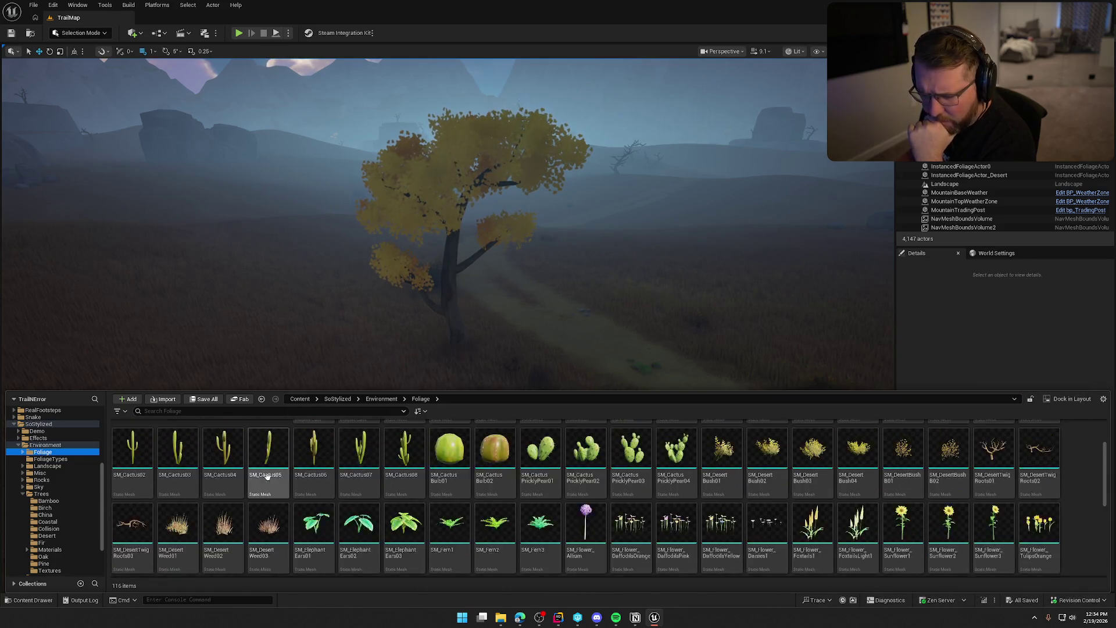
{"action": "scroll", "coordinate": [267, 476], "scroll_direction": "up", "scroll_amount": 3}
{"action": "double_click", "coordinate": [223, 456]}
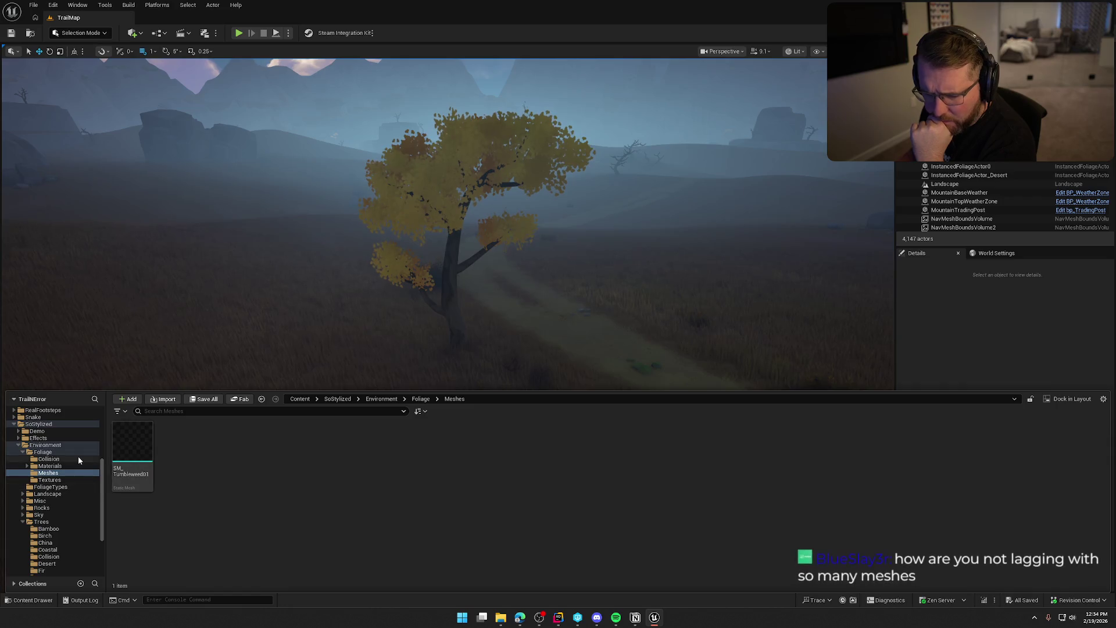
{"action": "double_click", "coordinate": [36, 452]}
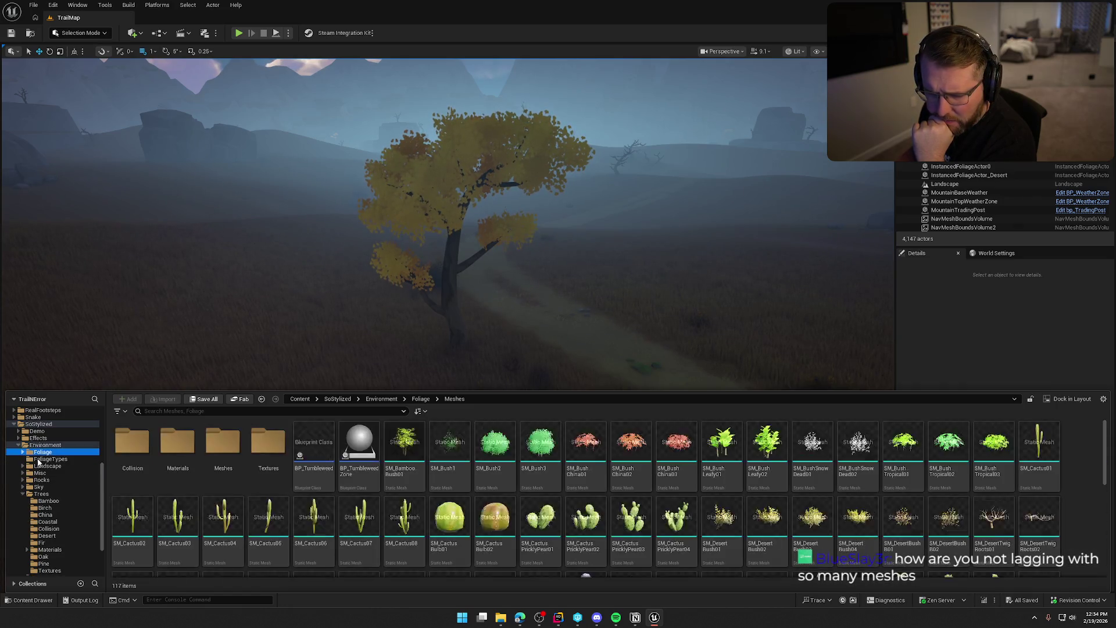
{"action": "left_click", "coordinate": [36, 460]}
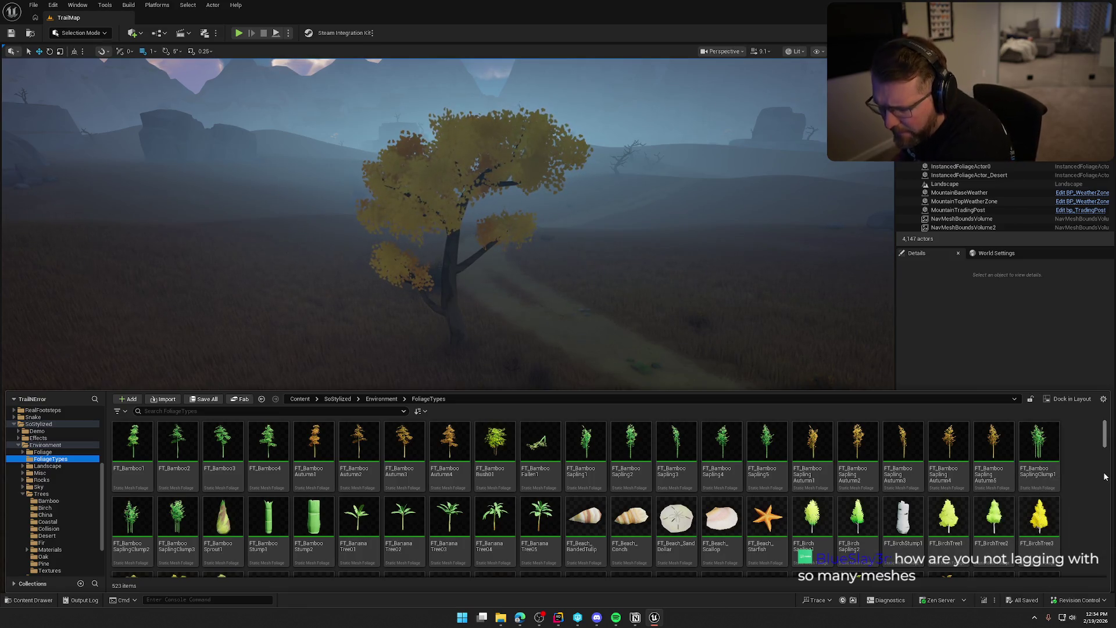
{"action": "scroll", "coordinate": [1104, 477], "scroll_direction": "down", "scroll_amount": 1}
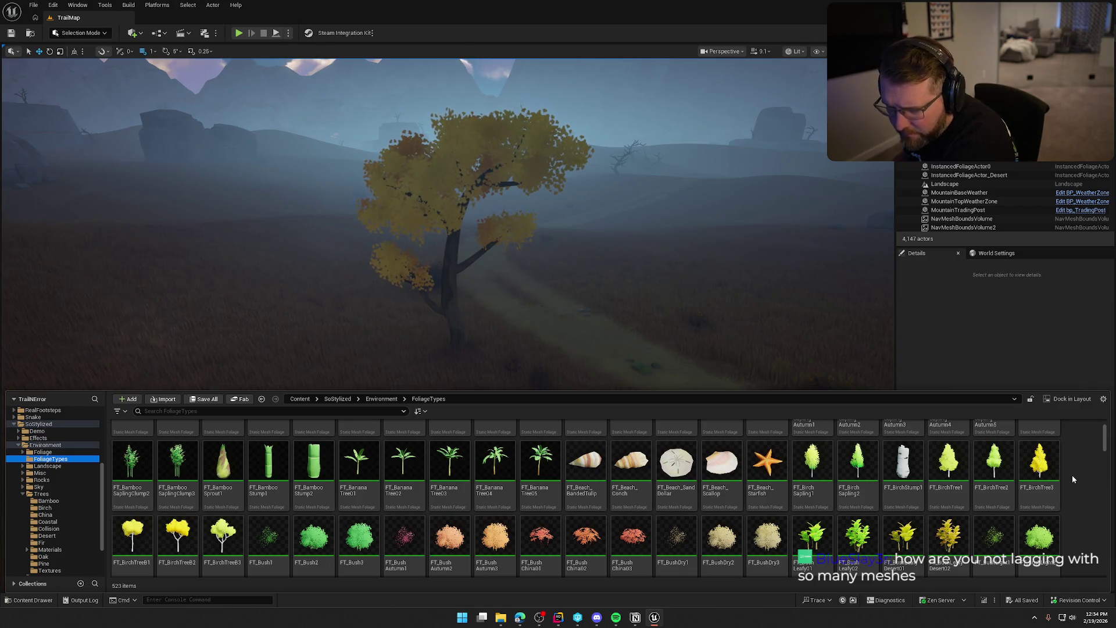
{"action": "scroll", "coordinate": [1072, 476], "scroll_direction": "down", "scroll_amount": 3}
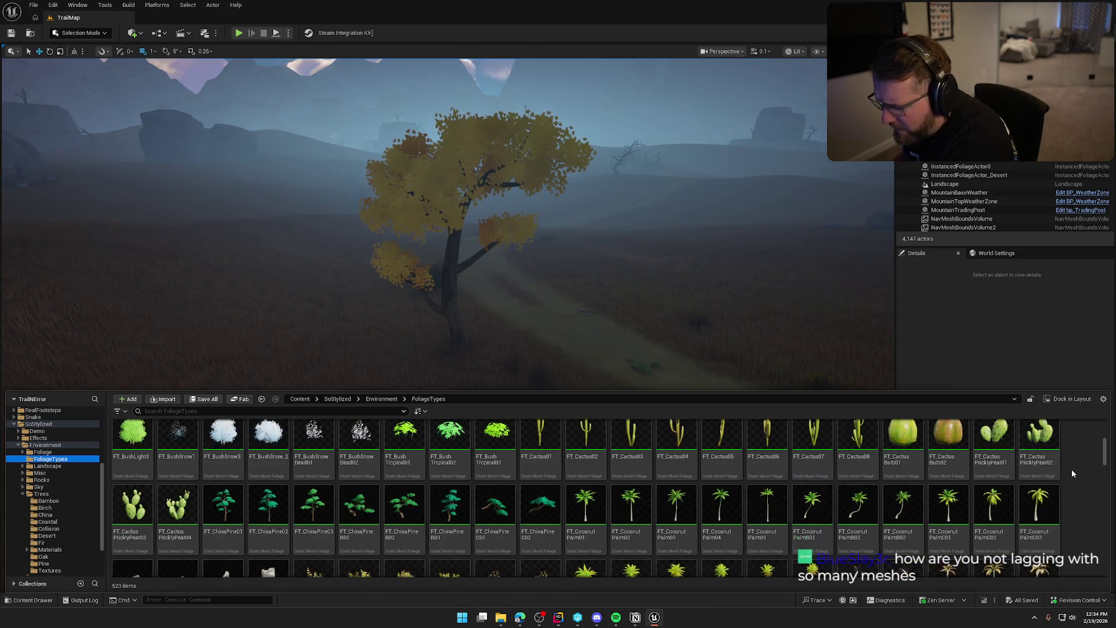
{"action": "scroll", "coordinate": [1072, 473], "scroll_direction": "down", "scroll_amount": 1}
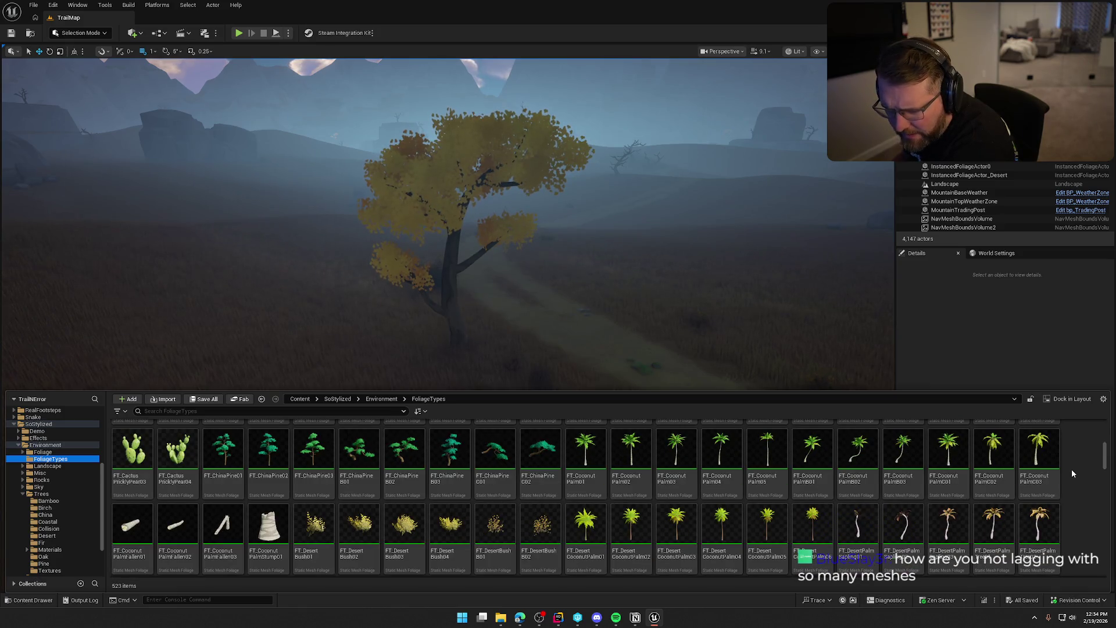
{"action": "scroll", "coordinate": [1072, 473], "scroll_direction": "down", "scroll_amount": 1}
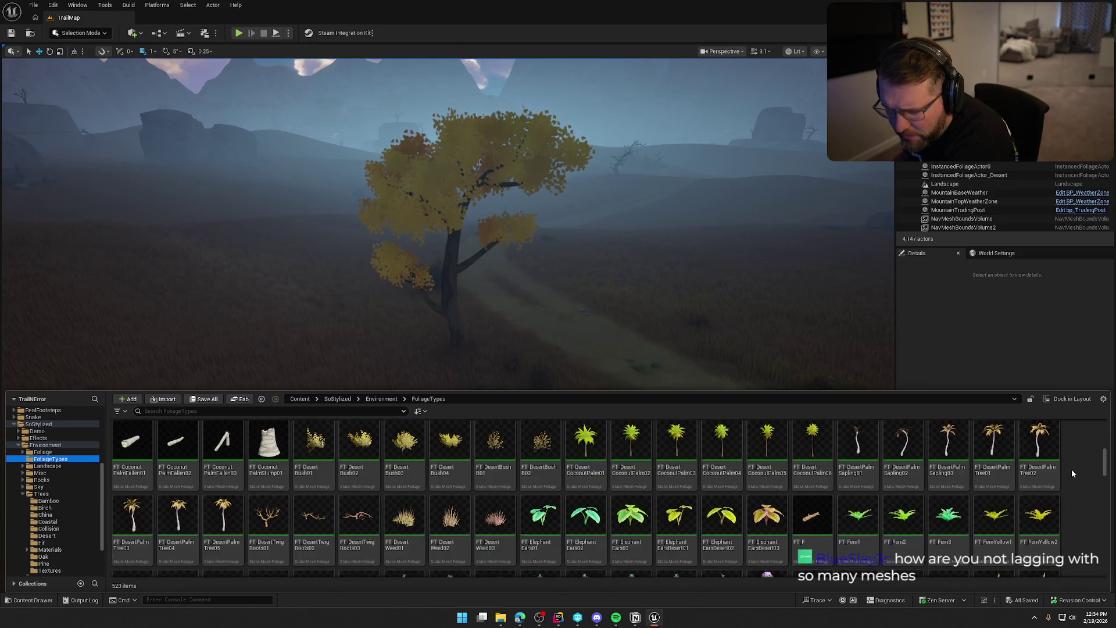
{"action": "scroll", "coordinate": [1073, 474], "scroll_direction": "down", "scroll_amount": 1}
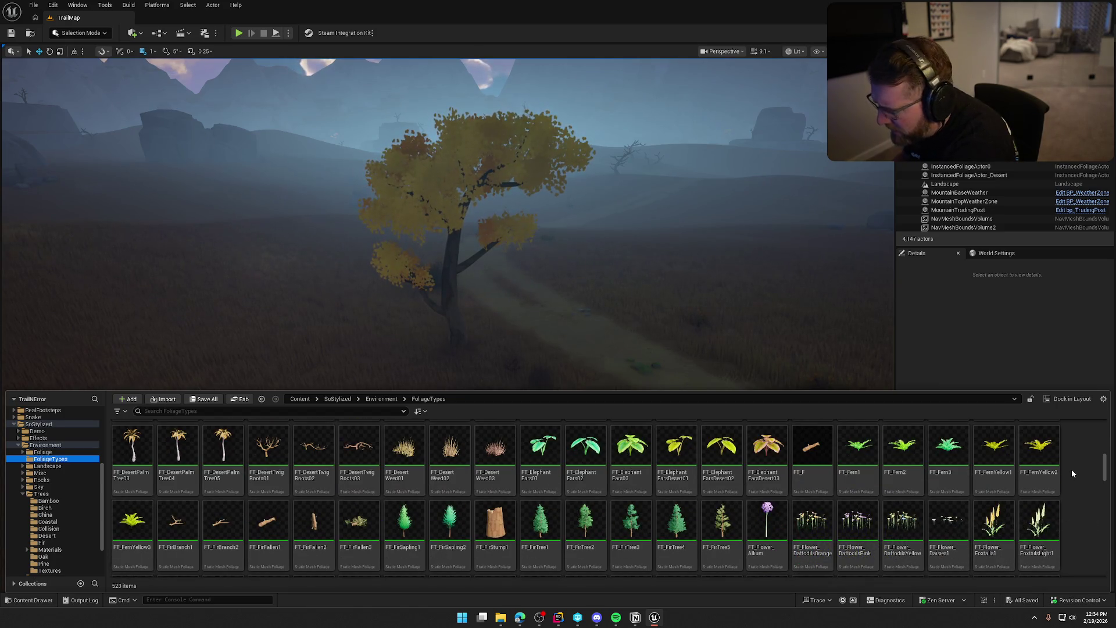
{"action": "scroll", "coordinate": [1072, 473], "scroll_direction": "down", "scroll_amount": 1}
{"action": "scroll", "coordinate": [1072, 474], "scroll_direction": "down", "scroll_amount": 8}
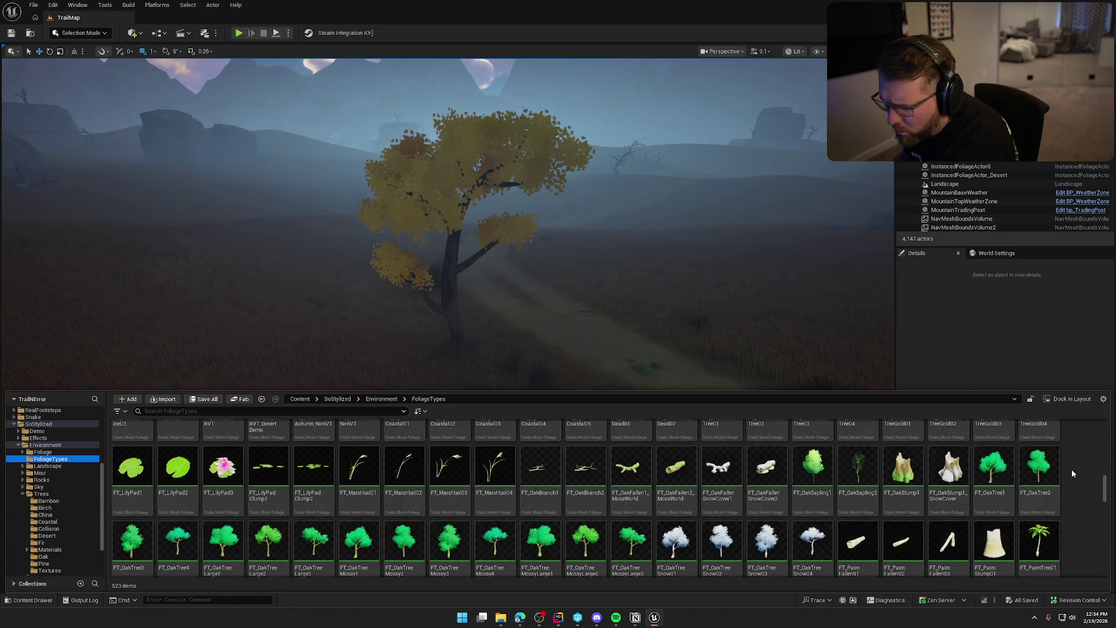
{"action": "scroll", "coordinate": [1072, 473], "scroll_direction": "down", "scroll_amount": 1}
{"action": "scroll", "coordinate": [1072, 469], "scroll_direction": "up", "scroll_amount": 1}
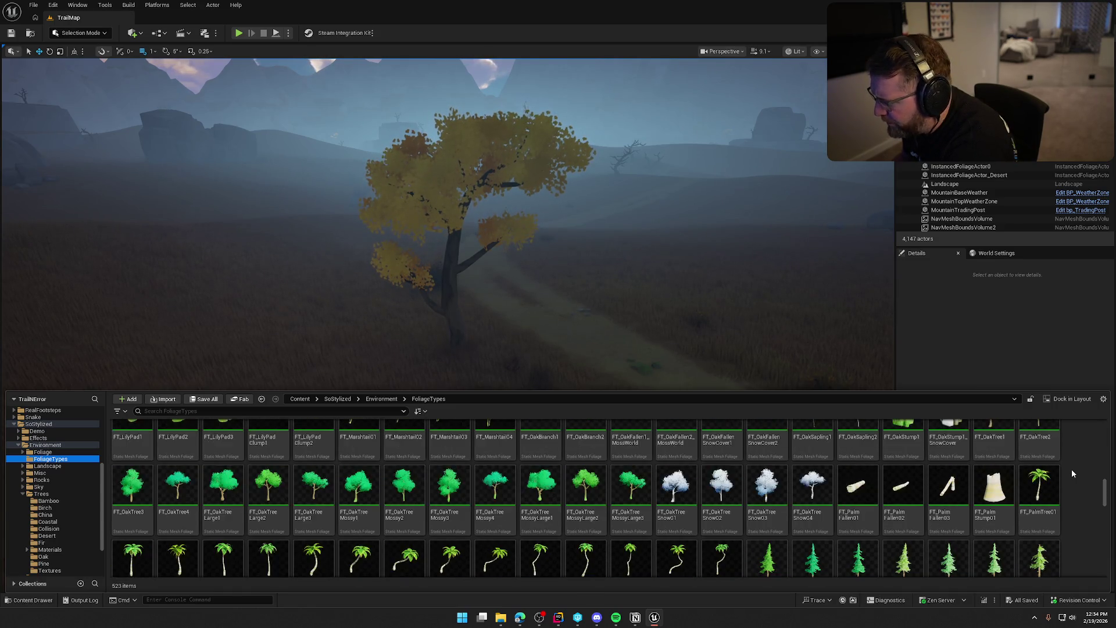
{"action": "scroll", "coordinate": [1072, 469], "scroll_direction": "down", "scroll_amount": 1}
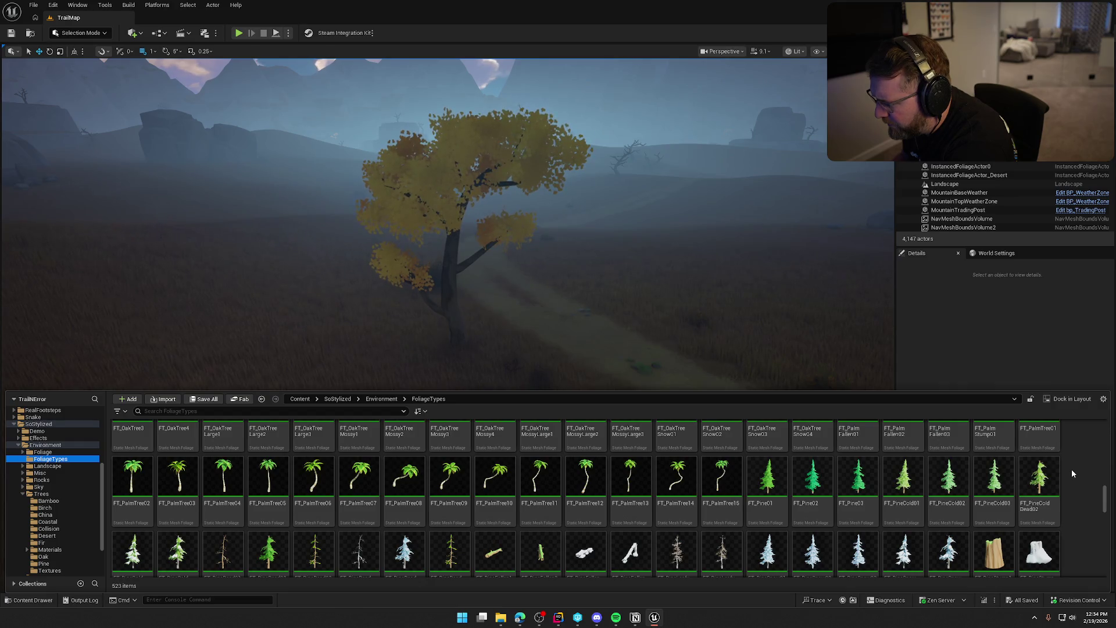
{"action": "scroll", "coordinate": [1072, 473], "scroll_direction": "down", "scroll_amount": 1}
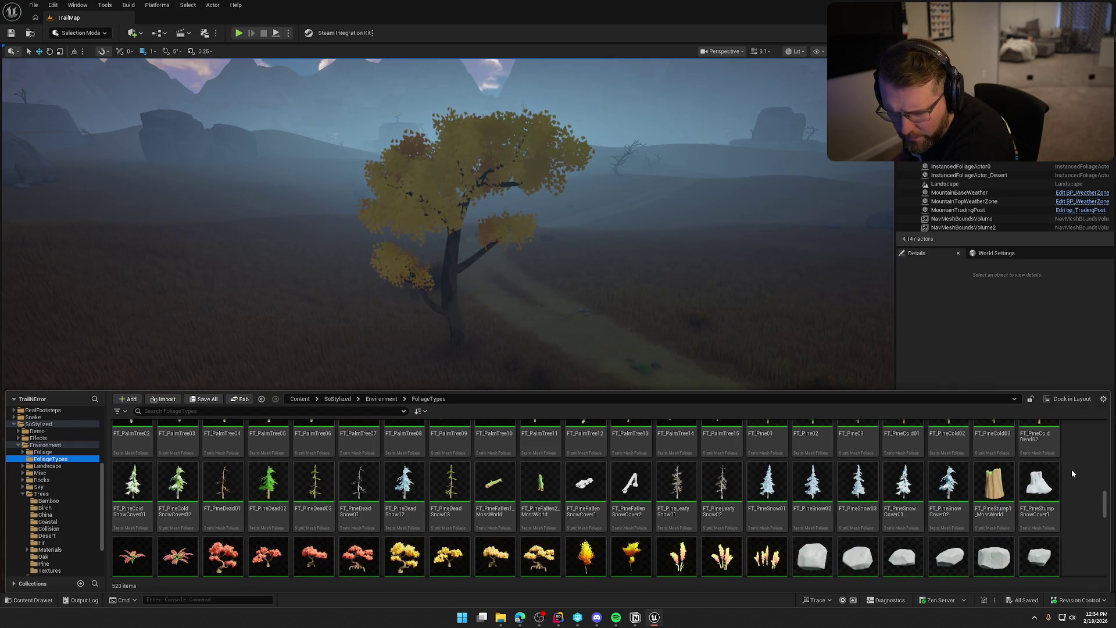
{"action": "scroll", "coordinate": [1072, 469], "scroll_direction": "down", "scroll_amount": 1}
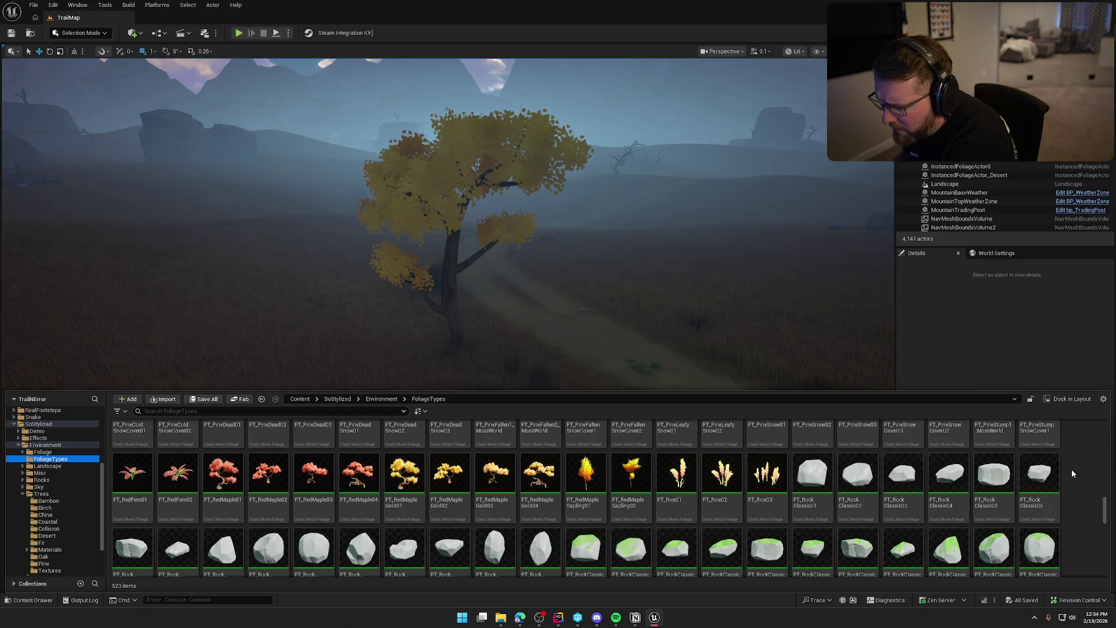
{"action": "scroll", "coordinate": [1072, 469], "scroll_direction": "down", "scroll_amount": 4}
{"action": "scroll", "coordinate": [1072, 470], "scroll_direction": "down", "scroll_amount": 5}
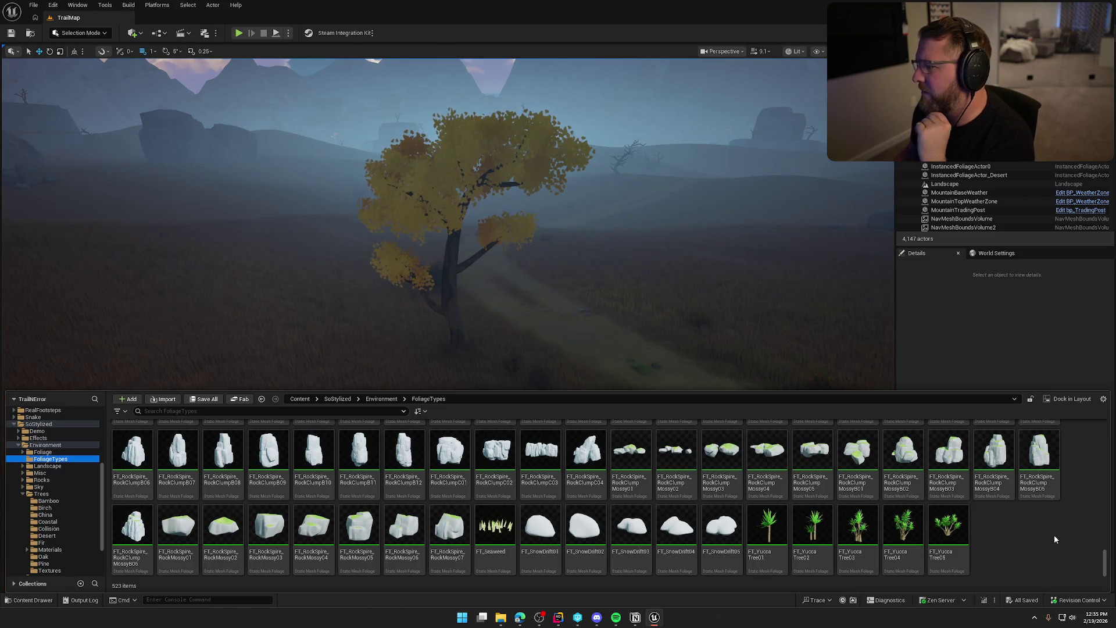
{"action": "left_click", "coordinate": [563, 276]}
Fly around the yellow tree and show InstancedFoliageActor0's Details from the Outliner
{"action": "mouse_move", "coordinate": [562, 276]}
{"action": "left_mouse_down"}
{"action": "mouse_move", "coordinate": [602, 328]}
{"action": "mouse_move", "coordinate": [563, 275]}
{"action": "left_mouse_up"}
{"action": "key", "text": "Escape"}
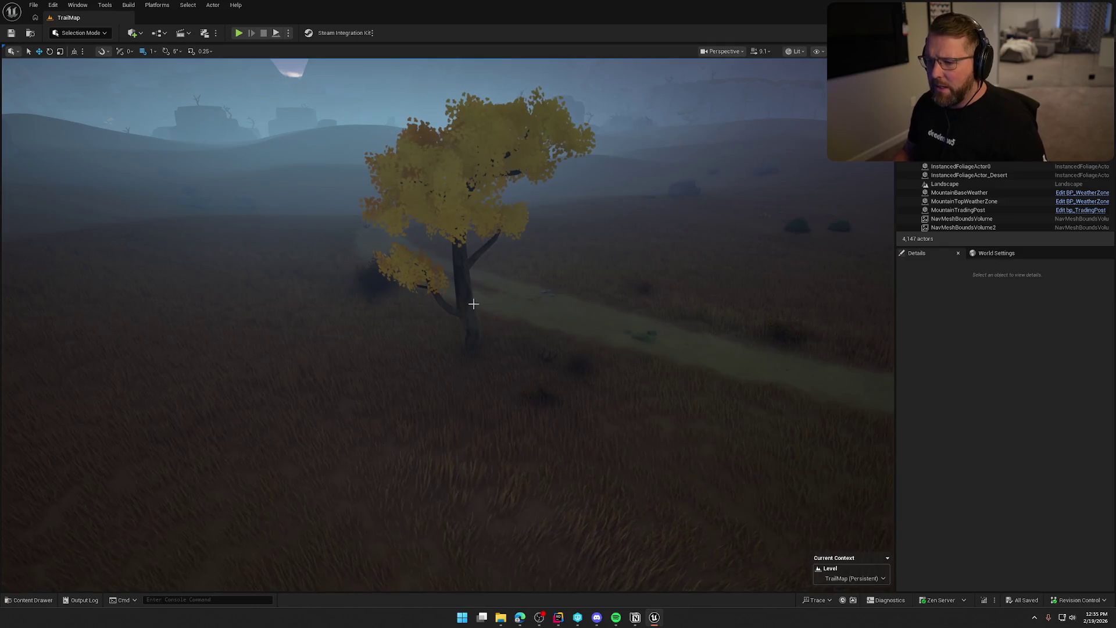
{"action": "mouse_move", "coordinate": [474, 304]}
{"action": "left_mouse_down"}
{"action": "mouse_move", "coordinate": [486, 279]}
{"action": "mouse_move", "coordinate": [498, 274]}
{"action": "mouse_move", "coordinate": [501, 287]}
{"action": "left_mouse_up"}
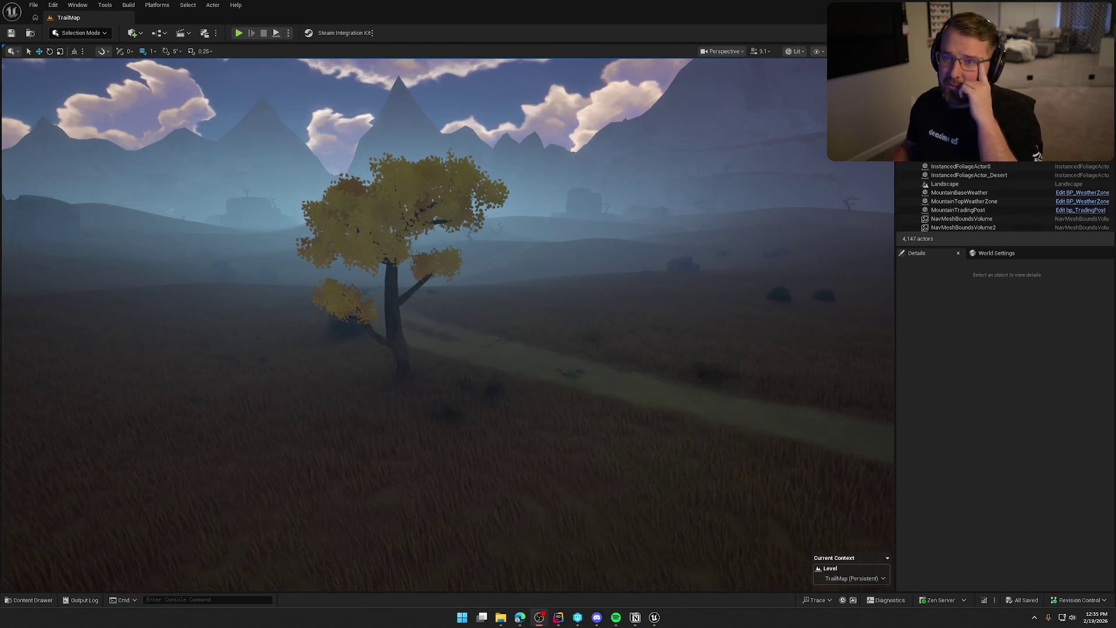
{"action": "left_click", "coordinate": [965, 385]}
{"action": "left_click", "coordinate": [960, 166]}
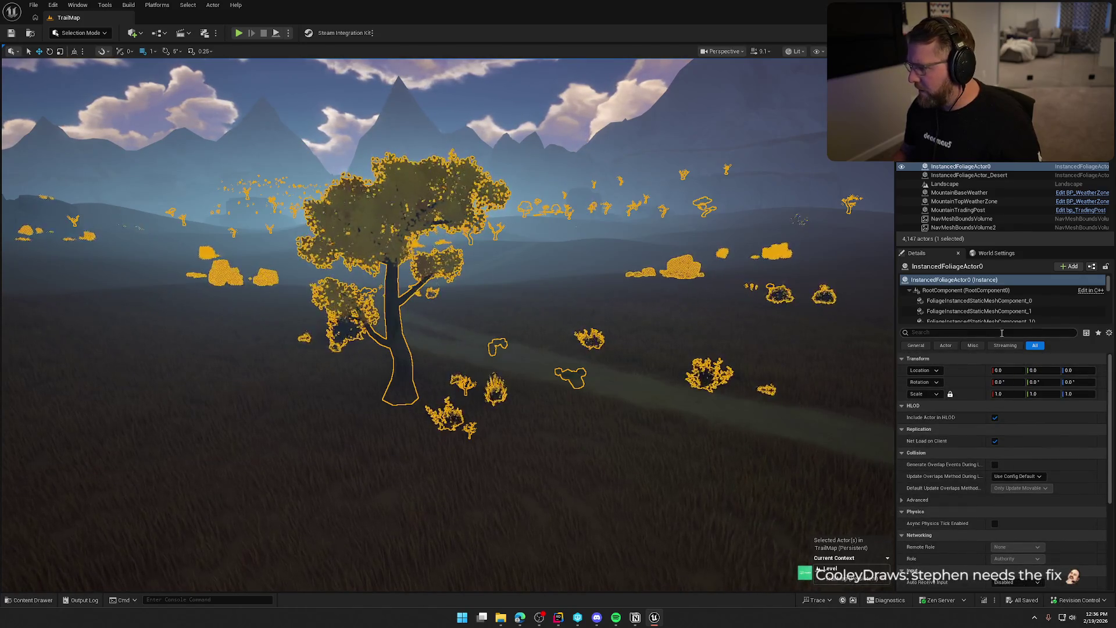
Enlarge the foliage actor's component list in Details and move closer to the tree
{"action": "left_click_drag", "start_coordinate": [984, 326], "coordinate": [985, 411]}
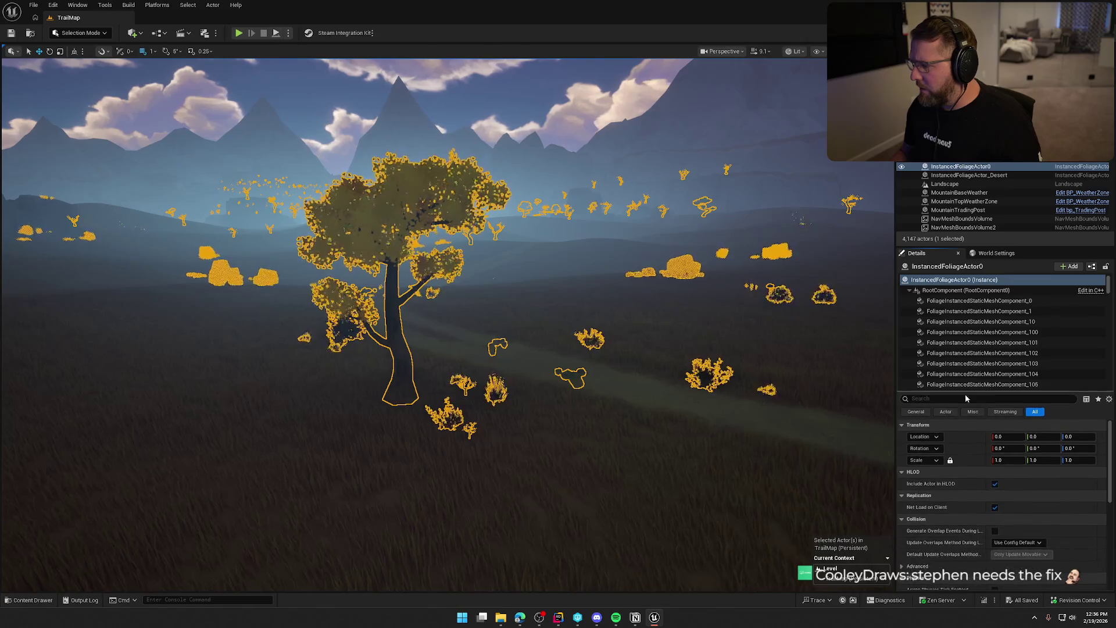
{"action": "mouse_move", "coordinate": [438, 279]}
{"action": "left_mouse_down"}
{"action": "mouse_move", "coordinate": [438, 241]}
{"action": "mouse_move", "coordinate": [419, 240]}
{"action": "mouse_move", "coordinate": [419, 198]}
{"action": "mouse_move", "coordinate": [419, 256]}
{"action": "left_mouse_up"}
{"action": "scroll", "coordinate": [419, 221], "scroll_direction": "down", "scroll_amount": 2}
Select the FT_KnotwoodTreeGold02 foliage type from FoliageTypes in the Content Drawer
{"action": "key", "text": "ctrl+space"}
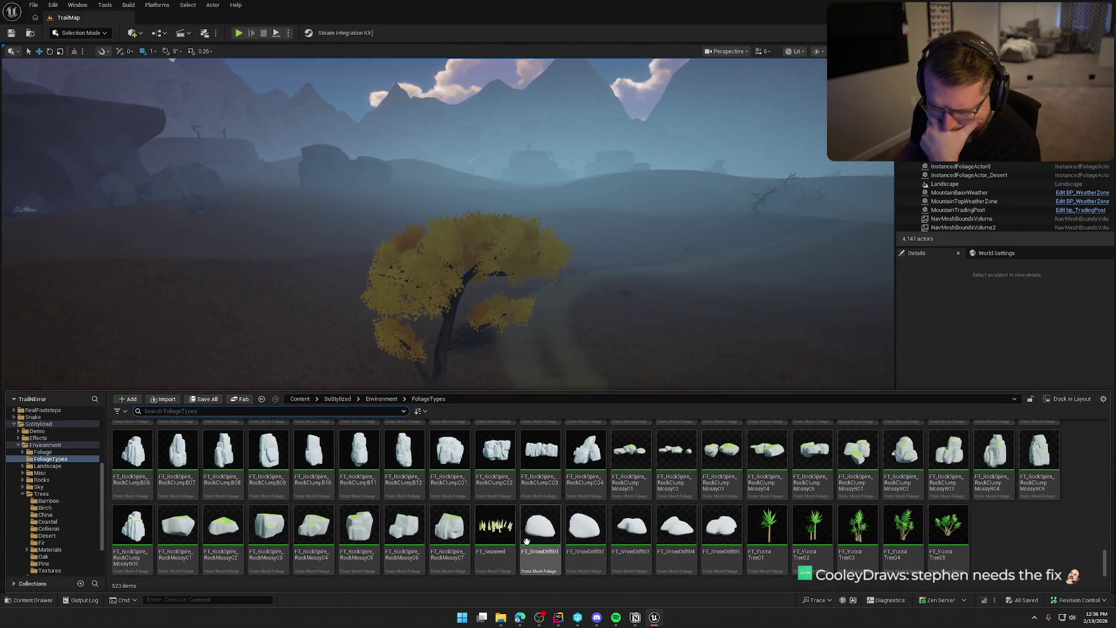
{"action": "scroll", "coordinate": [738, 533], "scroll_direction": "up", "scroll_amount": 5}
{"action": "scroll", "coordinate": [737, 533], "scroll_direction": "up", "scroll_amount": 5}
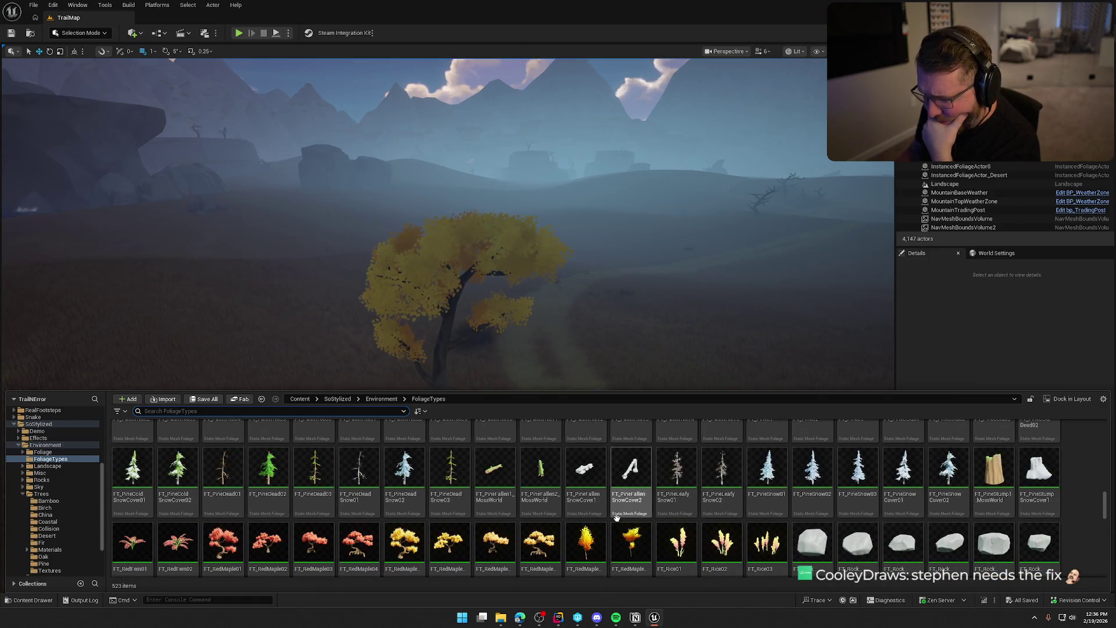
{"action": "scroll", "coordinate": [618, 525], "scroll_direction": "down", "scroll_amount": 1}
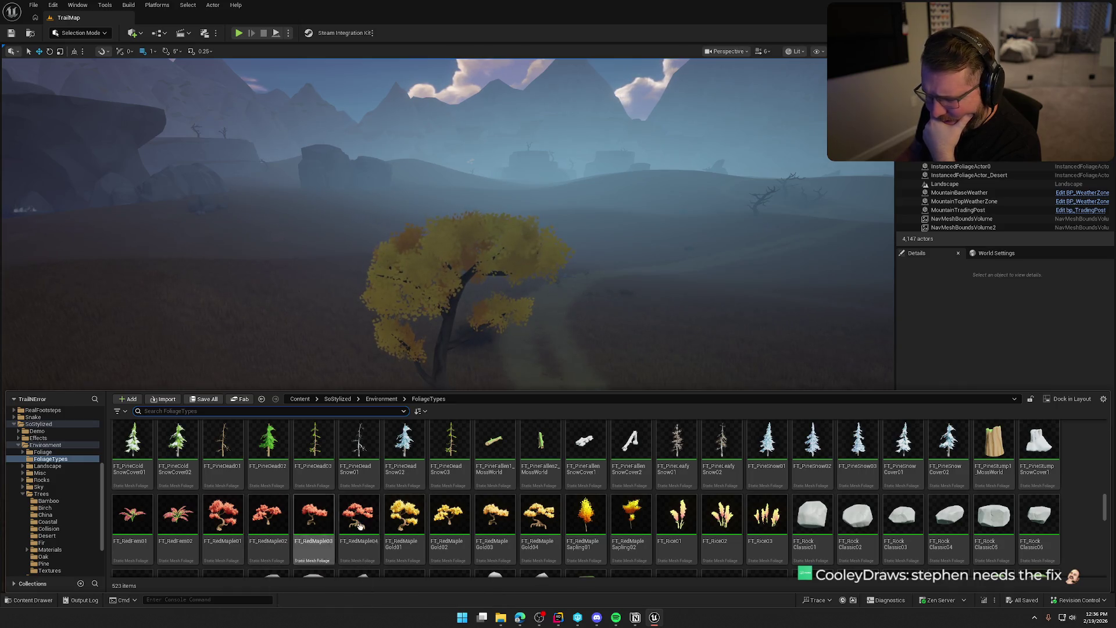
{"action": "scroll", "coordinate": [602, 532], "scroll_direction": "up", "scroll_amount": 3}
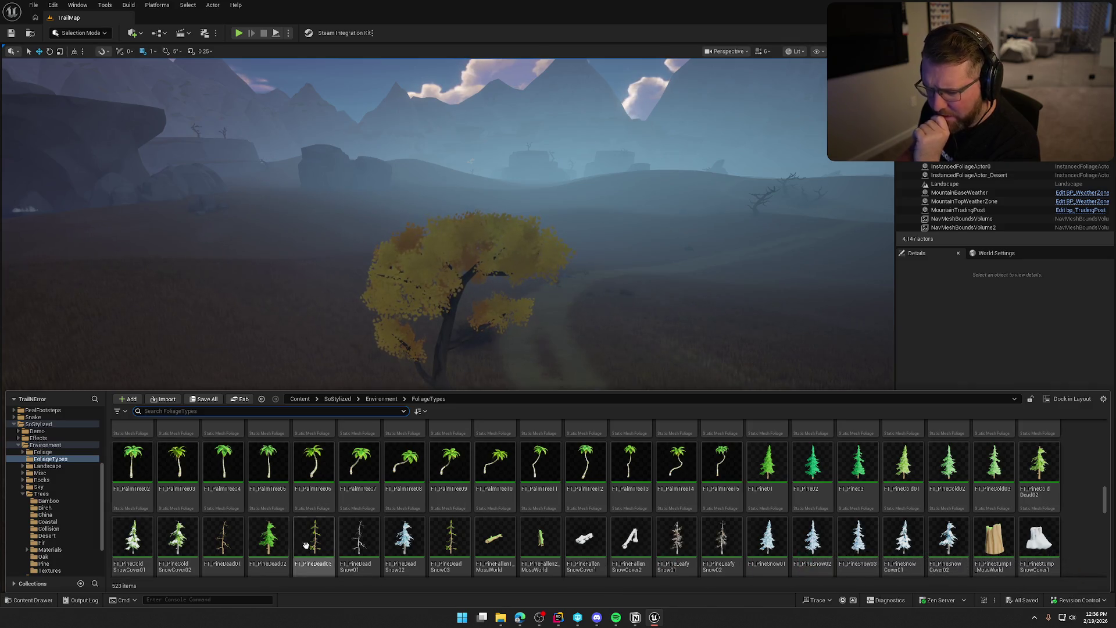
{"action": "scroll", "coordinate": [727, 541], "scroll_direction": "up", "scroll_amount": 4}
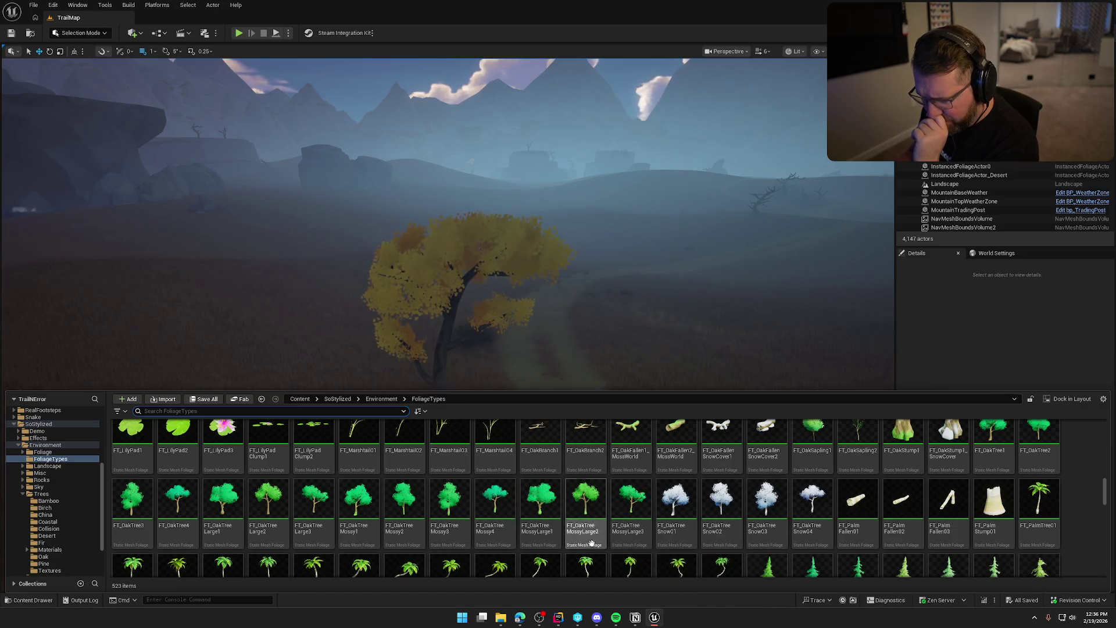
{"action": "scroll", "coordinate": [675, 553], "scroll_direction": "up", "scroll_amount": 1}
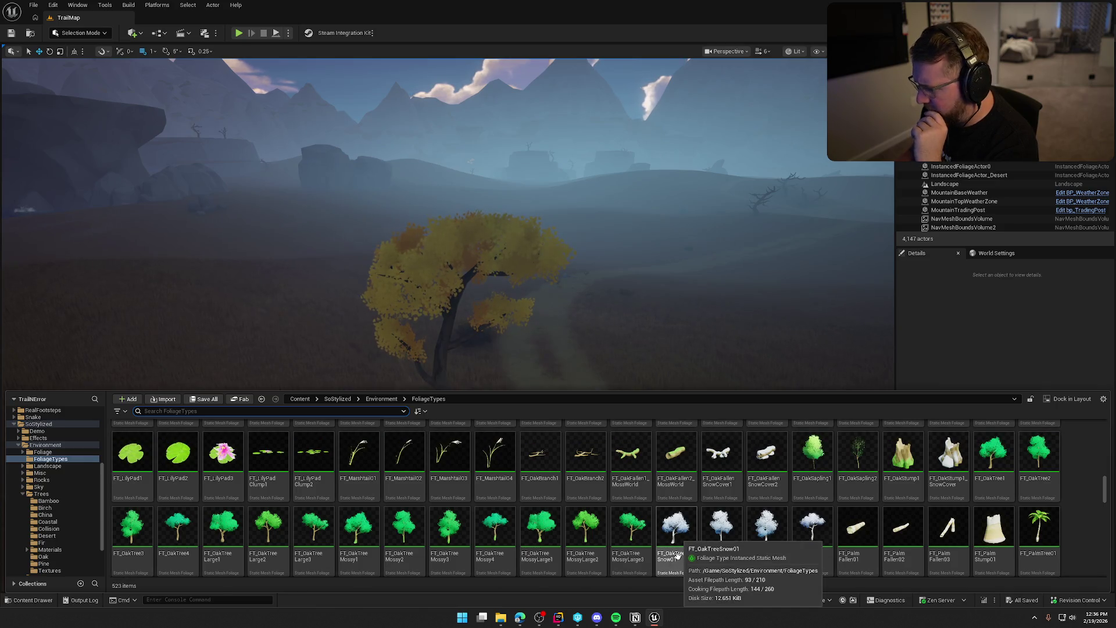
{"action": "scroll", "coordinate": [677, 555], "scroll_direction": "up", "scroll_amount": 10}
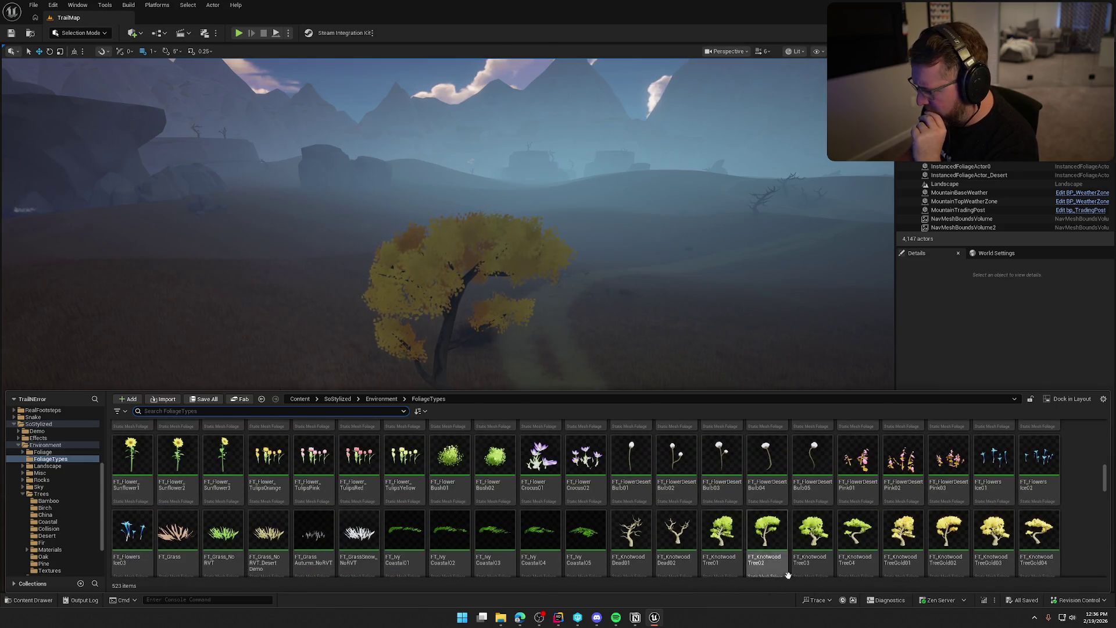
{"action": "scroll", "coordinate": [988, 541], "scroll_direction": "down", "scroll_amount": 1}
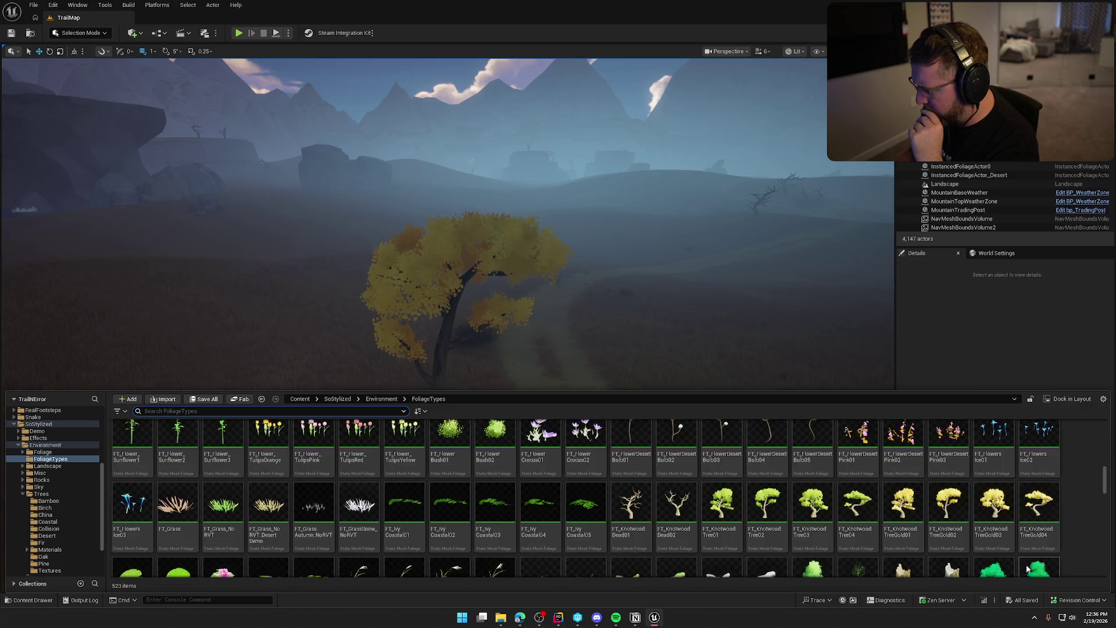
{"action": "left_click", "coordinate": [960, 506]}
{"action": "key", "text": "ctrl+space"}
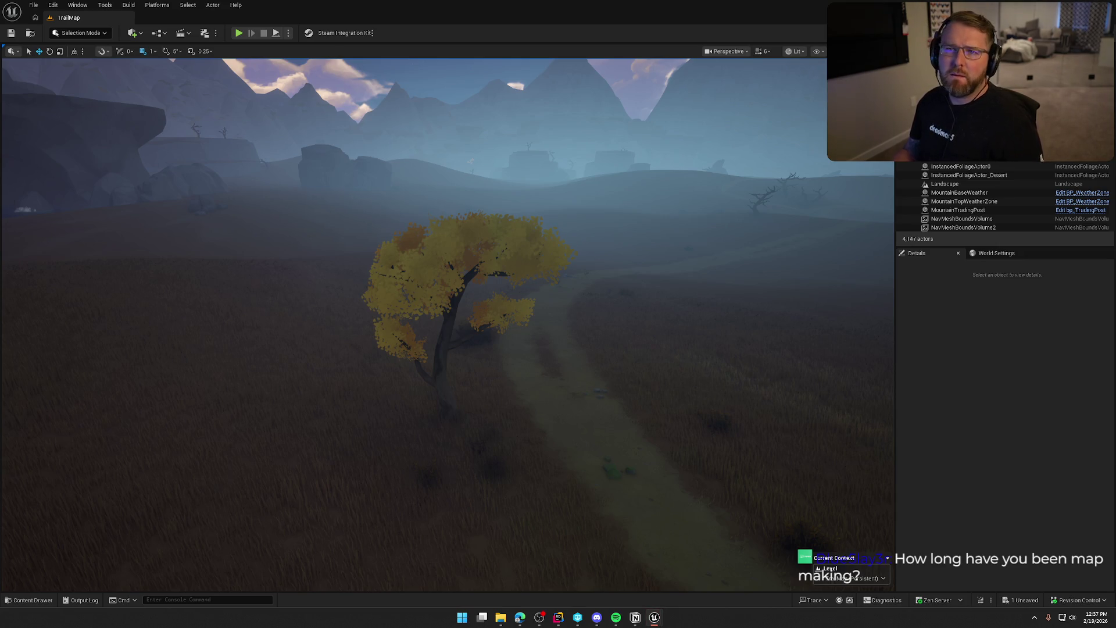
Save the TrailMap level with Ctrl+S
{"action": "key", "text": "ctrl+s"}
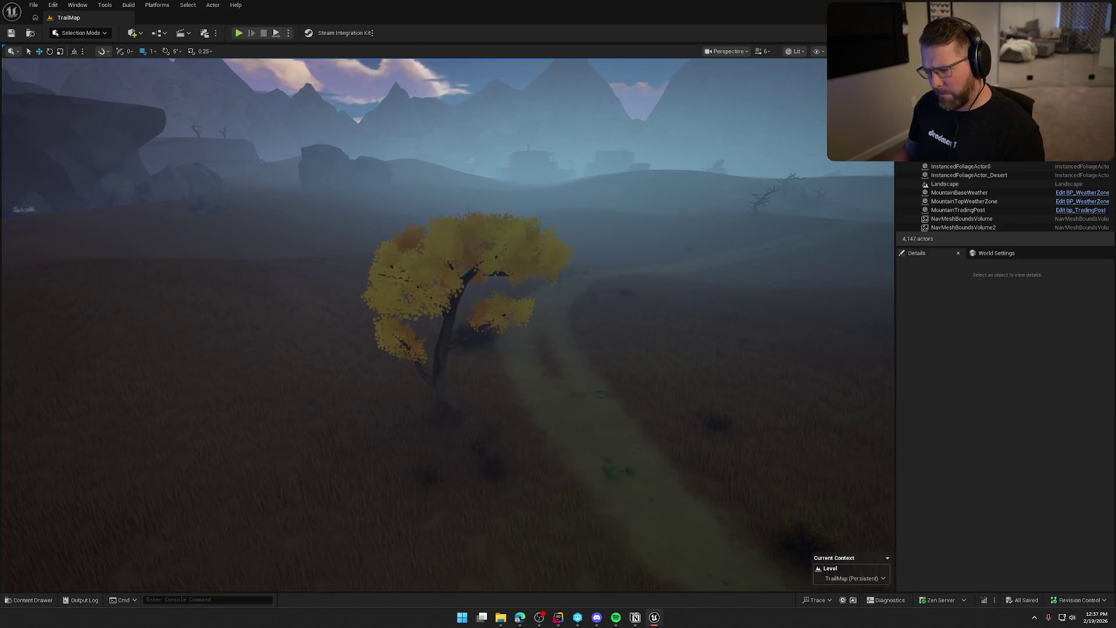
Paste an SM_KnotwoodTree02 left of the yellow tree and select it
{"action": "left_click_drag", "start_coordinate": [306, 457], "coordinate": [306, 433]}
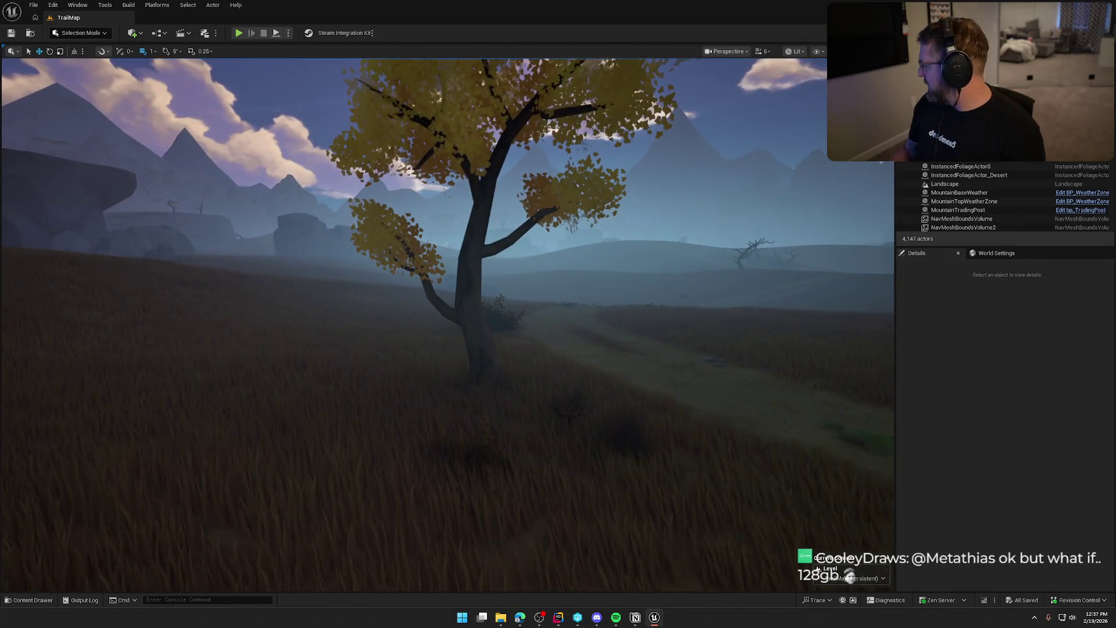
{"action": "key", "text": "ctrl+v"}
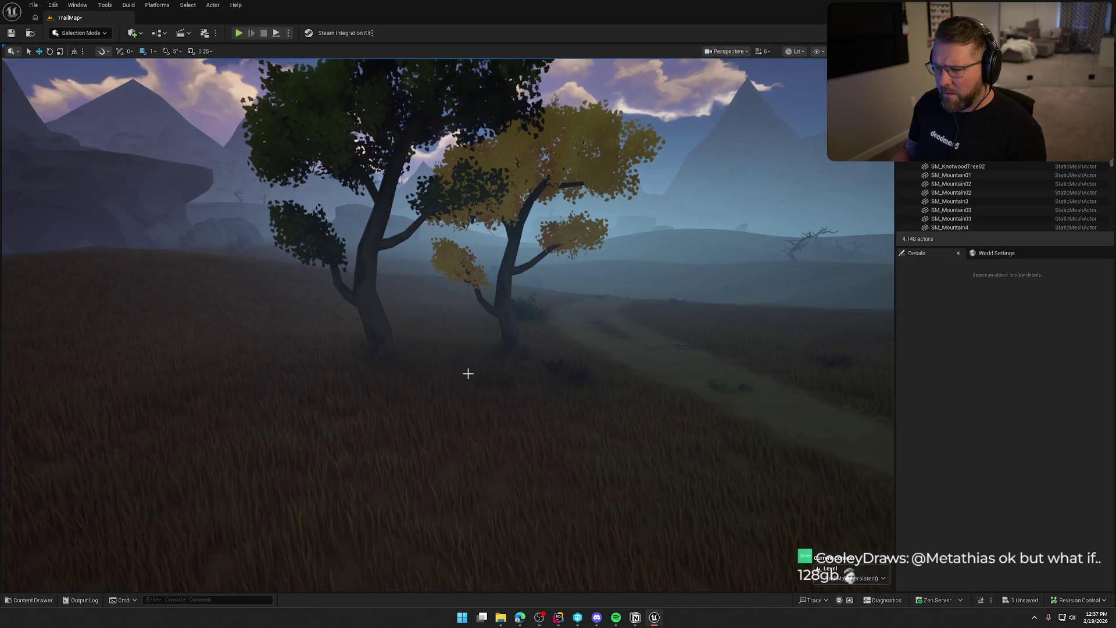
{"action": "left_click", "coordinate": [380, 343]}
{"action": "scroll", "coordinate": [1040, 510], "scroll_direction": "down", "scroll_amount": 3}
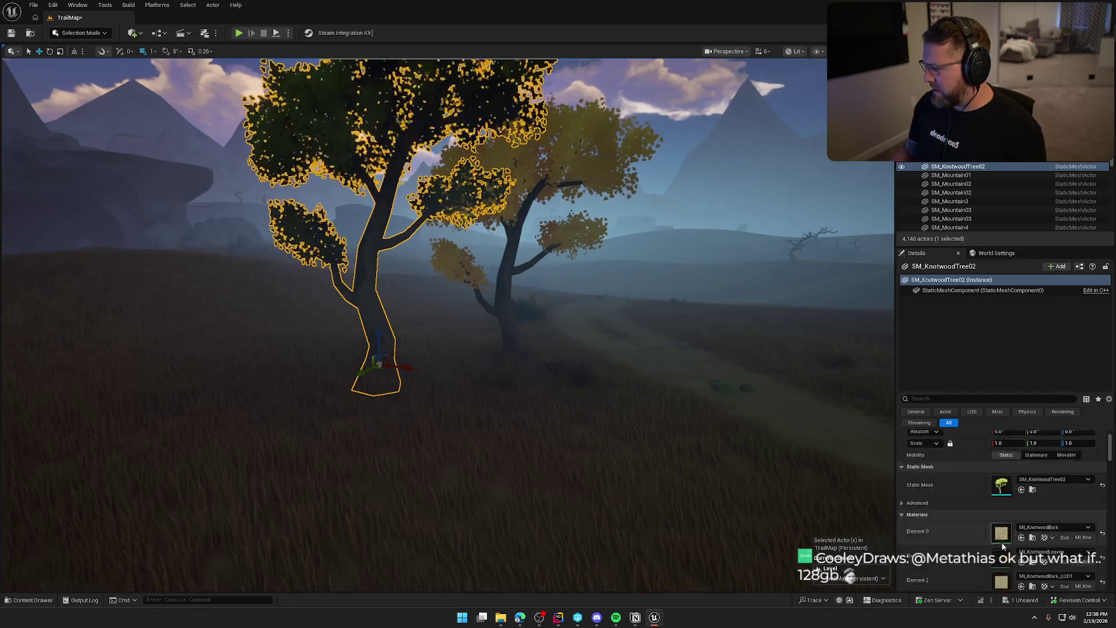
Browse to its red maple sapling leaves material, save the level, then delete the new tree
{"action": "left_click", "coordinate": [1033, 492]}
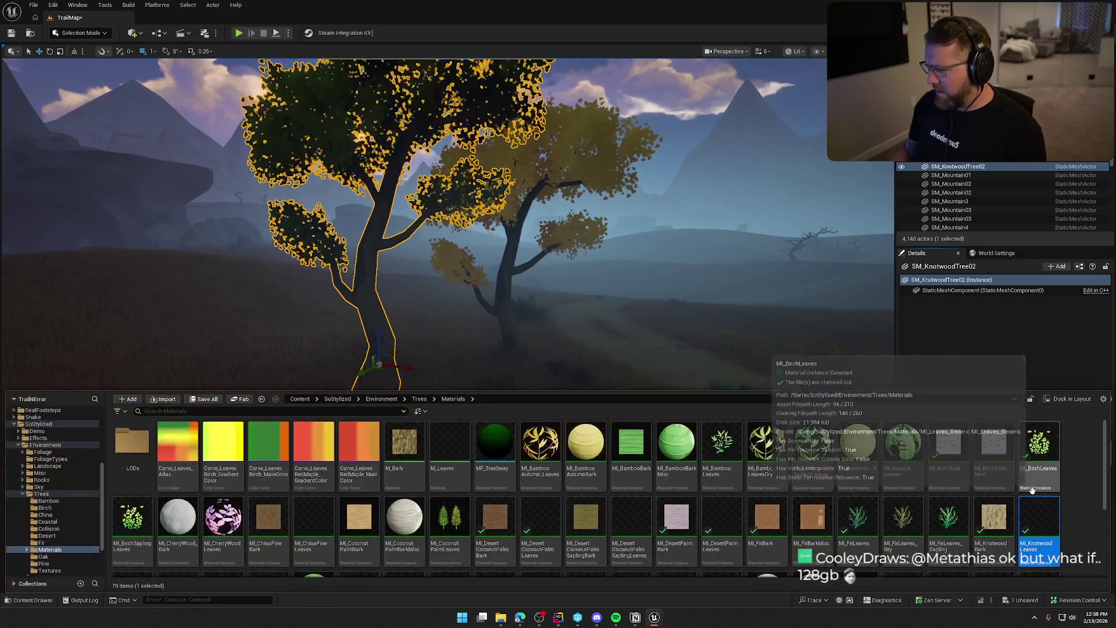
{"action": "scroll", "coordinate": [1068, 494], "scroll_direction": "down", "scroll_amount": 2}
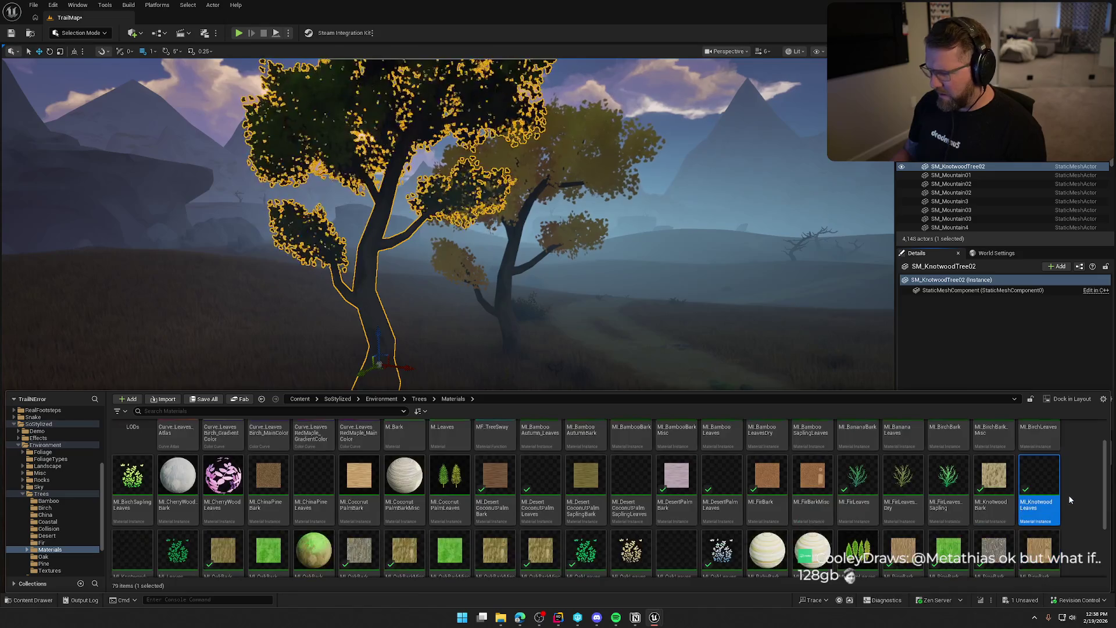
{"action": "scroll", "coordinate": [1069, 494], "scroll_direction": "down", "scroll_amount": 2}
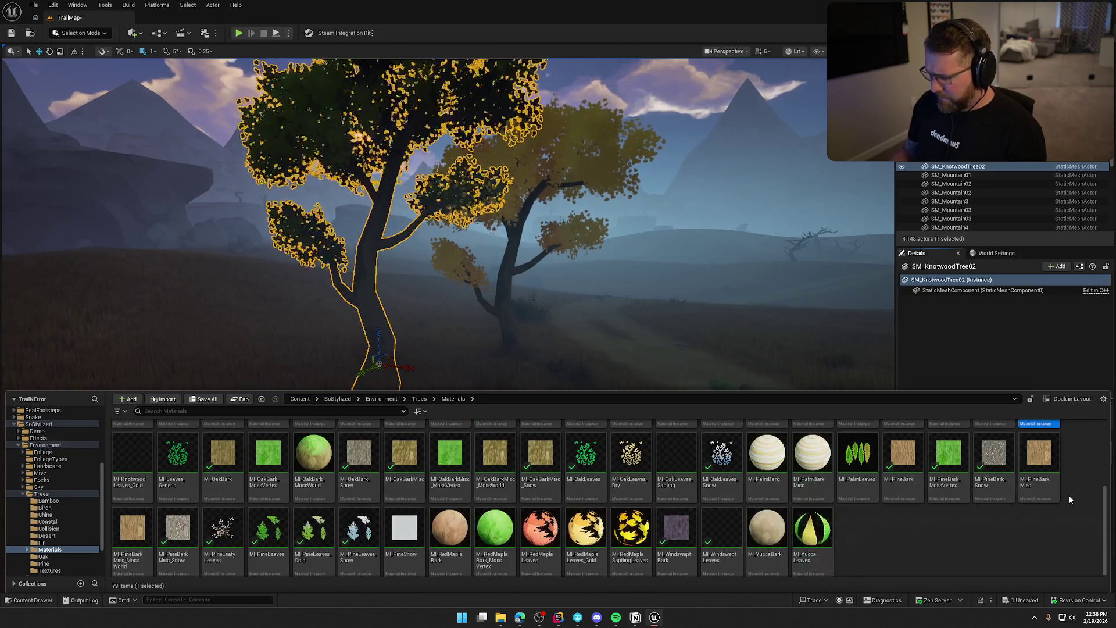
{"action": "left_click", "coordinate": [631, 529]}
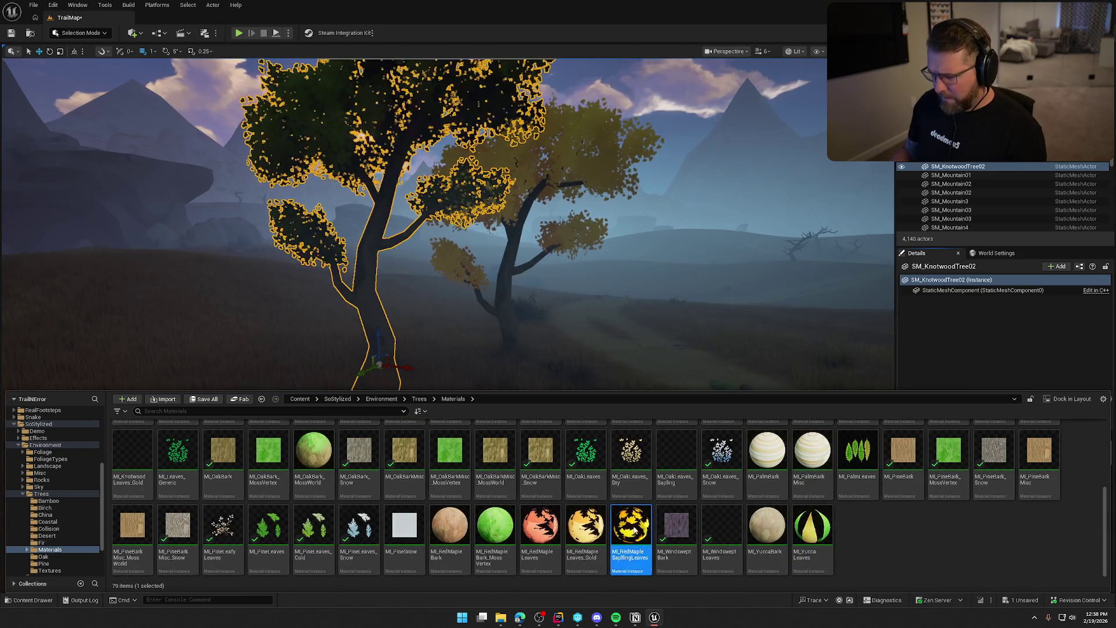
{"action": "key", "text": "ctrl+space"}
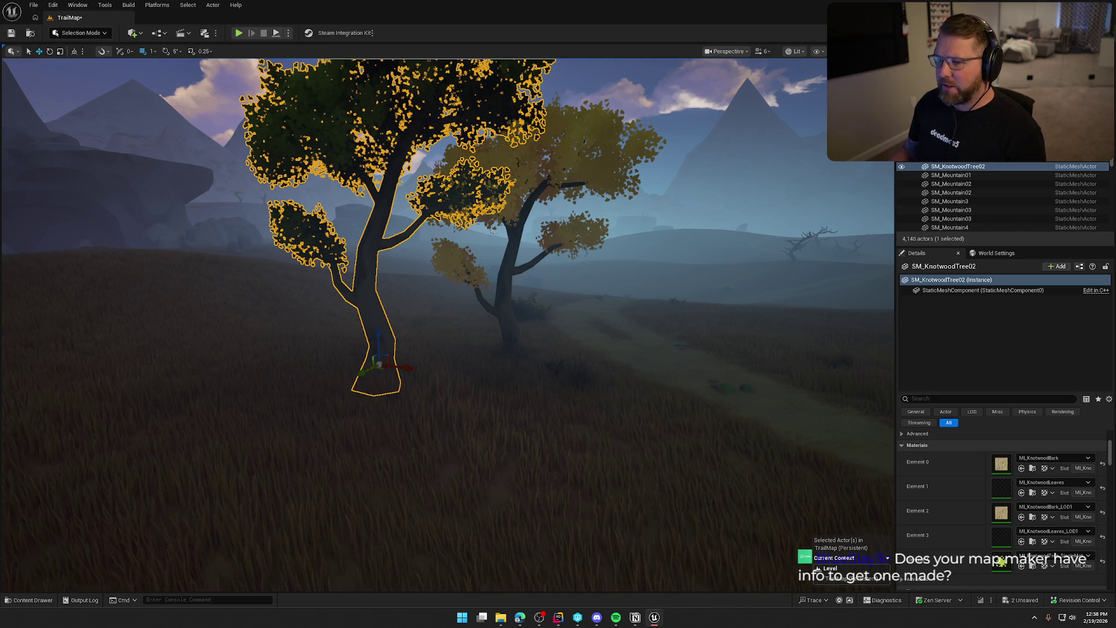
{"action": "key", "text": "ctrl+s"}
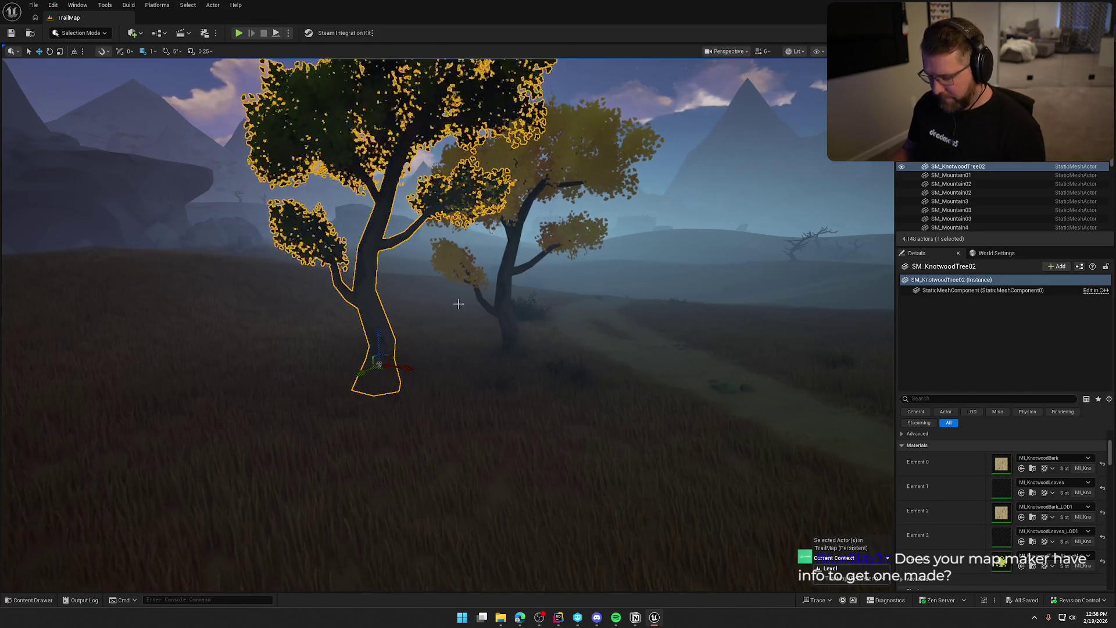
{"action": "key", "text": "Delete"}
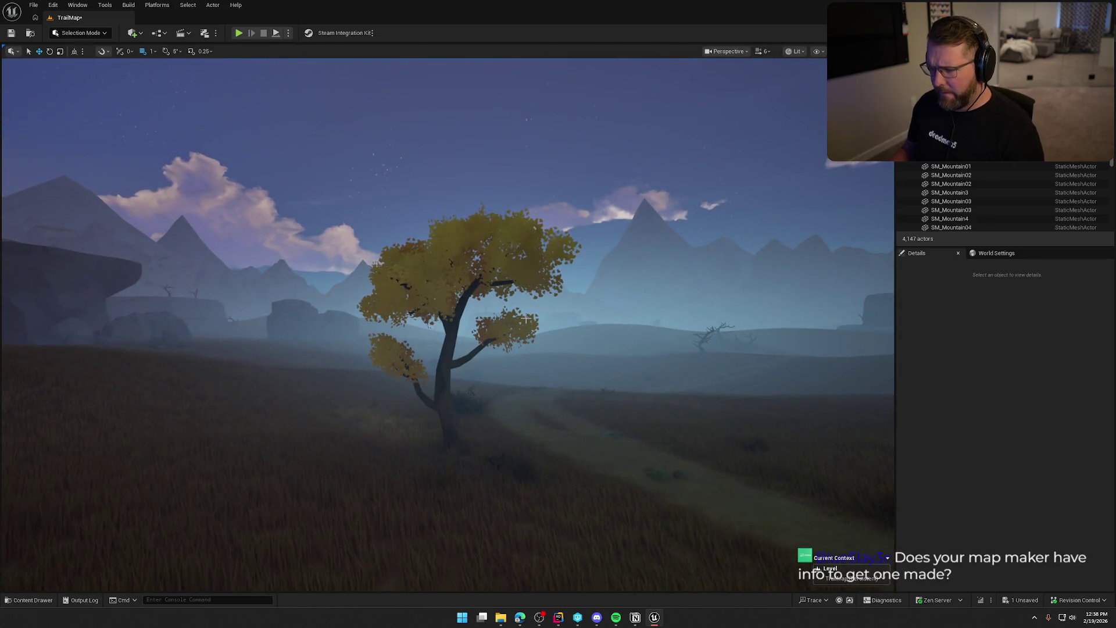
Select the gold red maple leaves material in the Content Drawer, then save the level
{"action": "key", "text": "ctrl+space"}
{"action": "left_click", "coordinate": [585, 526]}
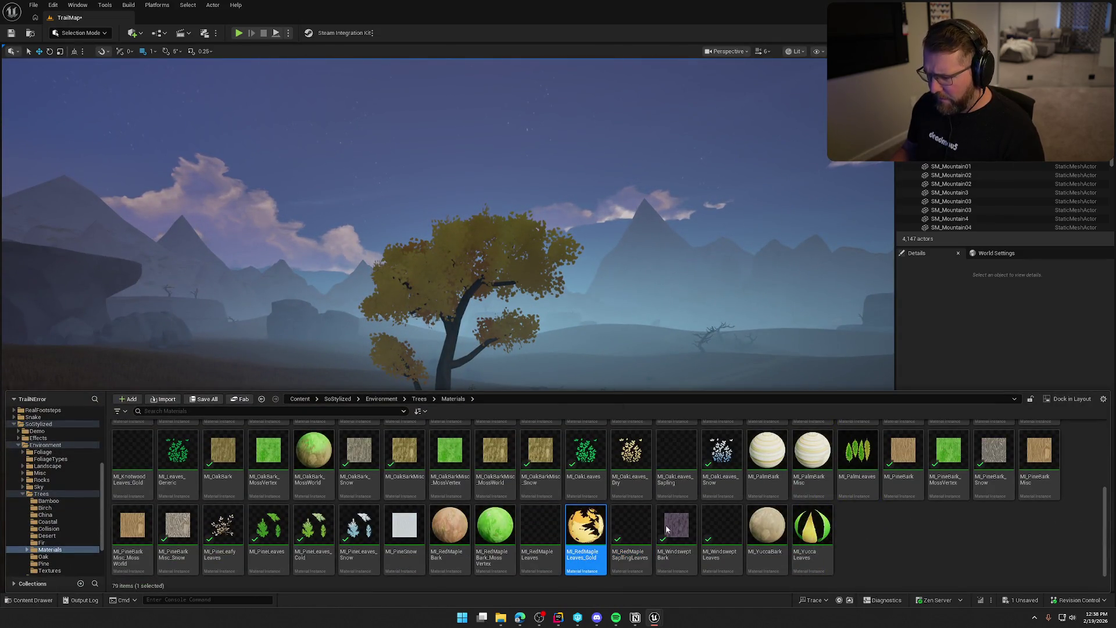
{"action": "key", "text": "ctrl+space"}
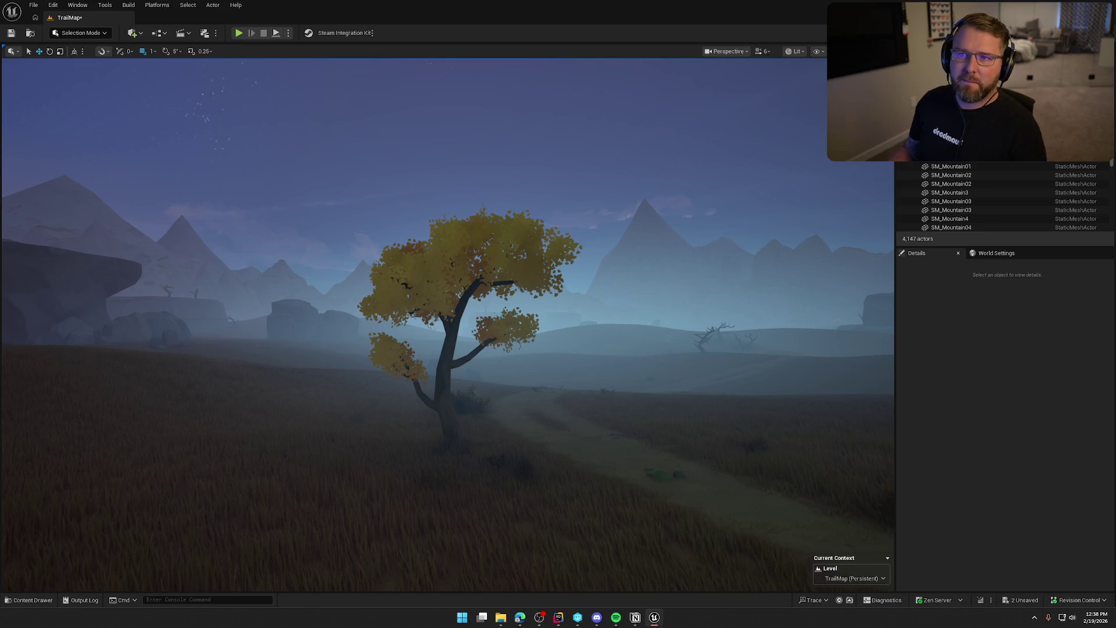
{"action": "key", "text": "ctrl+s"}
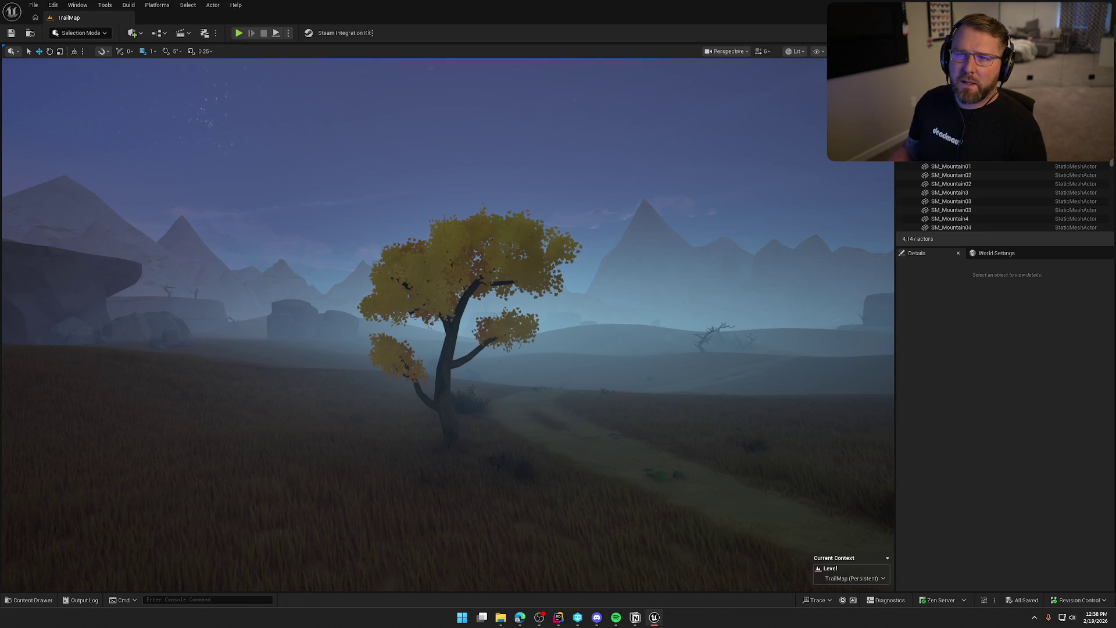
Reopen the tree materials and select the dry oak leaves material before closing the drawer
{"action": "key", "text": "ctrl+space"}
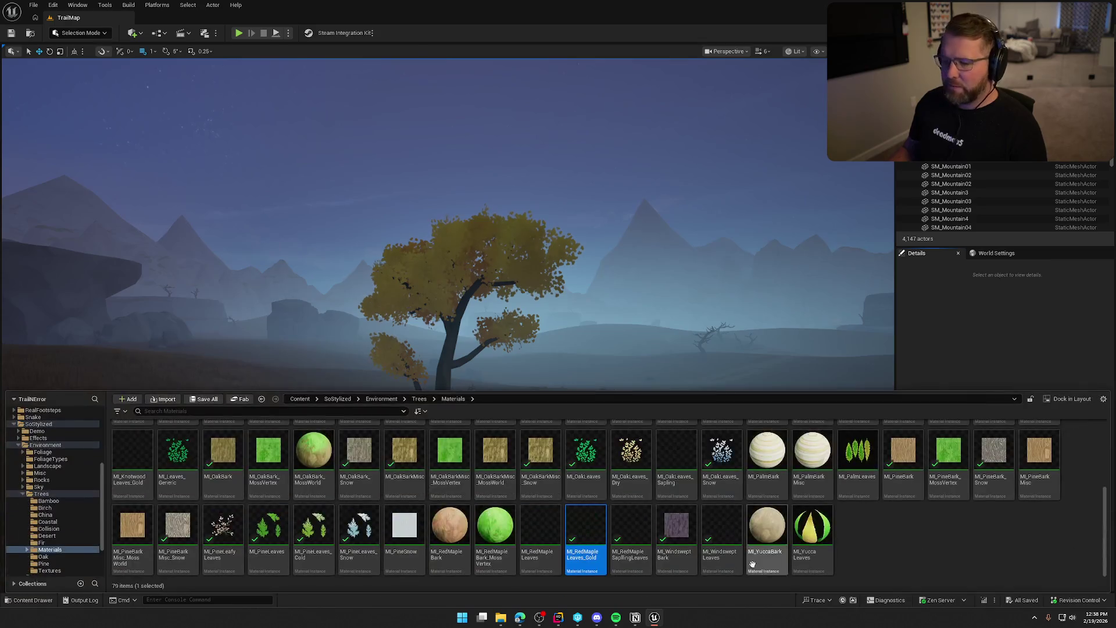
{"action": "left_click", "coordinate": [922, 547]}
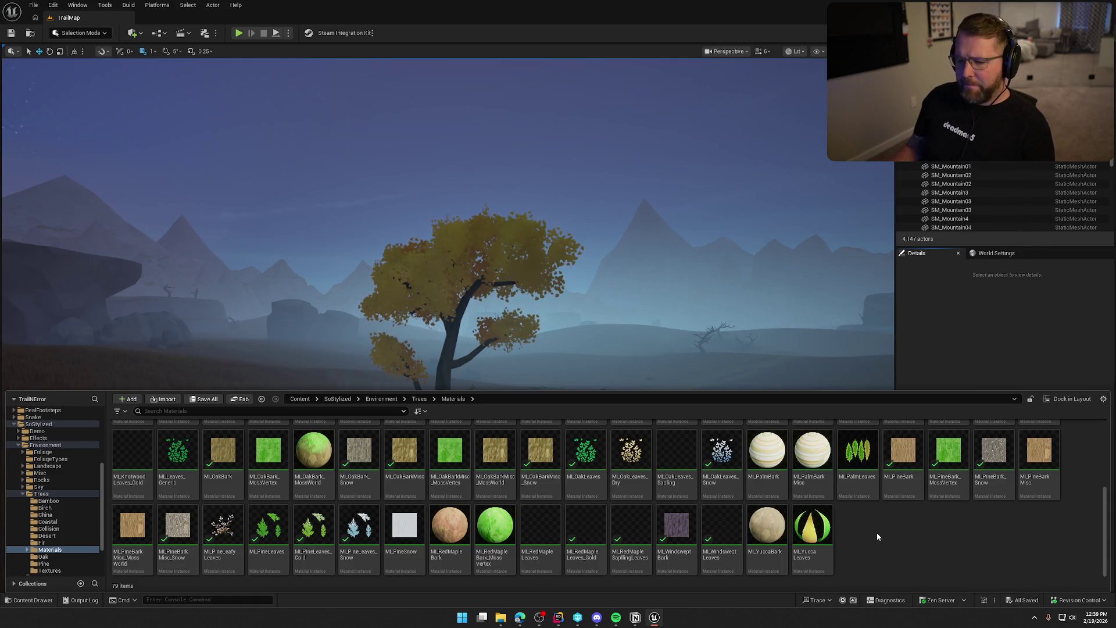
{"action": "key", "text": "alt+Tab"}
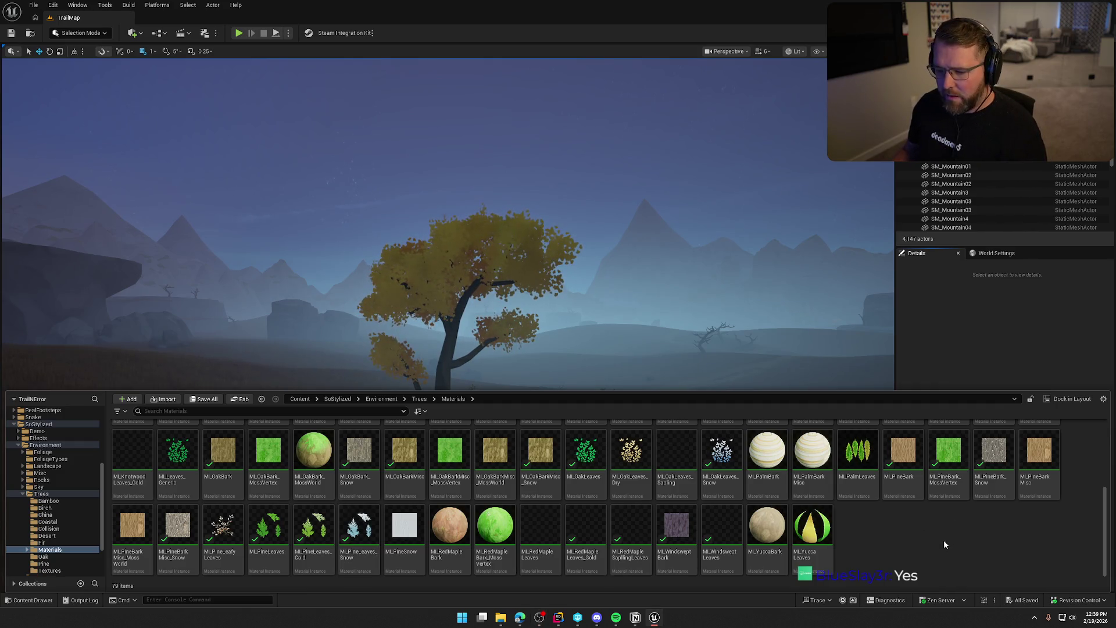
{"action": "scroll", "coordinate": [944, 541], "scroll_direction": "up", "scroll_amount": 1}
{"action": "left_click", "coordinate": [633, 474]}
{"action": "key", "text": "ctrl+space"}
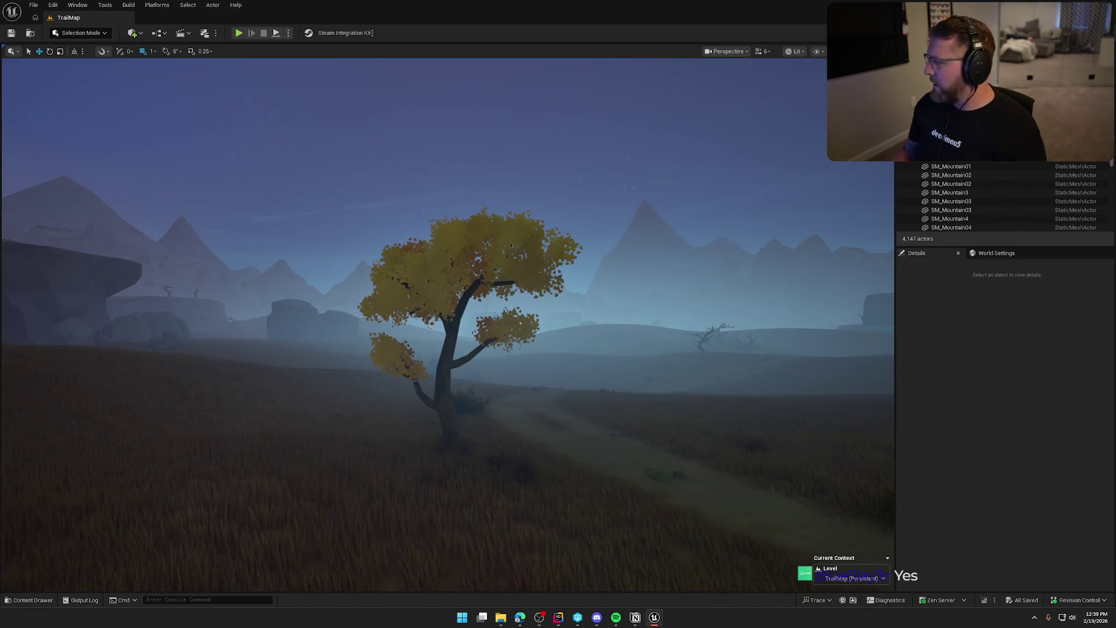
{"action": "key", "text": "ctrl+space"}
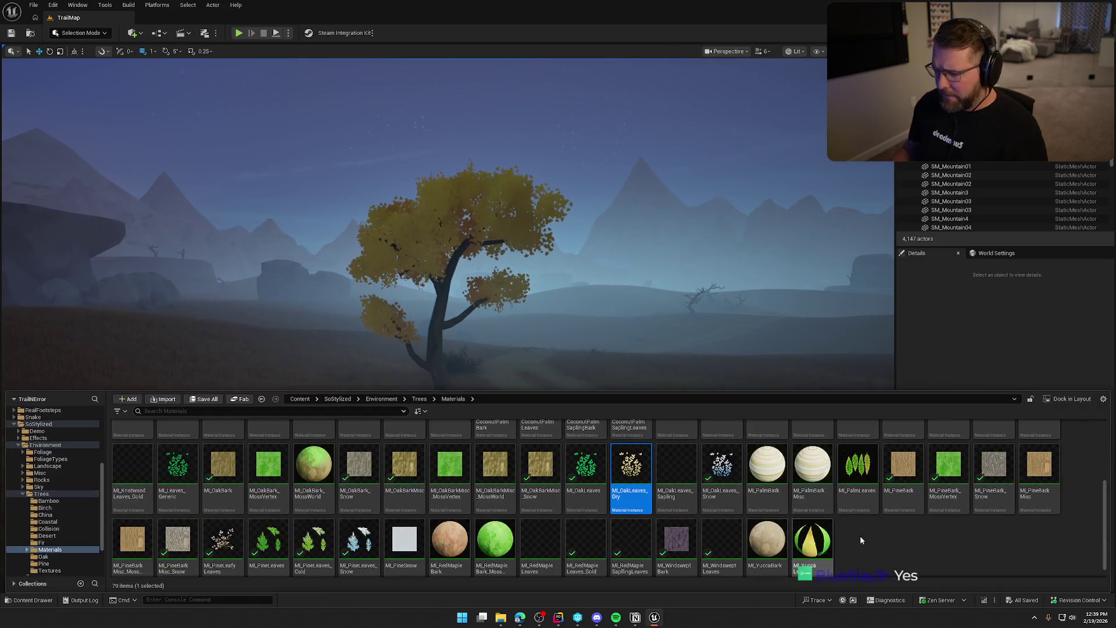
{"action": "scroll", "coordinate": [864, 538], "scroll_direction": "up", "scroll_amount": 2}
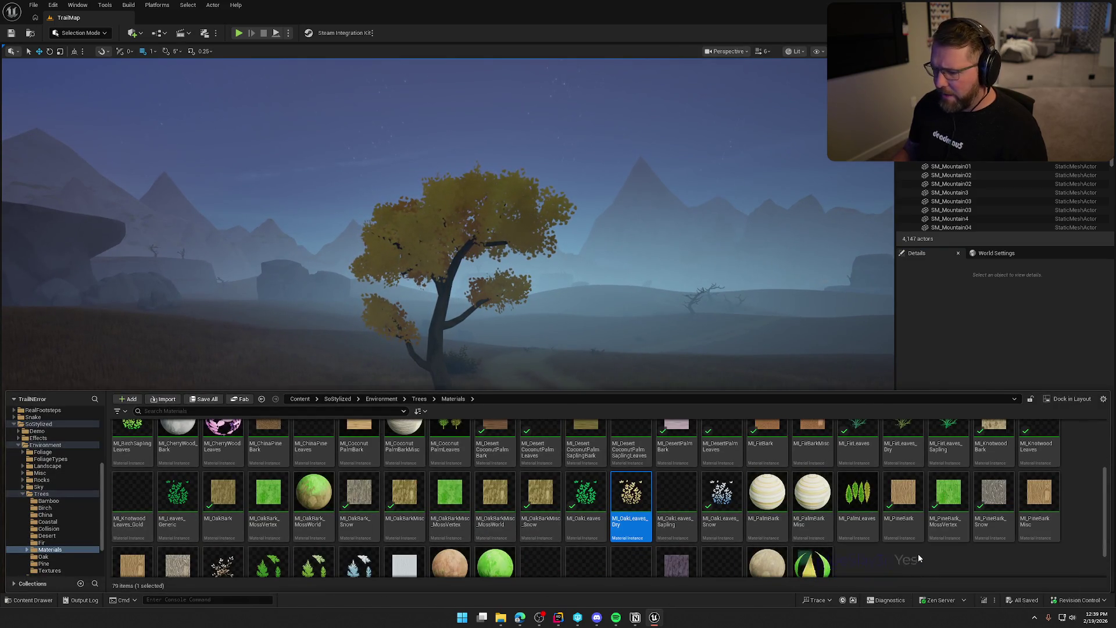
{"action": "scroll", "coordinate": [919, 554], "scroll_direction": "up", "scroll_amount": 1}
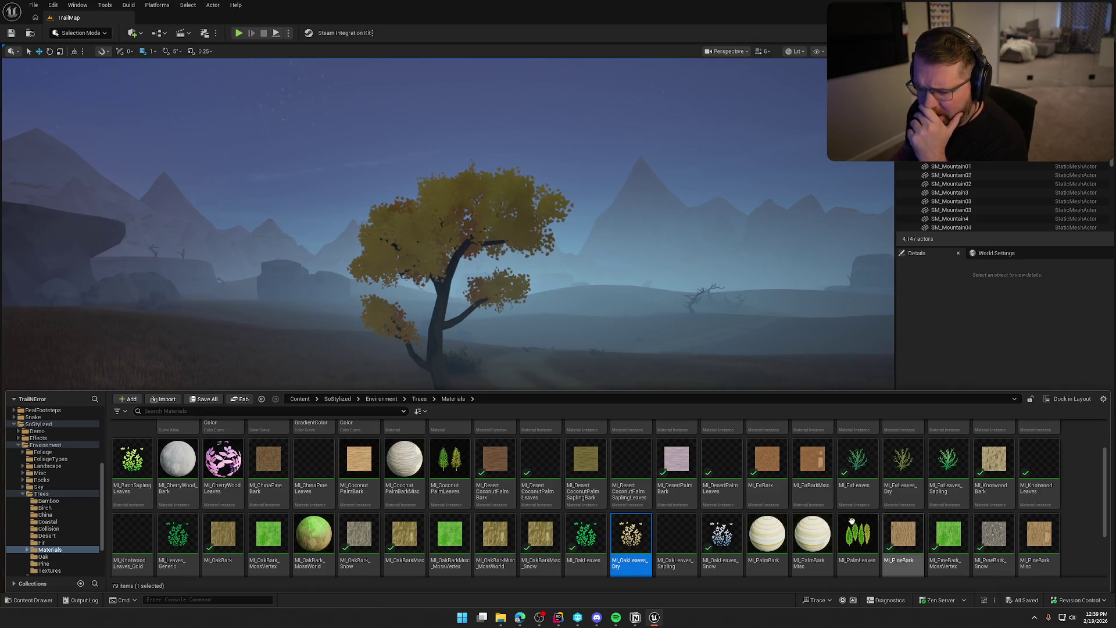
{"action": "scroll", "coordinate": [688, 486], "scroll_direction": "up", "scroll_amount": 2}
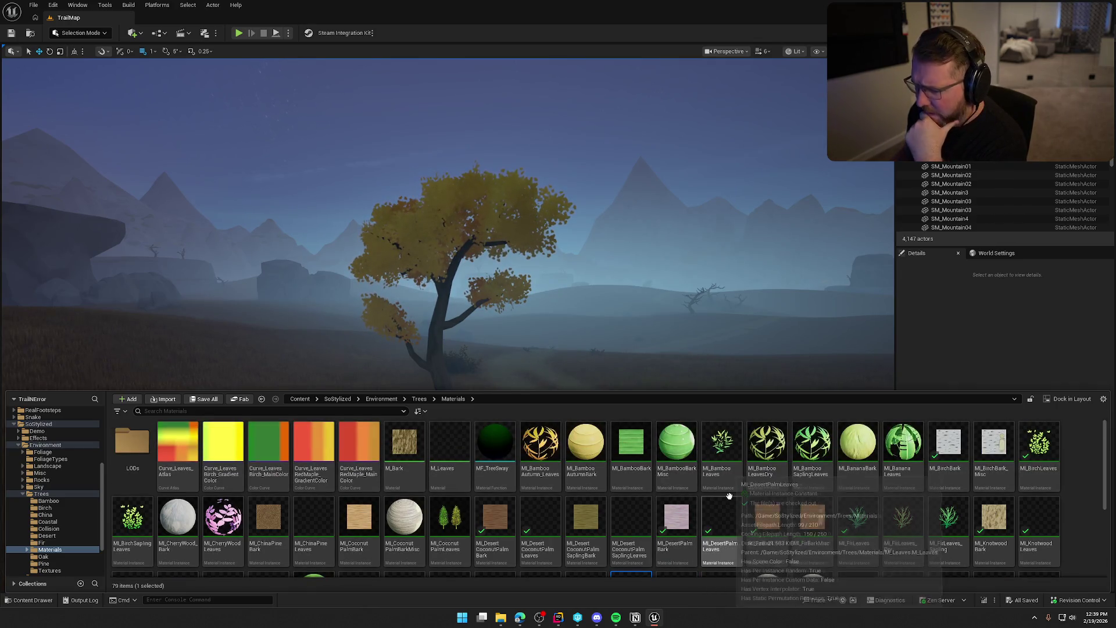
{"action": "left_click", "coordinate": [554, 452]}
{"action": "key", "text": "ctrl+space"}
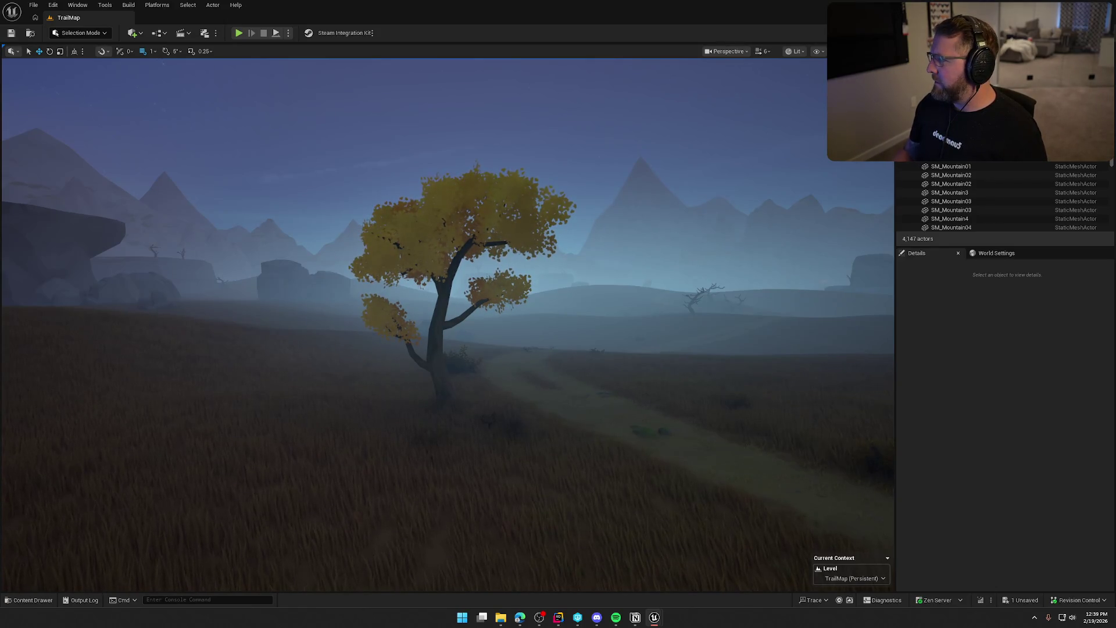
{"action": "key", "text": "ctrl+space"}
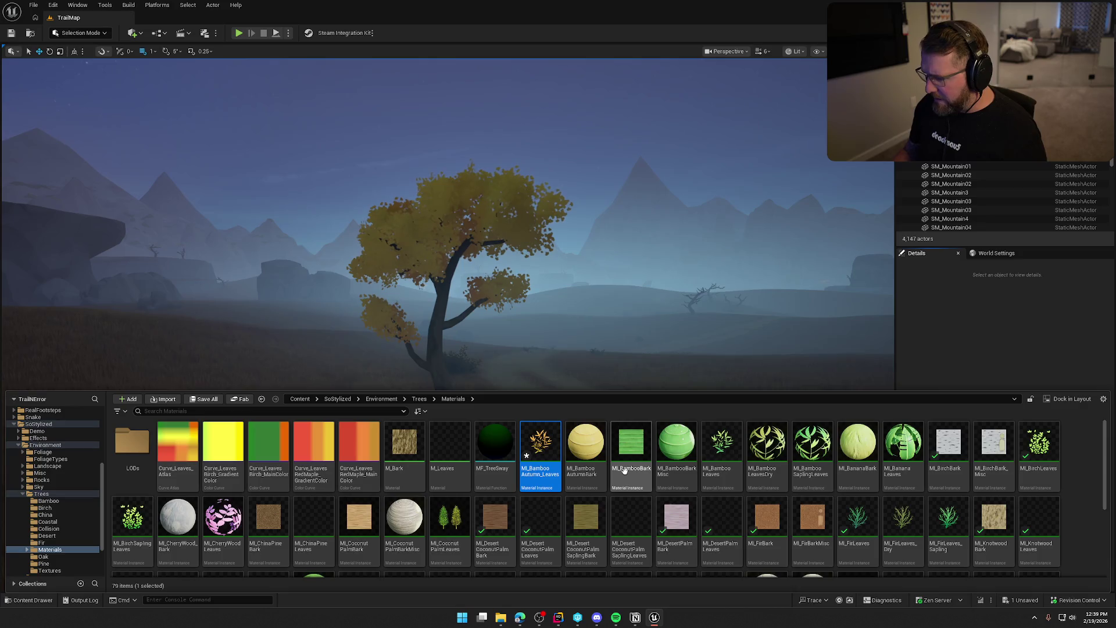
{"action": "left_click", "coordinate": [1082, 477]}
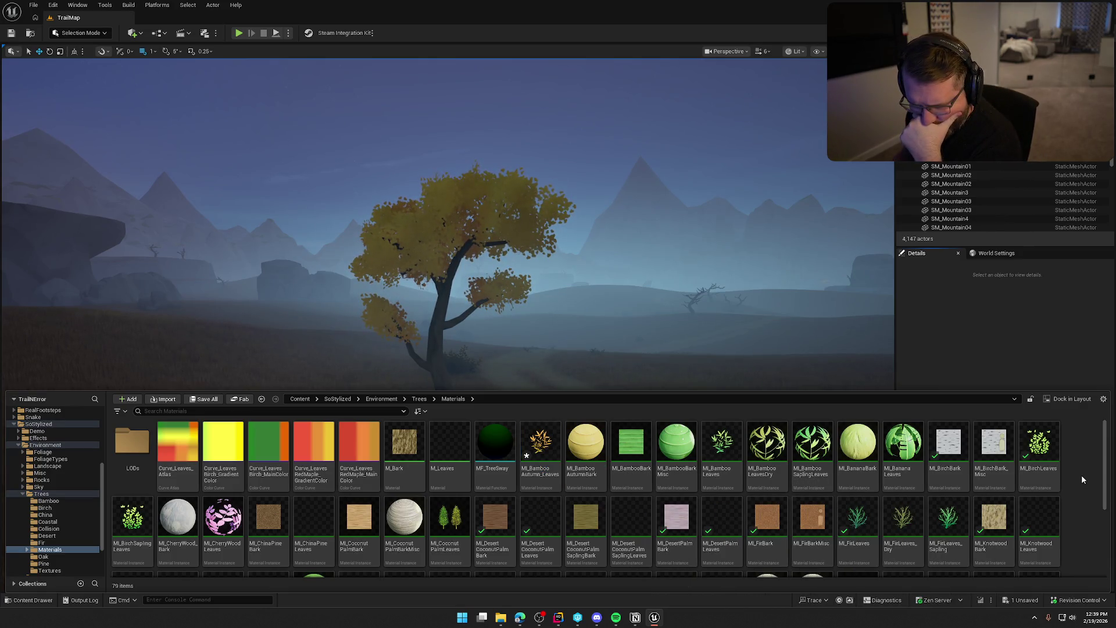
{"action": "scroll", "coordinate": [1081, 474], "scroll_direction": "down", "scroll_amount": 2}
{"action": "left_click", "coordinate": [132, 483]}
{"action": "key", "text": "ctrl+space"}
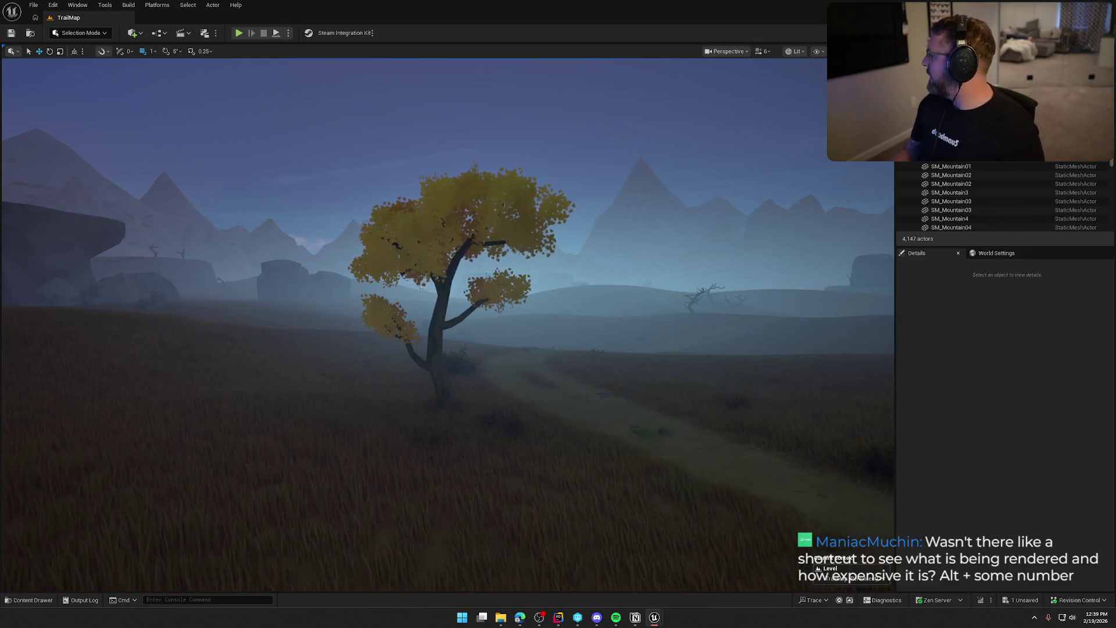
{"action": "left_click", "coordinate": [998, 407]}
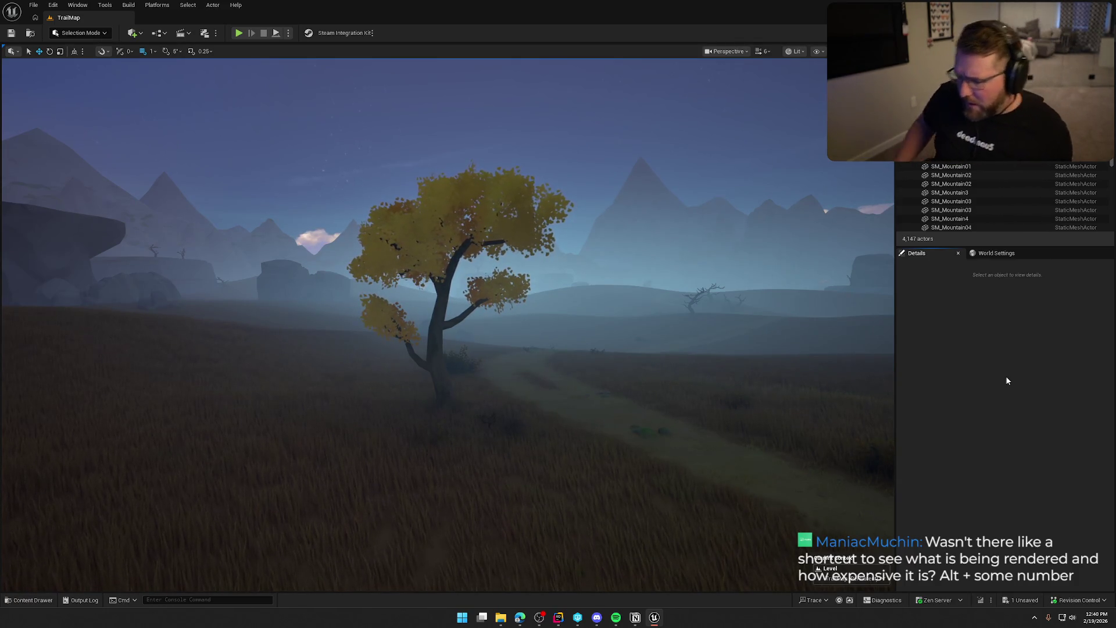
{"action": "left_click_drag", "start_coordinate": [549, 398], "coordinate": [567, 398]}
{"action": "key", "text": "alt+2"}
{"action": "key", "text": "alt+3"}
{"action": "key", "text": "alt+4"}
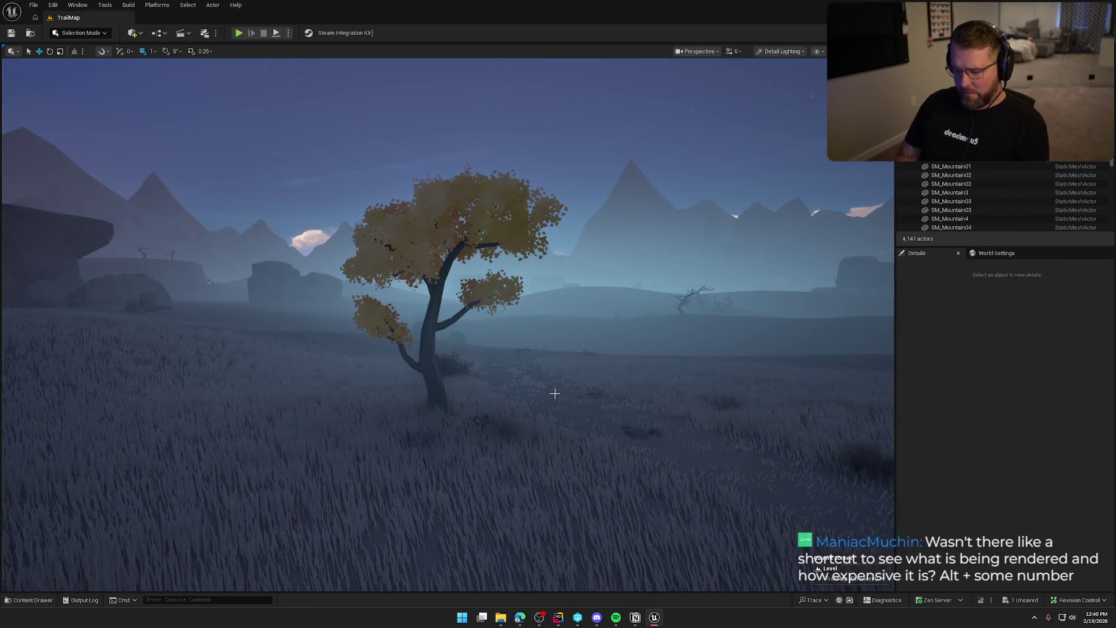
{"action": "key", "text": "alt+6"}
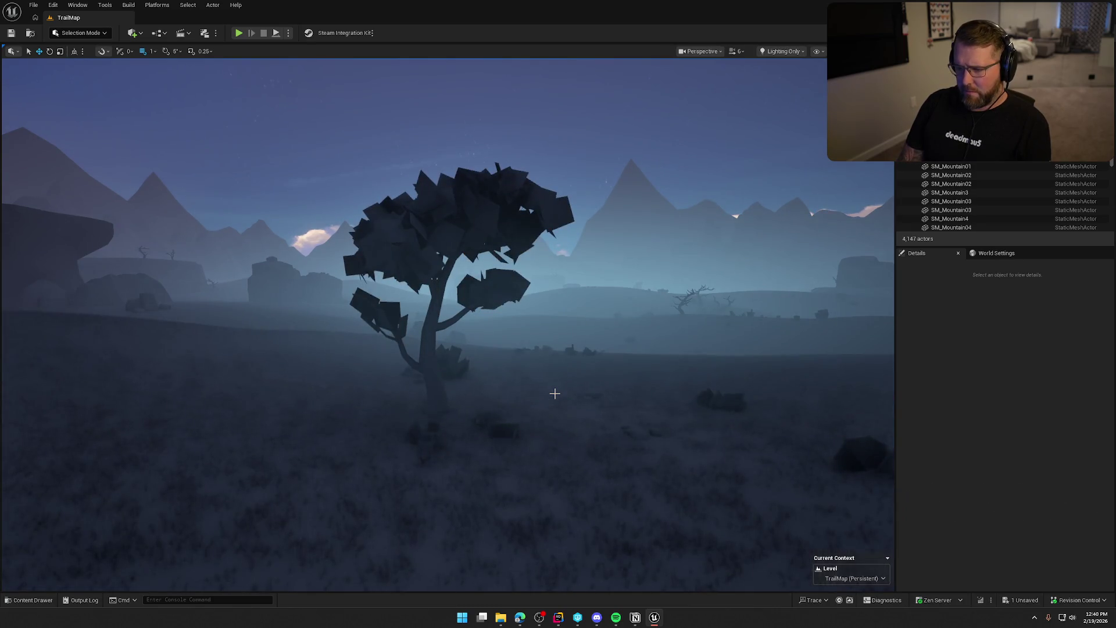
{"action": "key", "text": "alt+7"}
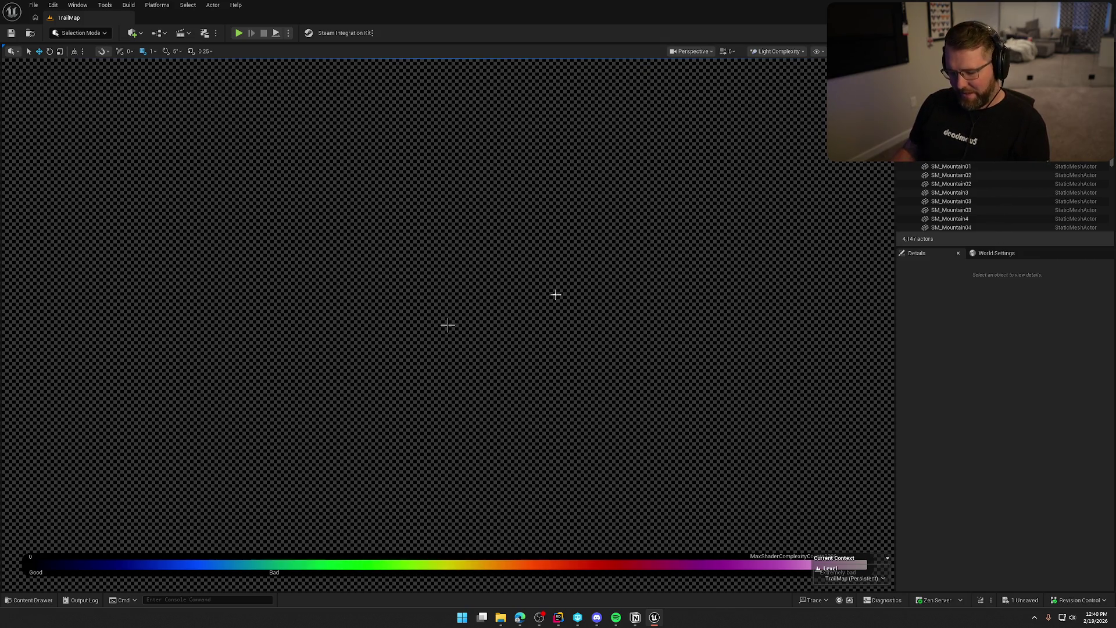
{"action": "key", "text": "alt+3"}
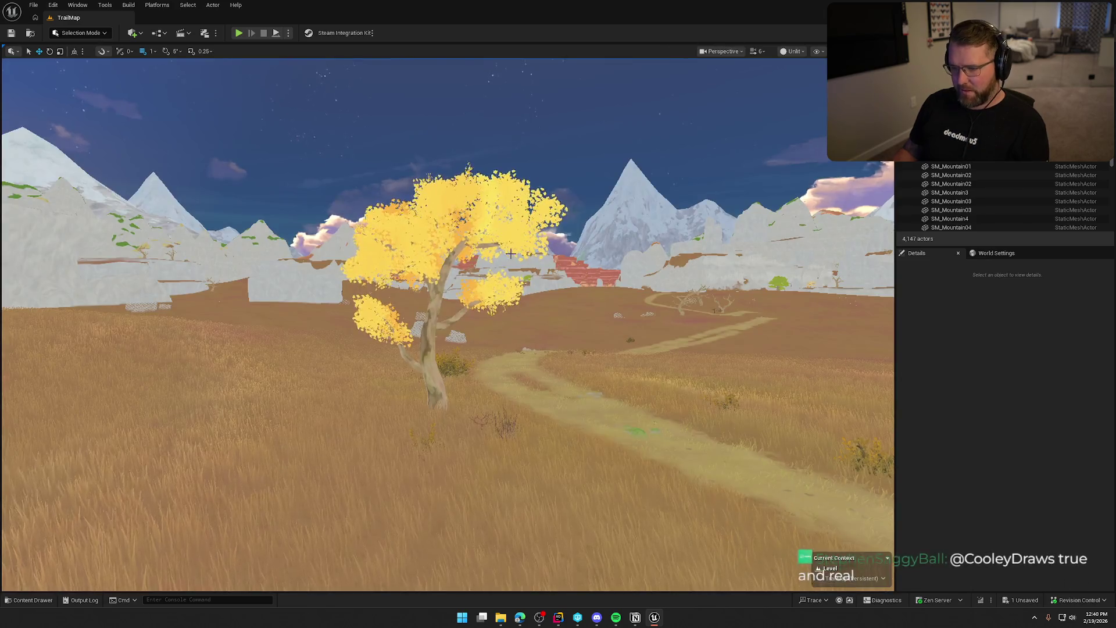
{"action": "key", "text": "alt+2"}
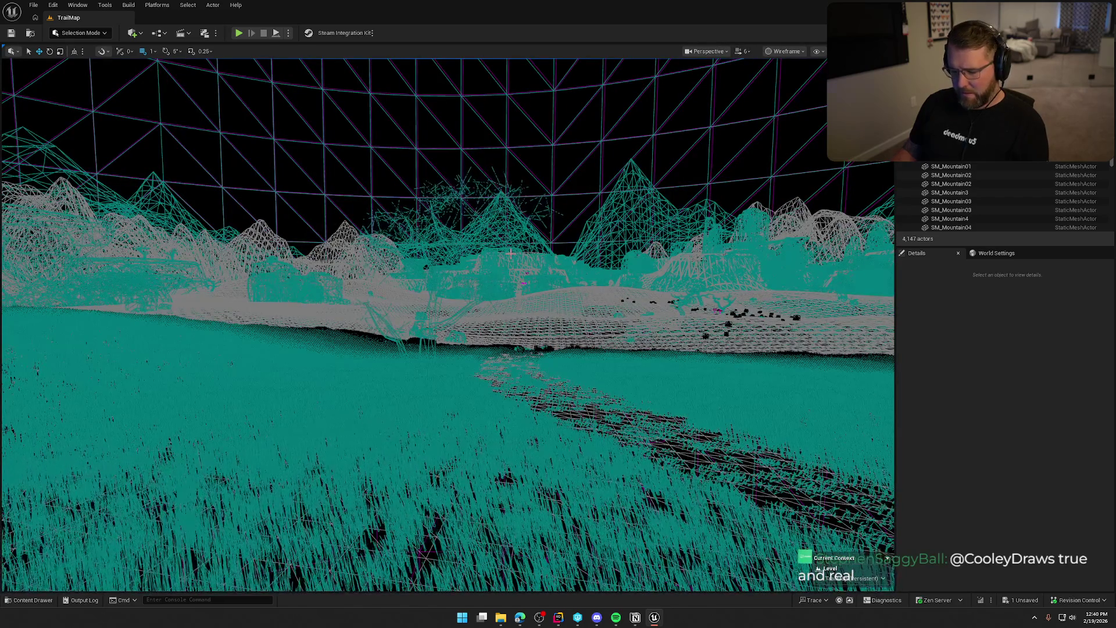
{"action": "key", "text": "alt+3"}
{"action": "key", "text": "alt+4"}
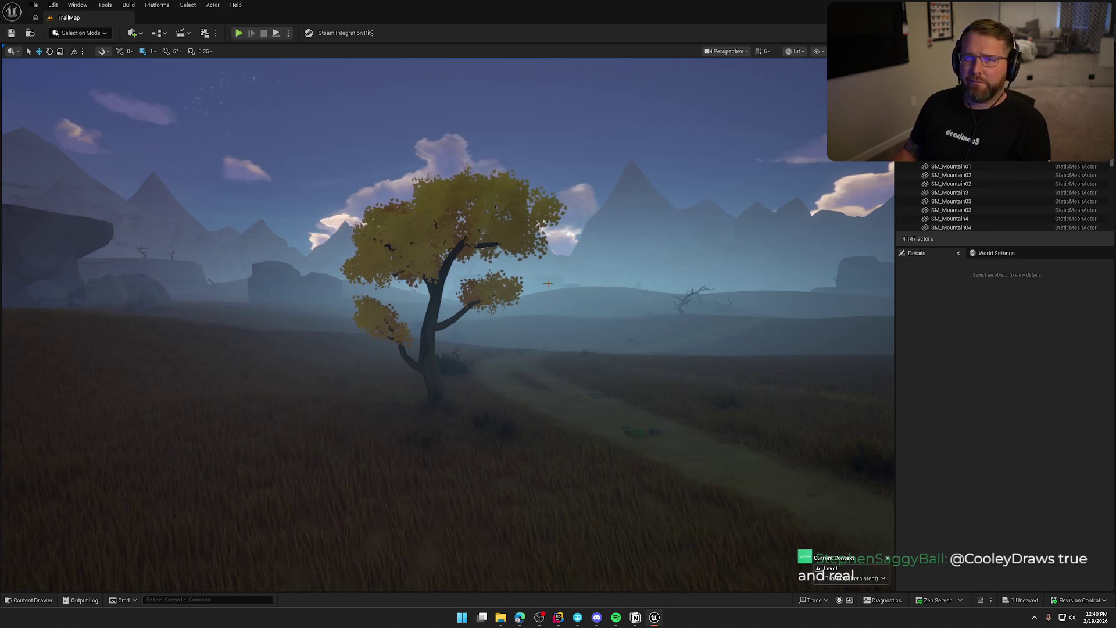
{"action": "left_click", "coordinate": [441, 217]}
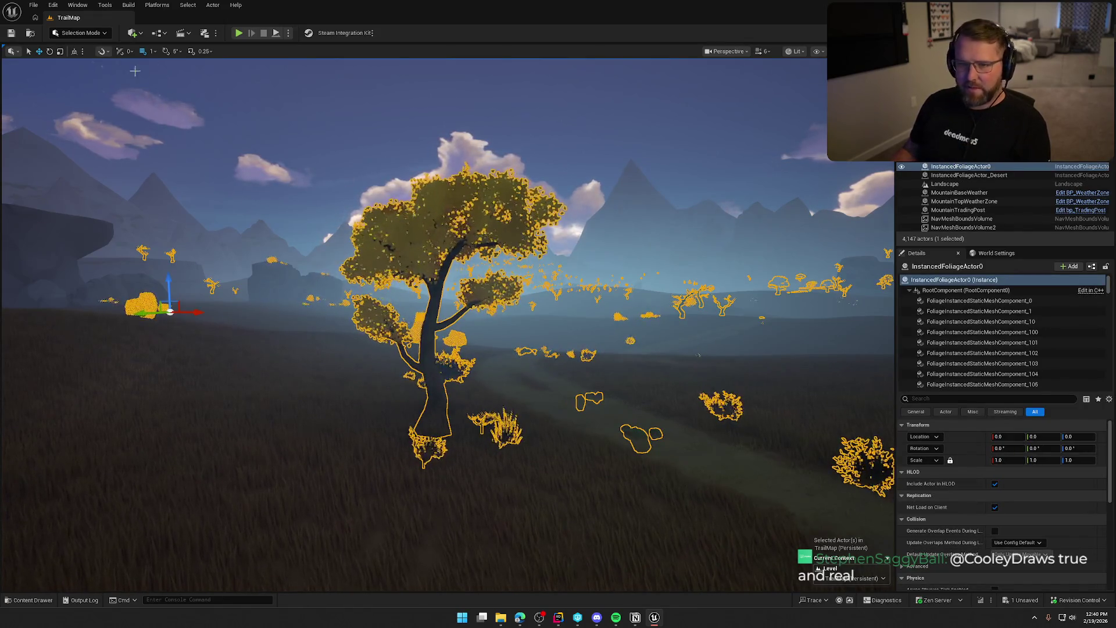
Switch to Foliage mode and select FT_KnotwoodTreeGold02 in the foliage palette to show its settings
{"action": "left_click", "coordinate": [85, 33]}
{"action": "left_click", "coordinate": [79, 66]}
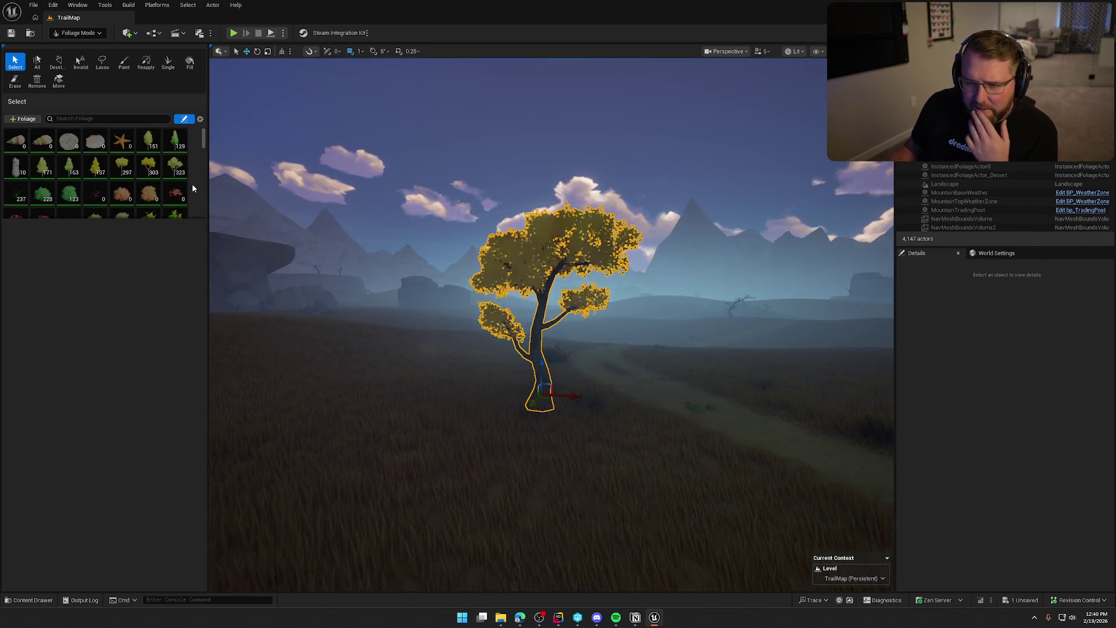
{"action": "scroll", "coordinate": [193, 188], "scroll_direction": "down", "scroll_amount": 1}
{"action": "scroll", "coordinate": [193, 188], "scroll_direction": "down", "scroll_amount": 1}
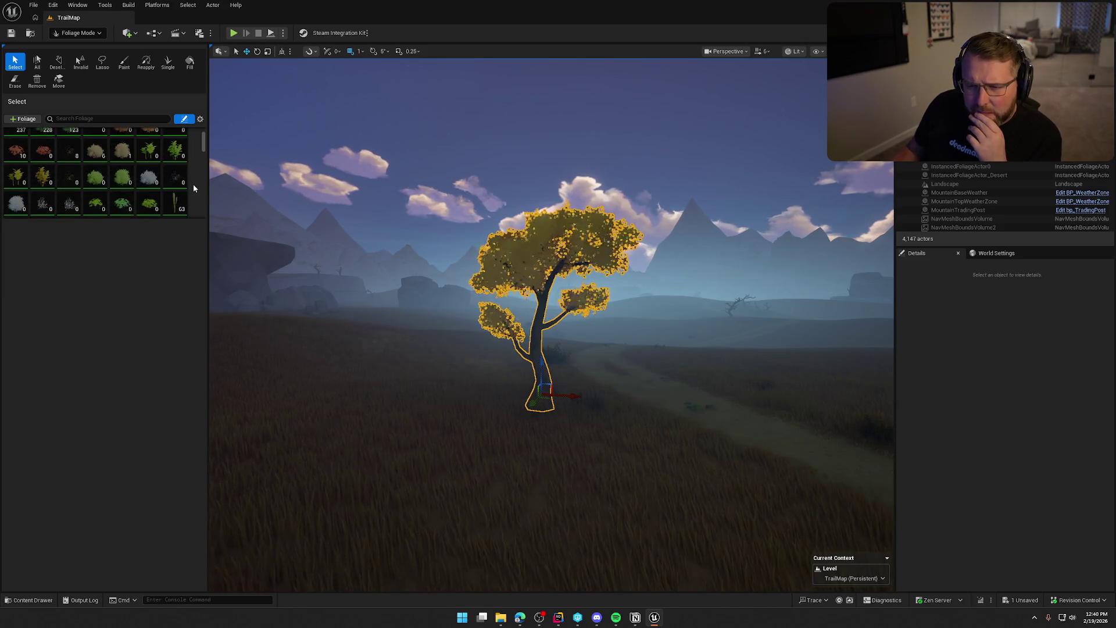
{"action": "scroll", "coordinate": [194, 186], "scroll_direction": "down", "scroll_amount": 3}
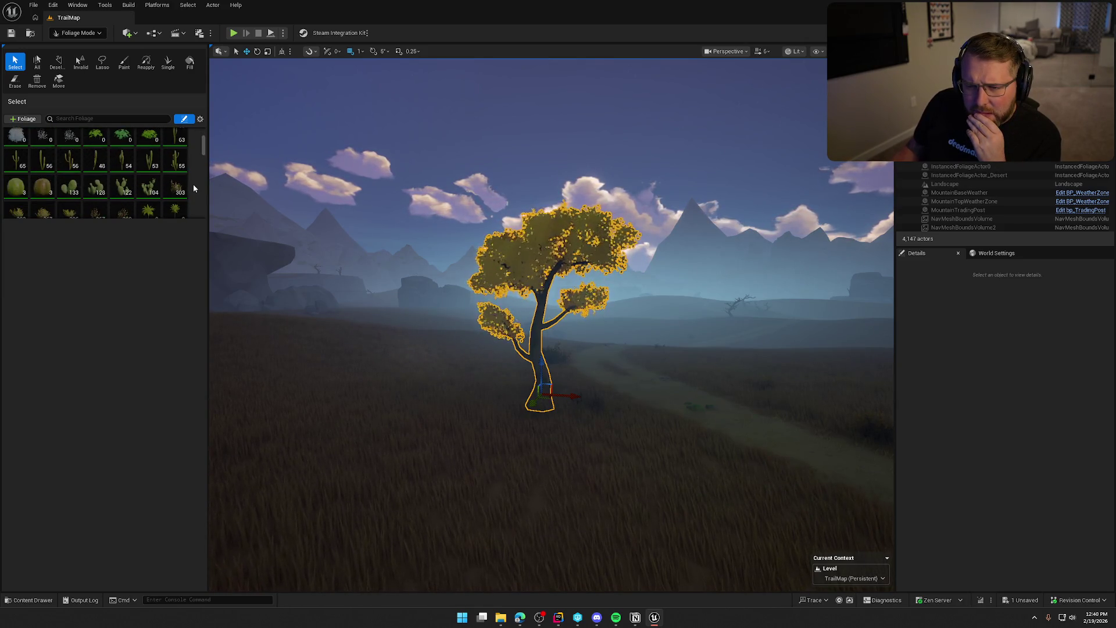
{"action": "scroll", "coordinate": [193, 188], "scroll_direction": "down", "scroll_amount": 3}
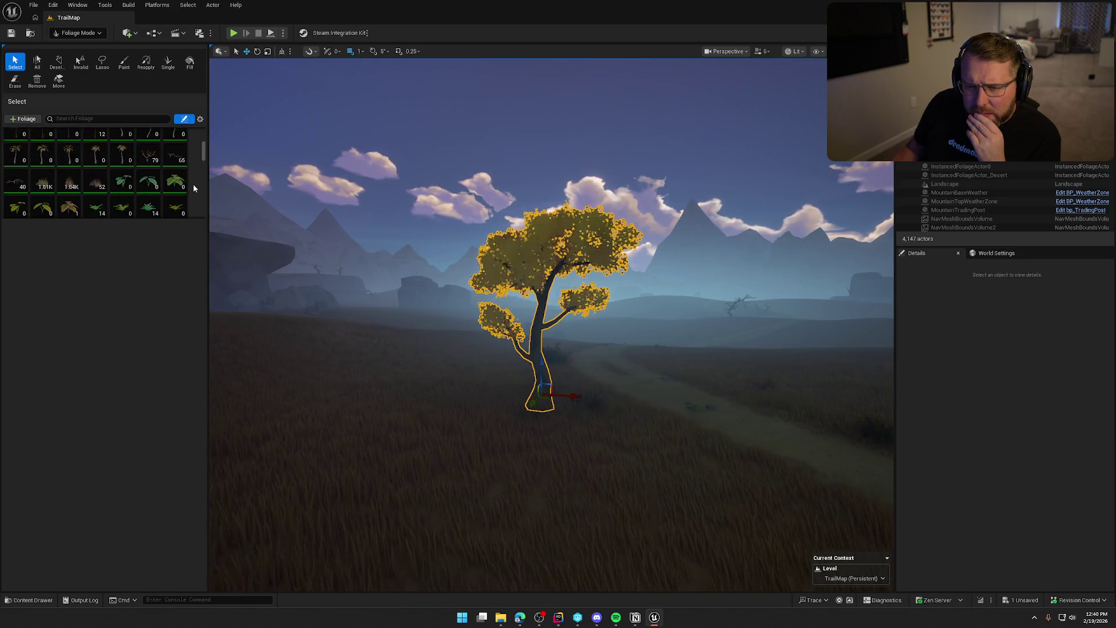
{"action": "scroll", "coordinate": [194, 188], "scroll_direction": "down", "scroll_amount": 4}
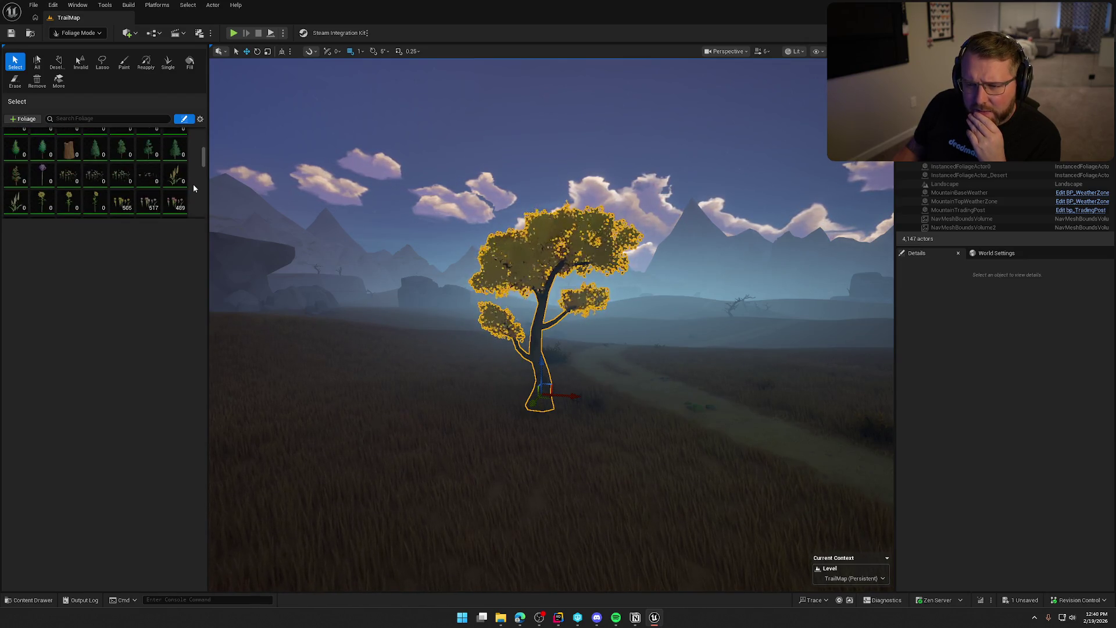
{"action": "scroll", "coordinate": [193, 188], "scroll_direction": "down", "scroll_amount": 5}
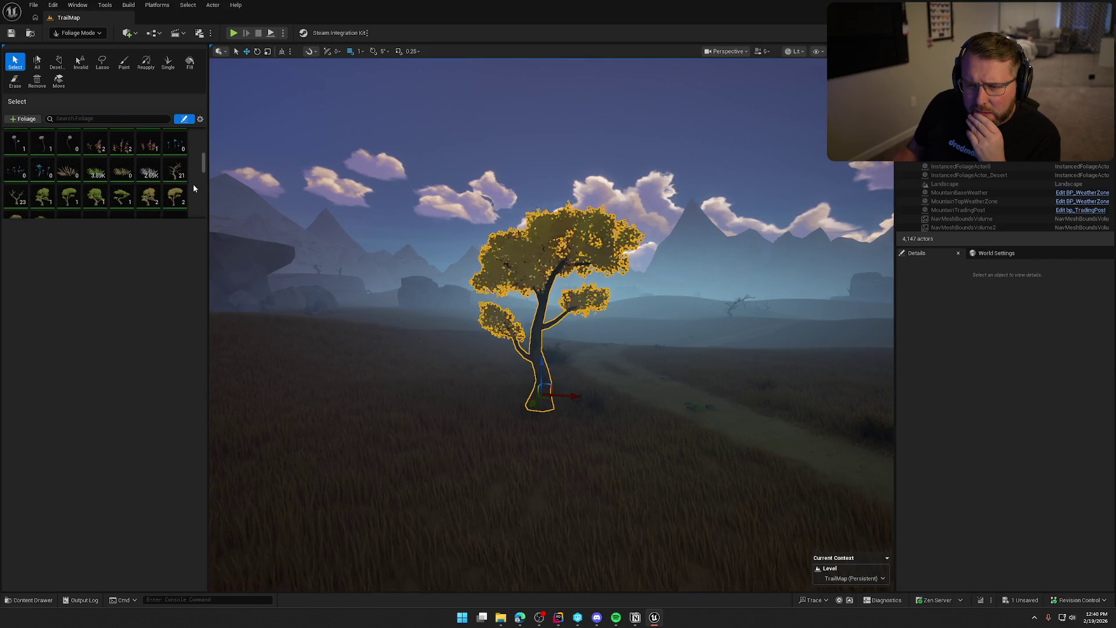
{"action": "left_click", "coordinate": [175, 169]}
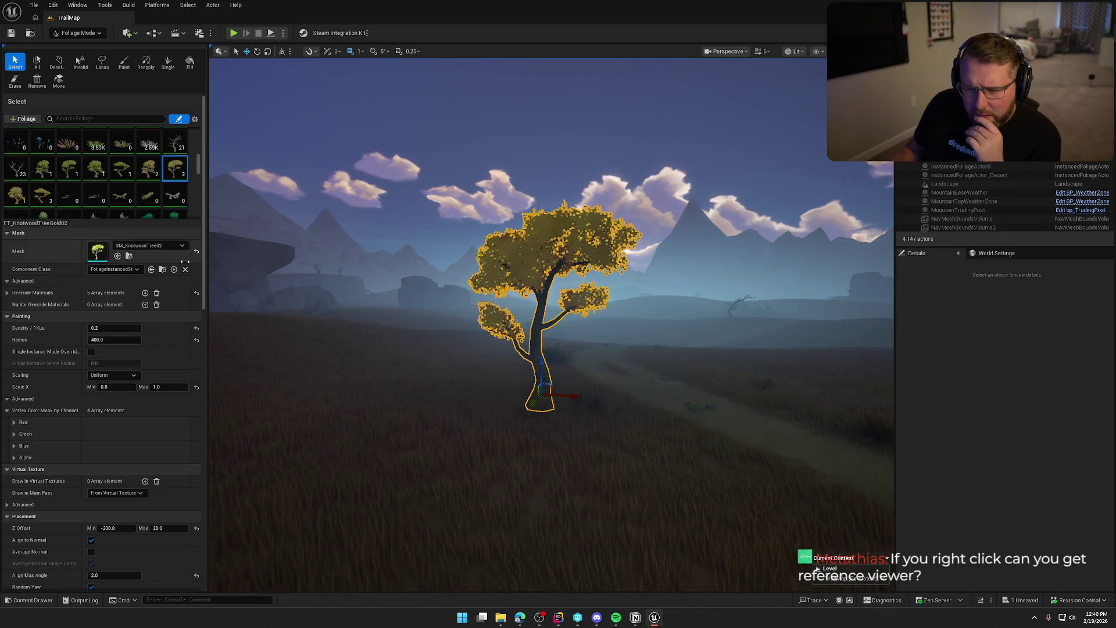
Expand the tree's override material slots, then clear the selection
{"action": "left_click", "coordinate": [8, 293]}
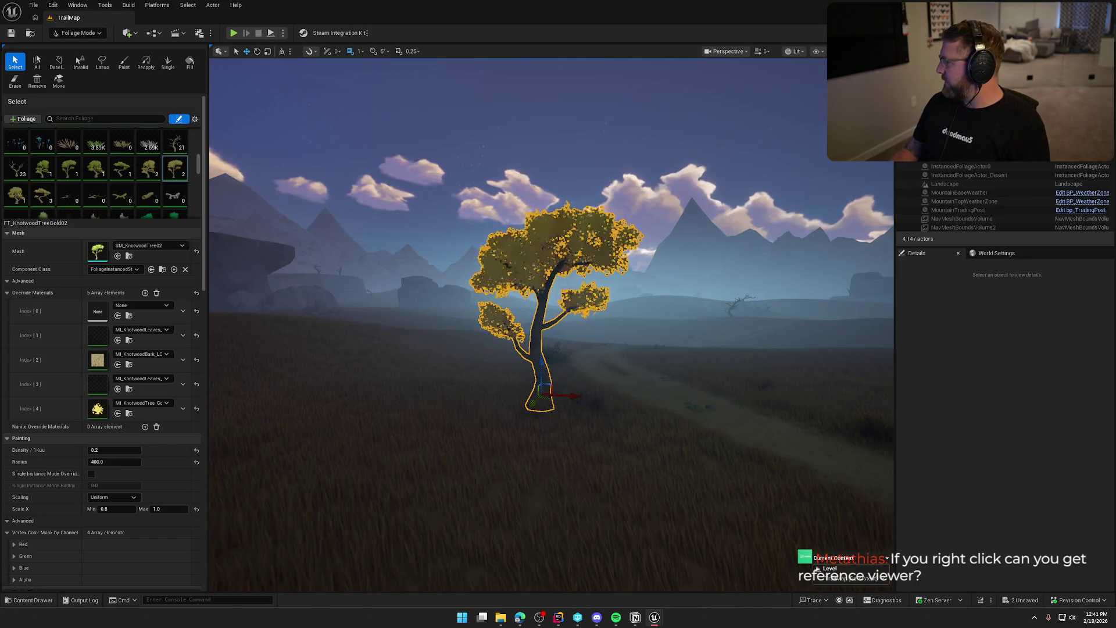
{"action": "left_click", "coordinate": [742, 324]}
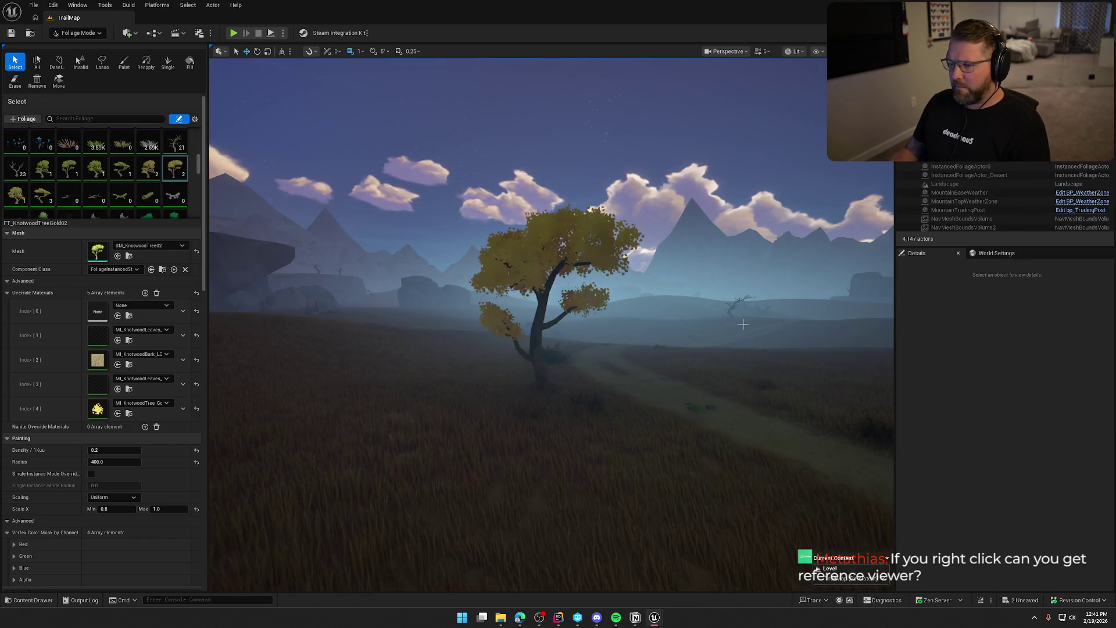
{"action": "scroll", "coordinate": [739, 324], "scroll_direction": "down", "scroll_amount": 5}
{"action": "scroll", "coordinate": [739, 324], "scroll_direction": "up", "scroll_amount": 4}
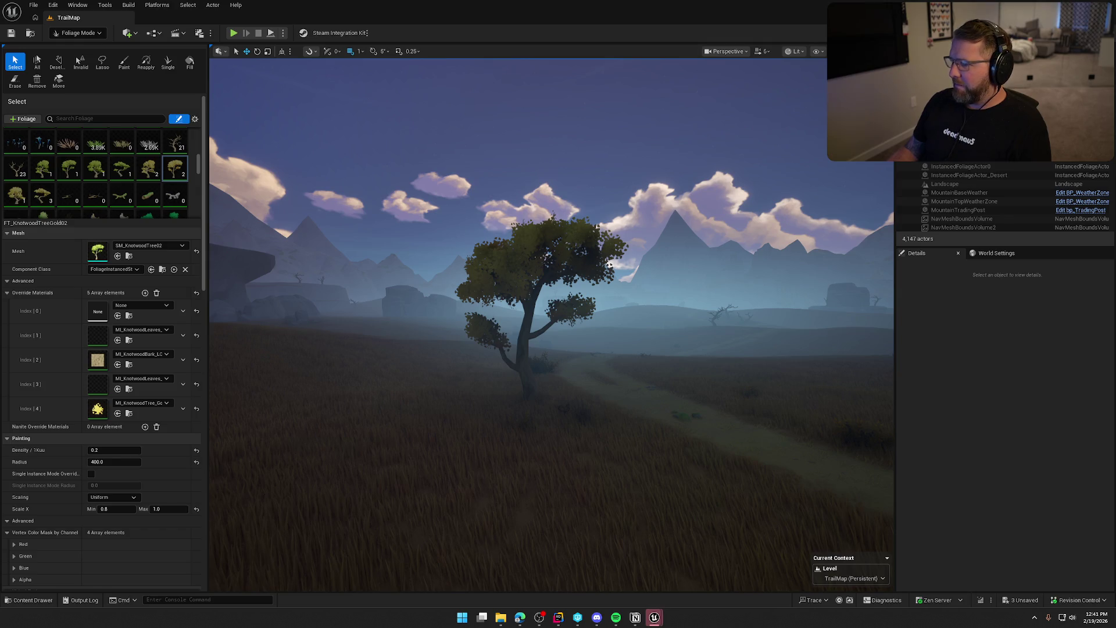
Save all changes and pick the KnotwoodTreeGold01 foliage type
{"action": "key", "text": "ctrl+s"}
{"action": "left_click", "coordinate": [149, 169]}
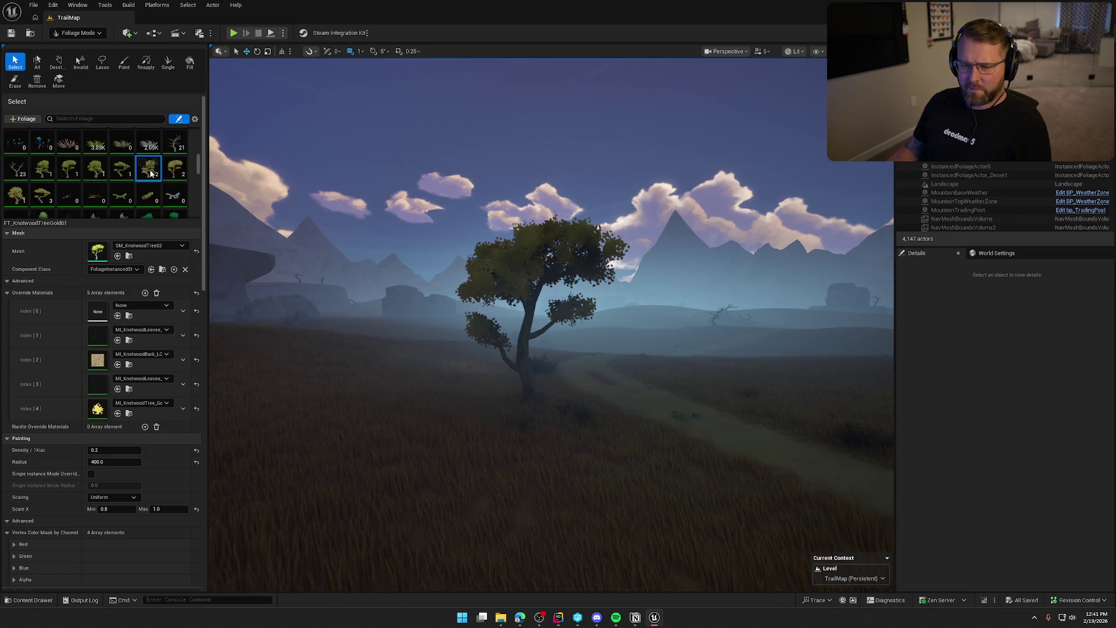
{"action": "left_click", "coordinate": [78, 33]}
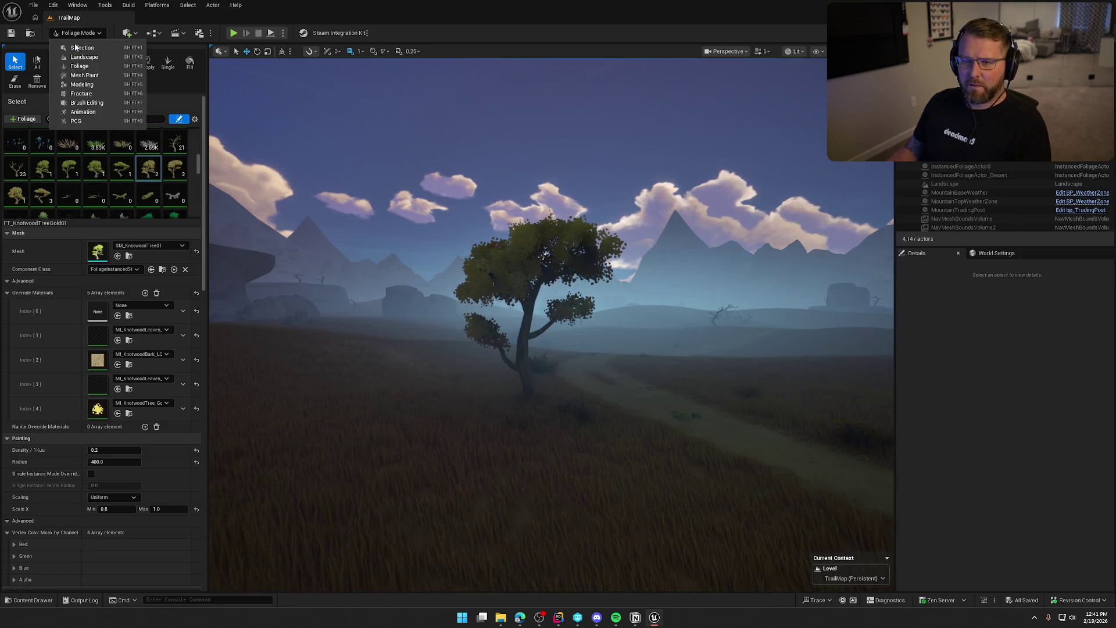
Return to Selection Mode, fly over to the trading post, and start Play in Editor
{"action": "left_click", "coordinate": [76, 46]}
{"action": "mouse_move", "coordinate": [354, 234]}
{"action": "left_mouse_down"}
{"action": "mouse_move", "coordinate": [358, 290]}
{"action": "mouse_move", "coordinate": [356, 273]}
{"action": "mouse_move", "coordinate": [387, 244]}
{"action": "mouse_move", "coordinate": [372, 227]}
{"action": "mouse_move", "coordinate": [361, 234]}
{"action": "left_mouse_up"}
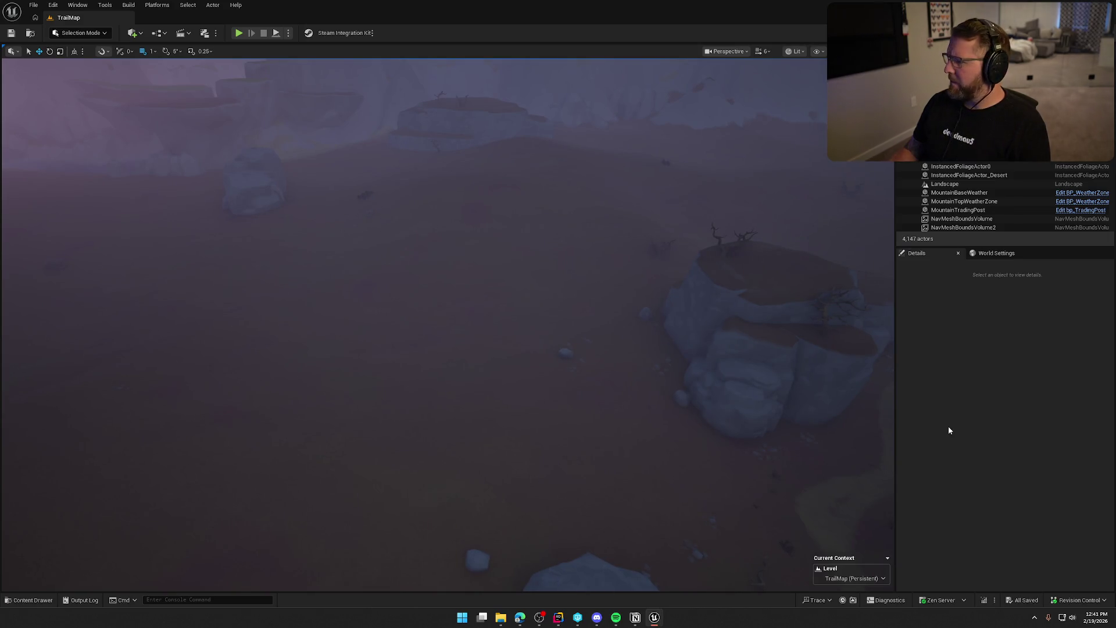
{"action": "left_click_drag", "start_coordinate": [620, 389], "coordinate": [569, 332]}
{"action": "scroll", "coordinate": [610, 377], "scroll_direction": "up", "scroll_amount": 2}
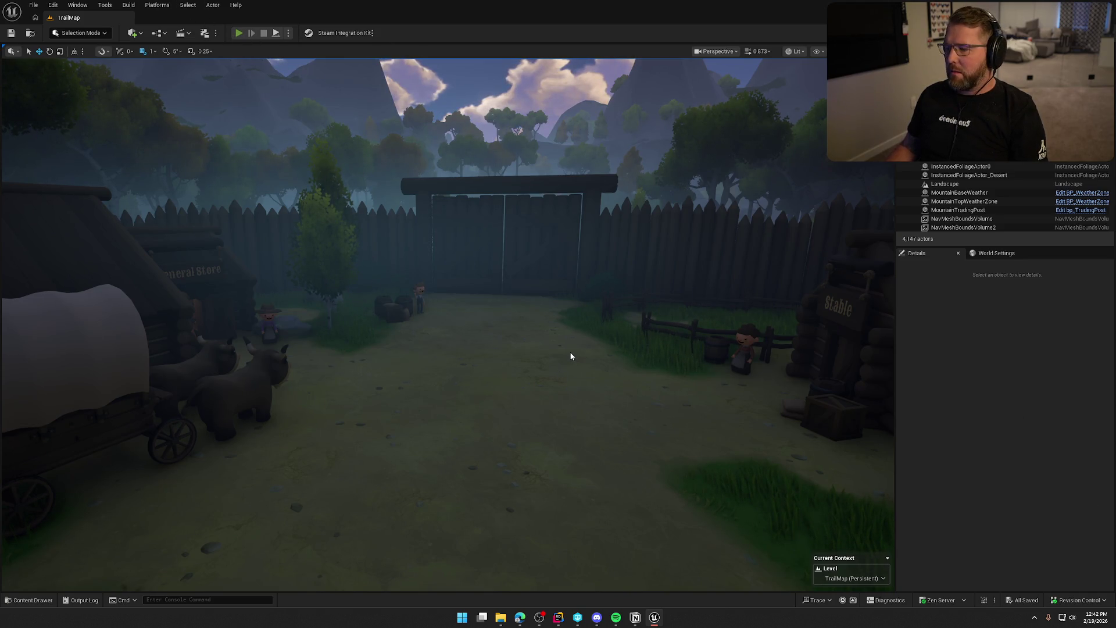
{"action": "key", "text": "alt+p"}
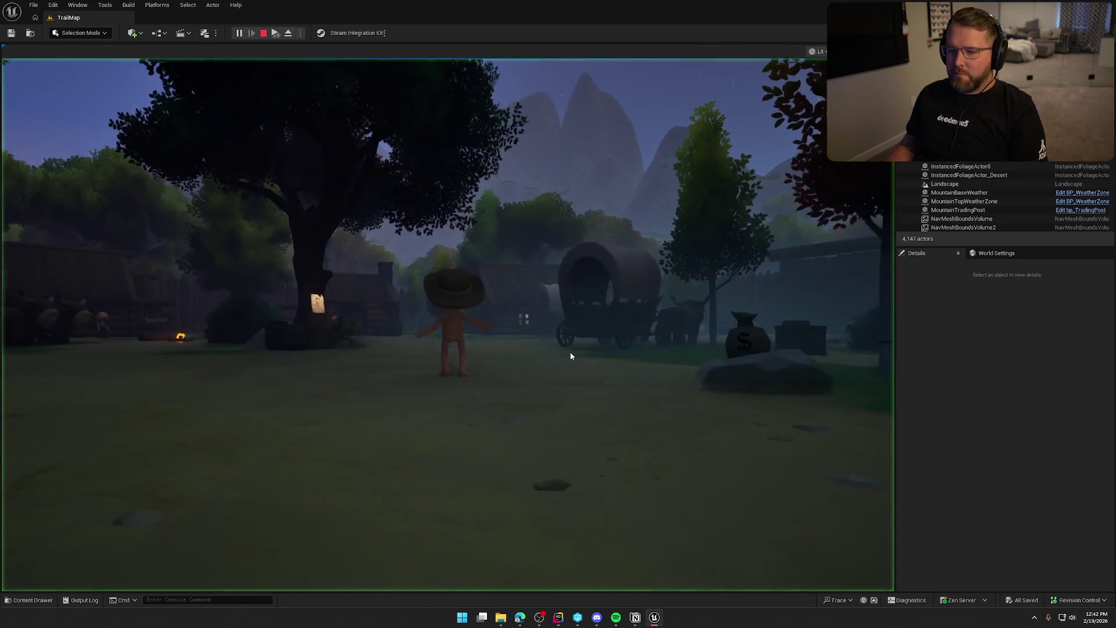
Sprint past the tree and campfire to the wagon, drive it toward the stable, and dismount
{"action": "key", "text": "shift+w"}
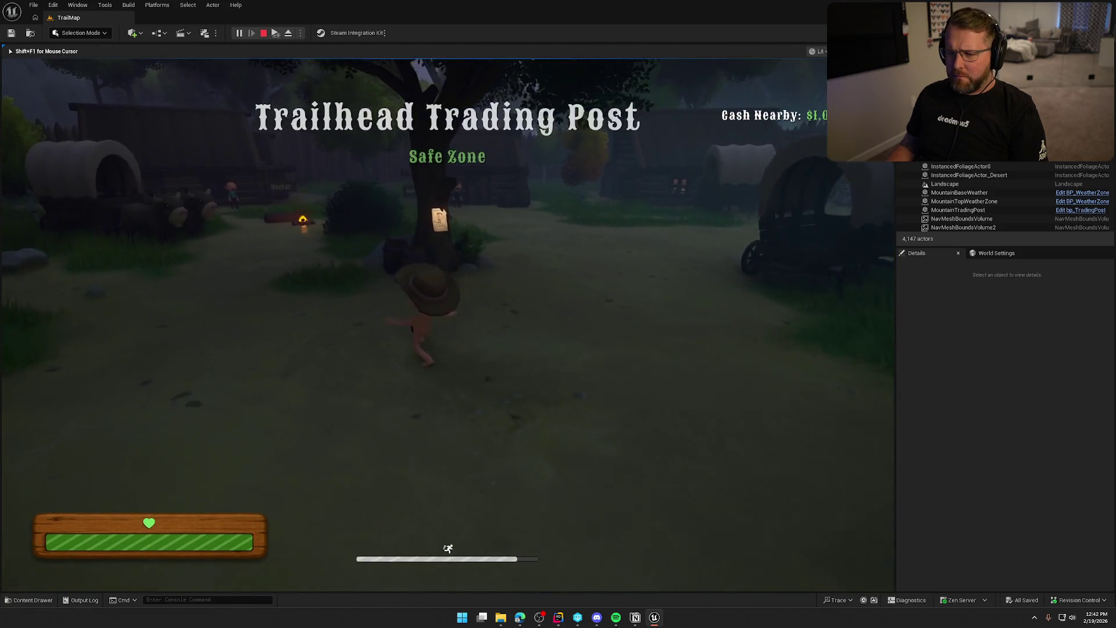
{"action": "key", "text": "shift+w"}
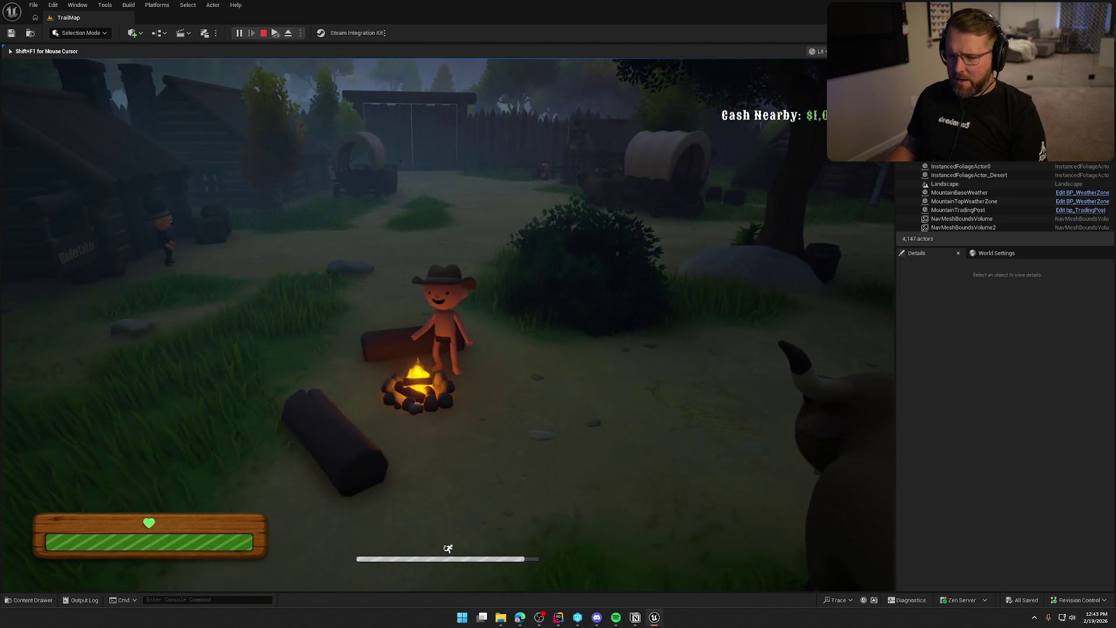
{"action": "key", "text": "w"}
{"action": "key", "text": "shift+w"}
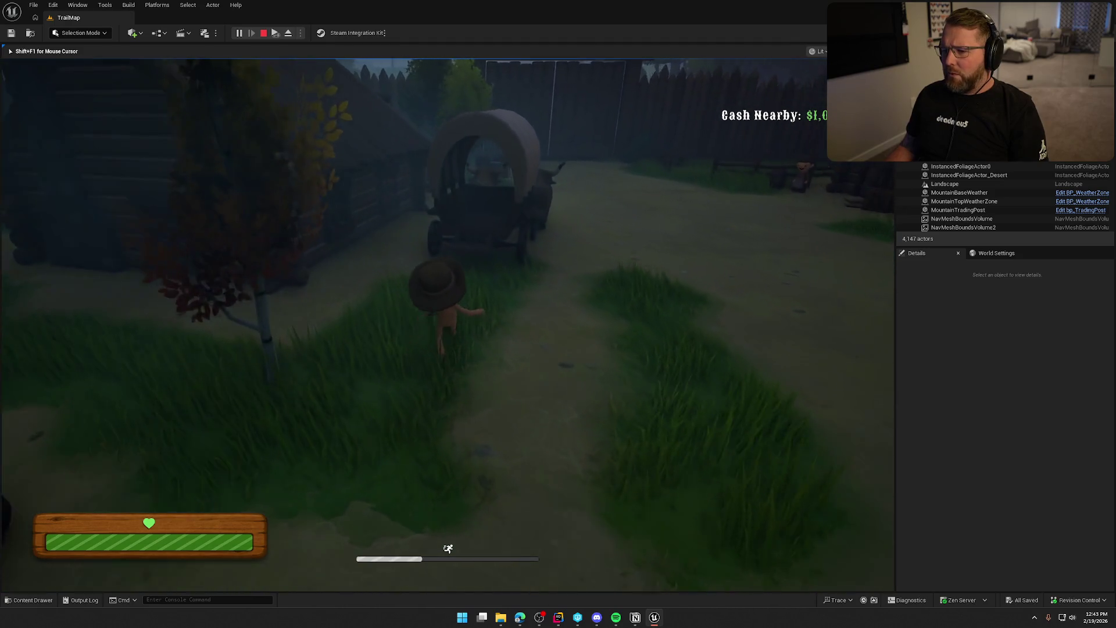
{"action": "key", "text": "e"}
{"action": "key", "text": "w"}
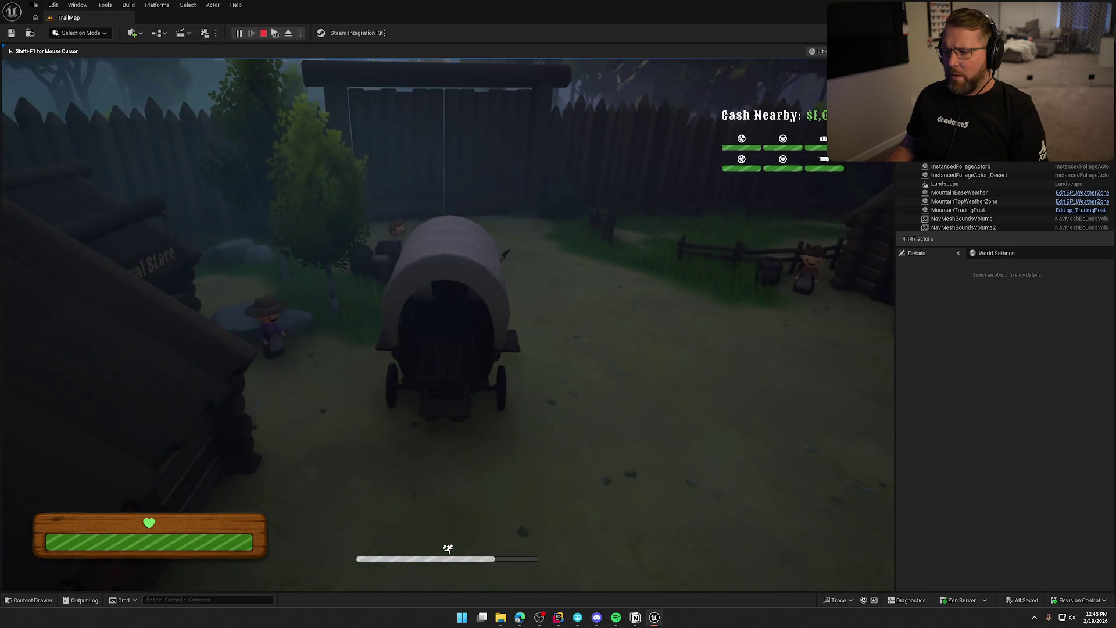
{"action": "key", "text": "e"}
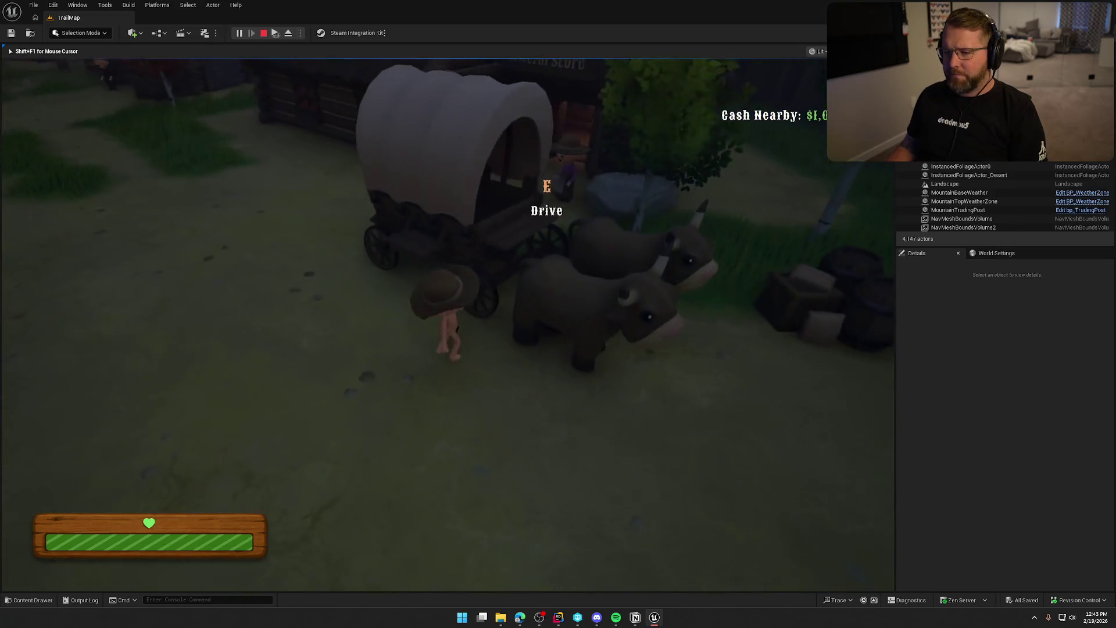
Enter the General Store, pick up a lantern, follow the wagon out the gate, then stop playing
{"action": "key", "text": "w"}
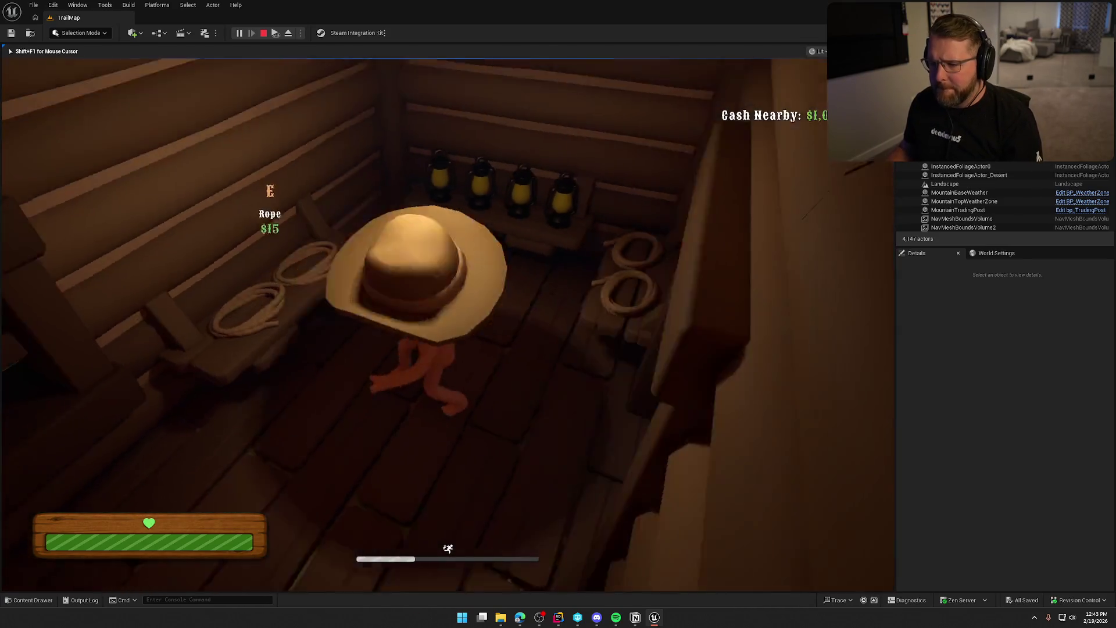
{"action": "key", "text": "e"}
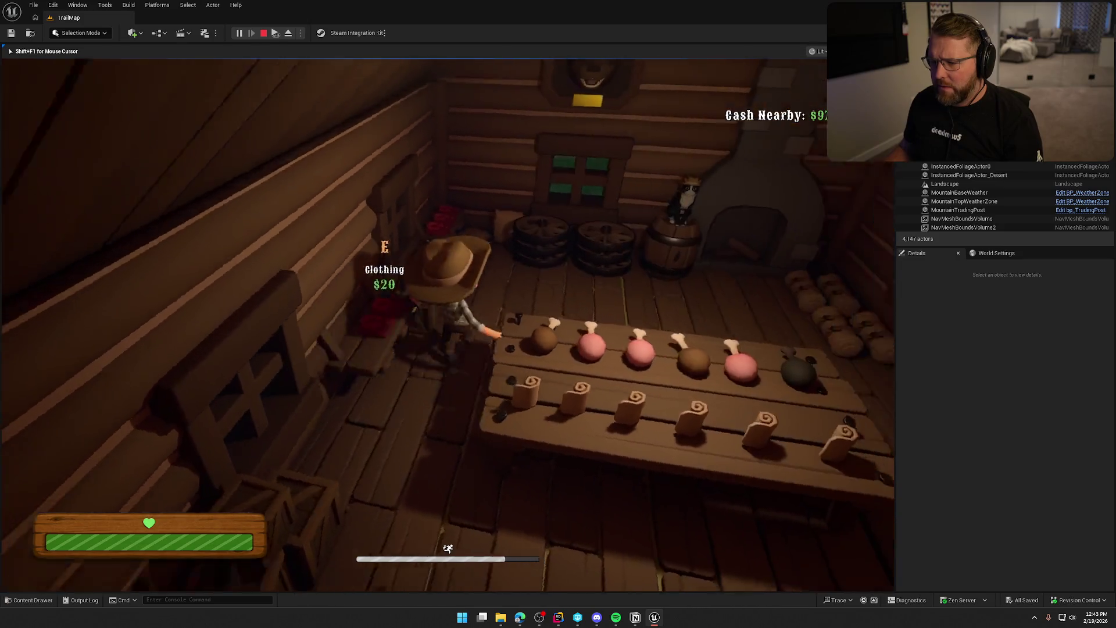
{"action": "key", "text": "w"}
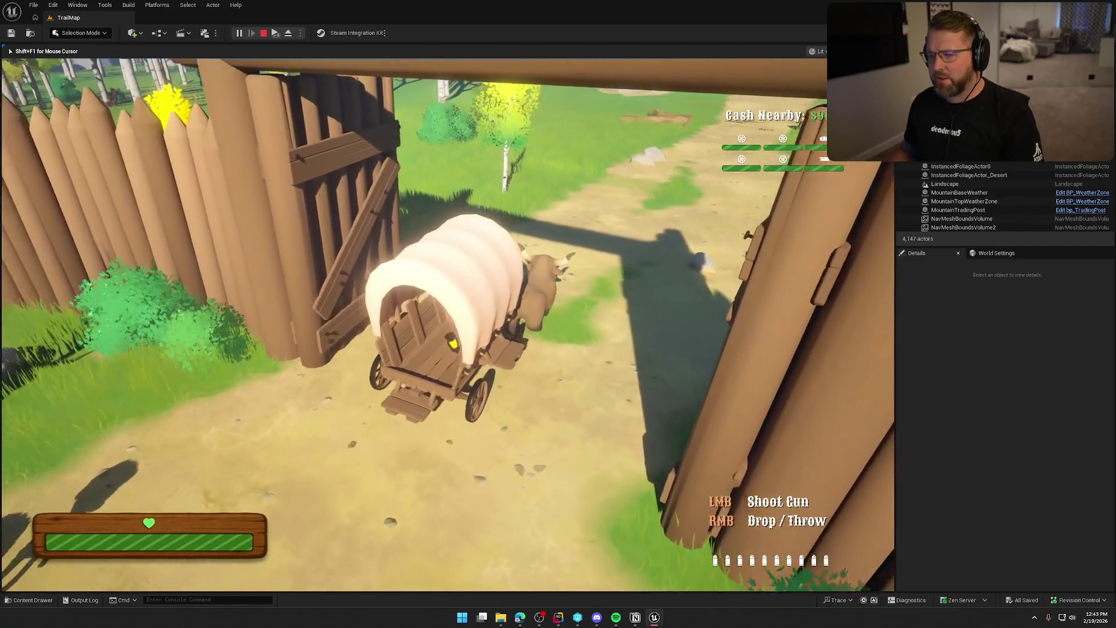
{"action": "key", "text": "w"}
{"action": "key", "text": "w"}
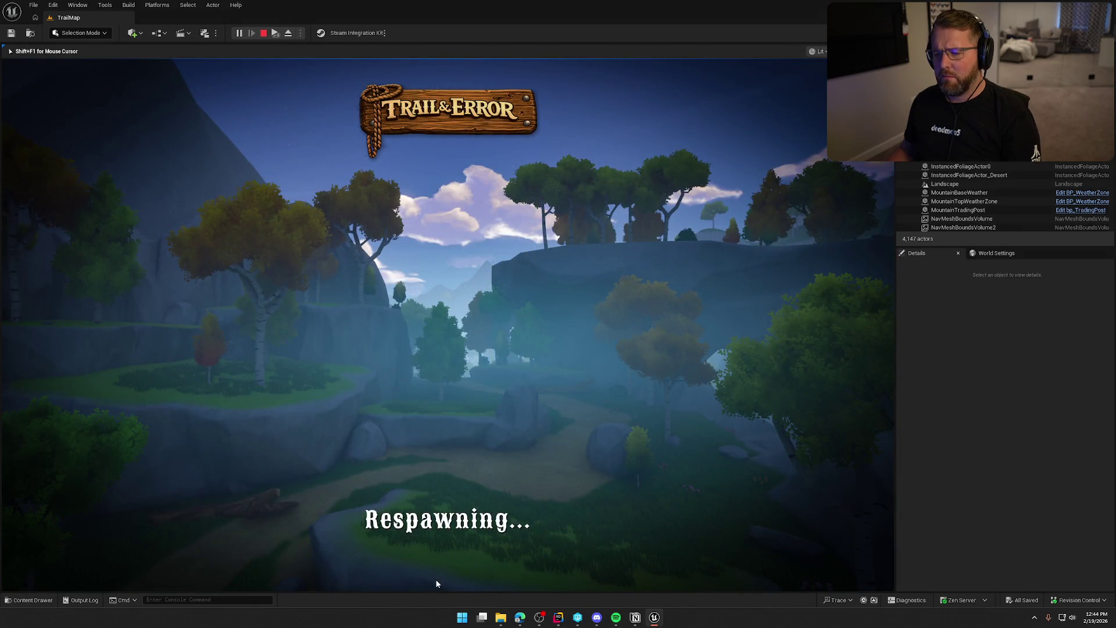
{"action": "key", "text": "Escape"}
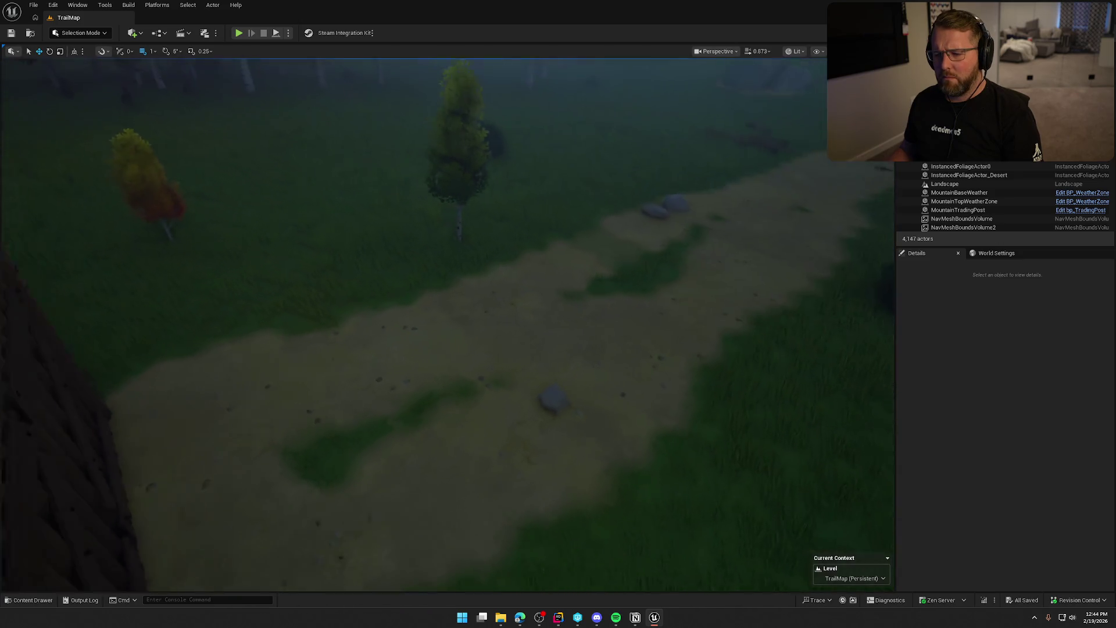
Select TriggerVolume_Forest and scroll its Details down to Collision > Object Responses
{"action": "left_click_drag", "start_coordinate": [615, 353], "coordinate": [615, 354]}
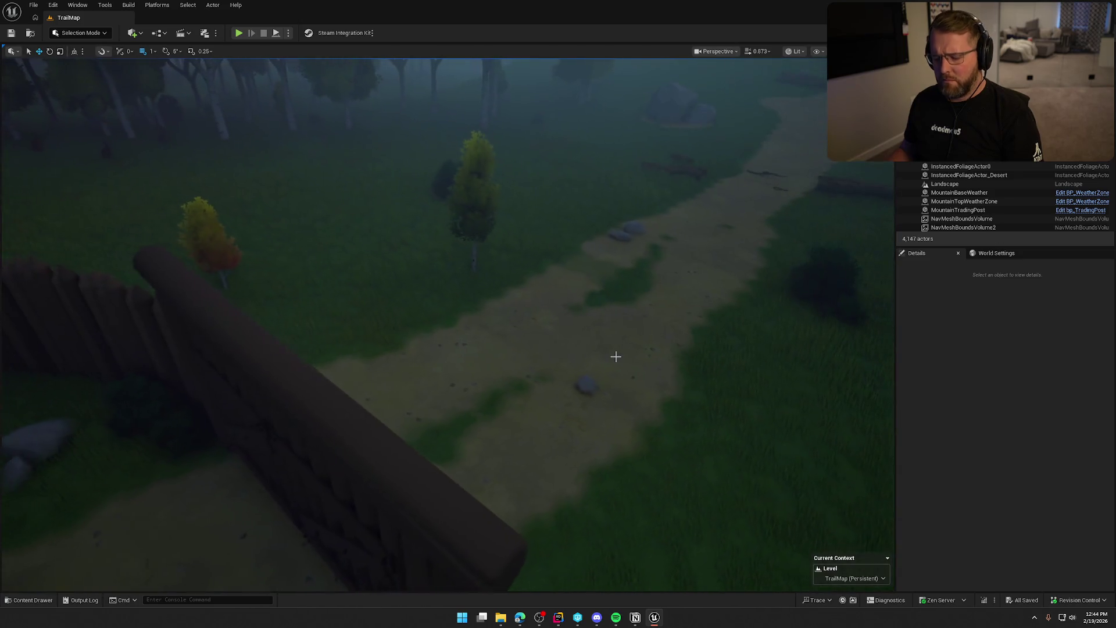
{"action": "left_click", "coordinate": [548, 214]}
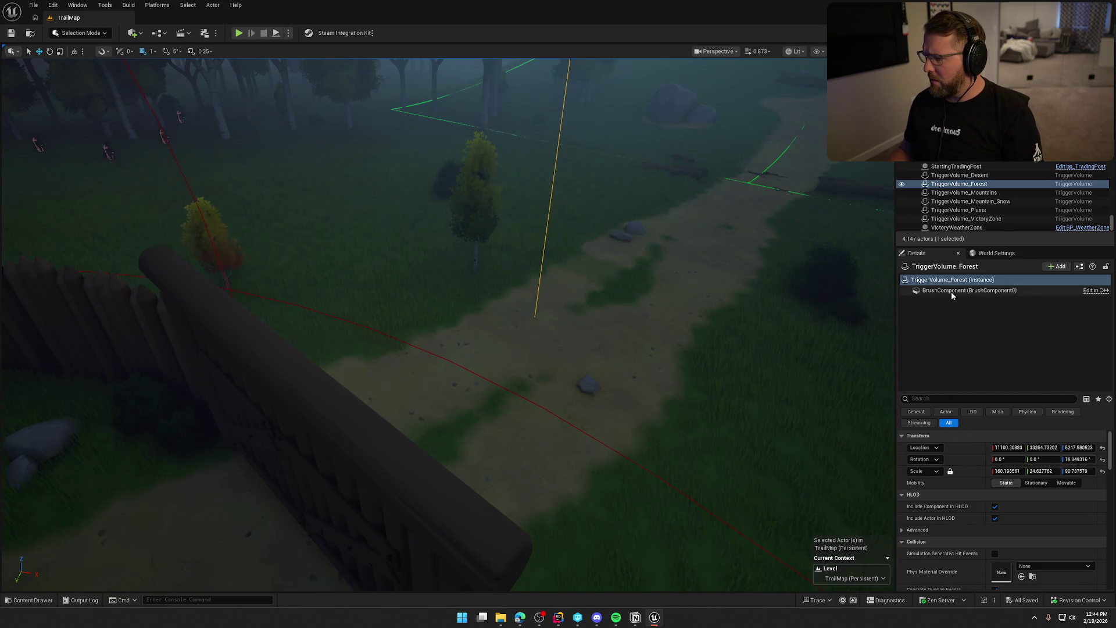
{"action": "scroll", "coordinate": [962, 501], "scroll_direction": "down", "scroll_amount": 4}
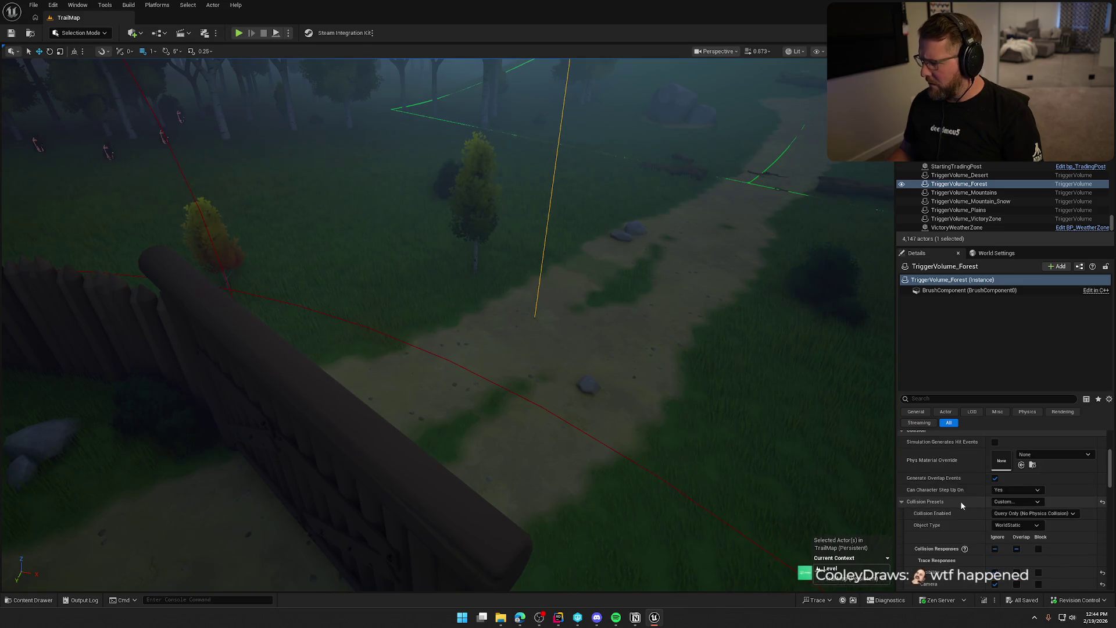
{"action": "scroll", "coordinate": [962, 500], "scroll_direction": "down", "scroll_amount": 5}
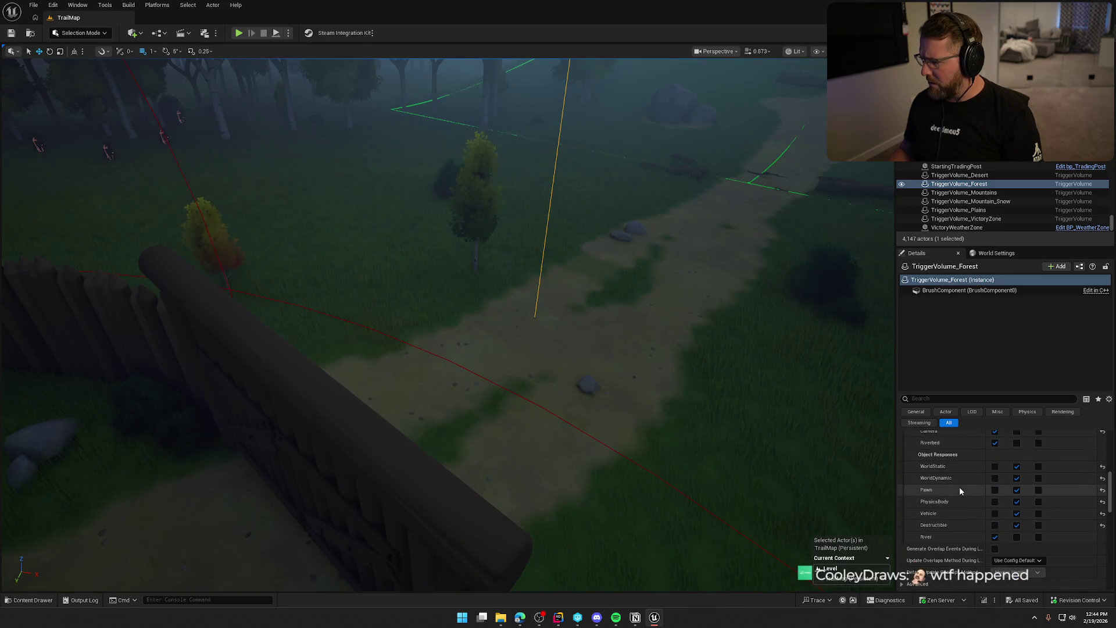
{"action": "left_click", "coordinate": [33, 5]}
{"action": "mouse_move", "coordinate": [53, 5]}
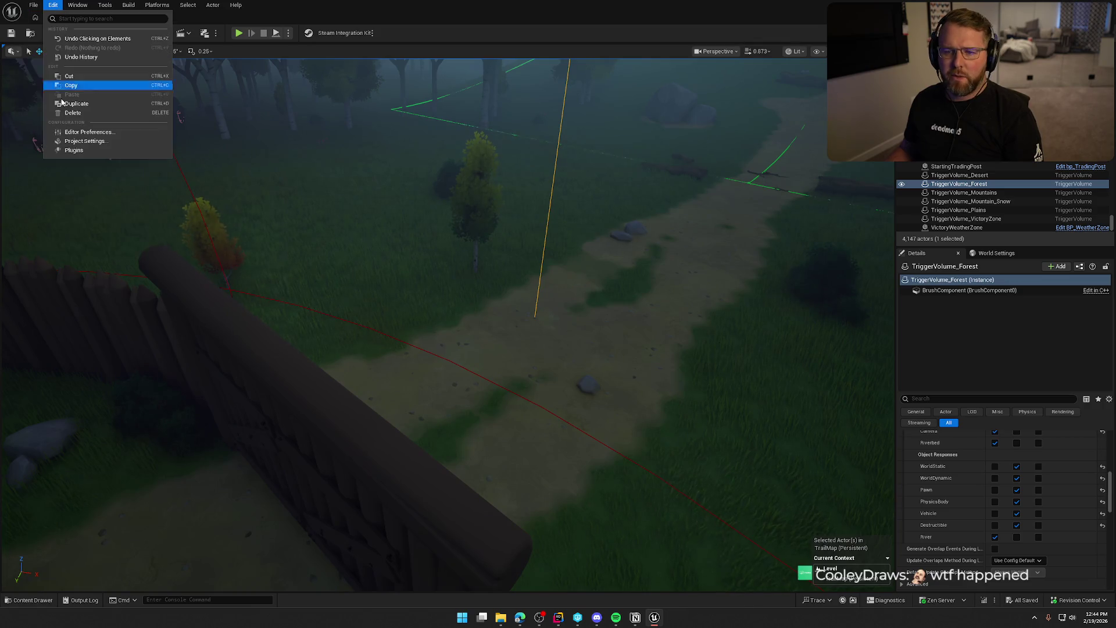
In Project Settings > Engine > Collision, add object channel 'Trigger' with default response Overlap, then close settings
{"action": "left_click", "coordinate": [86, 142]}
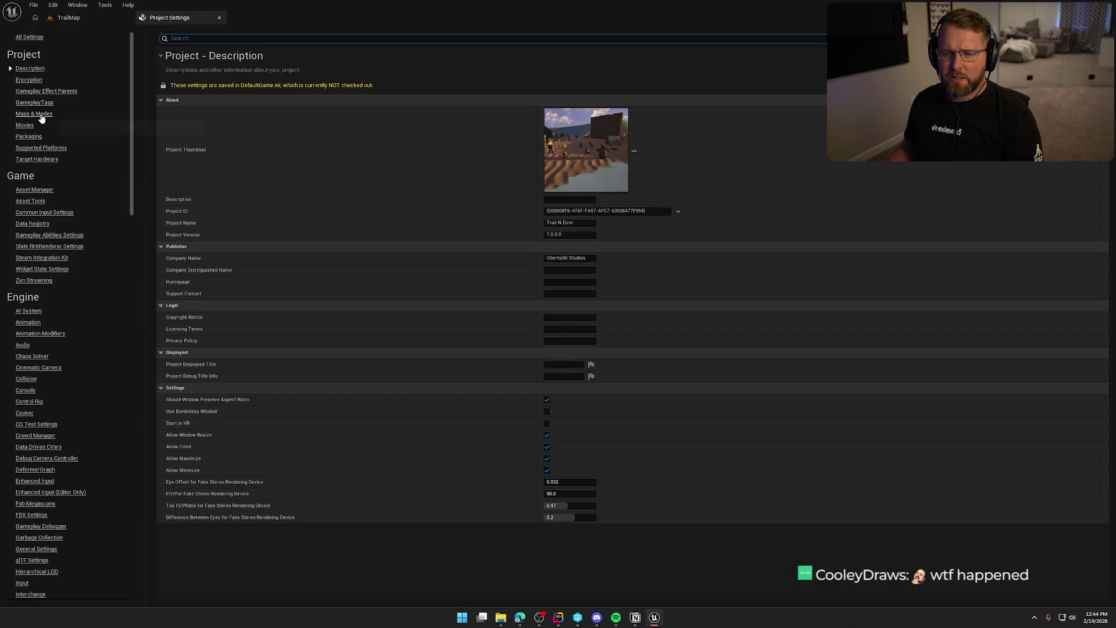
{"action": "left_click", "coordinate": [26, 379]}
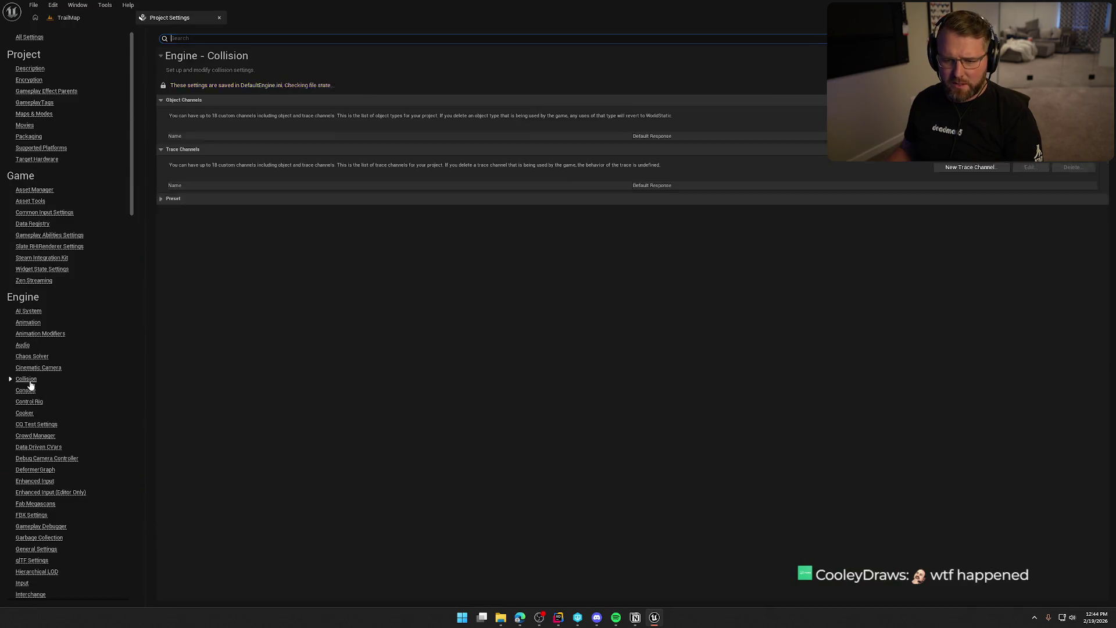
{"action": "left_click", "coordinate": [971, 175]}
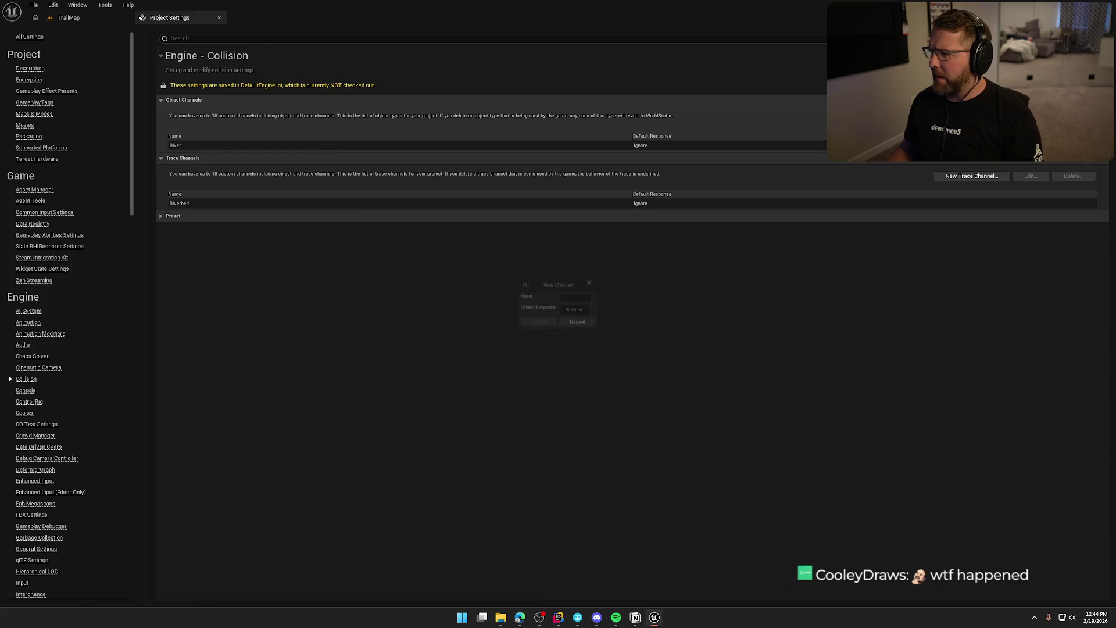
{"action": "type", "text": "Trigger"}
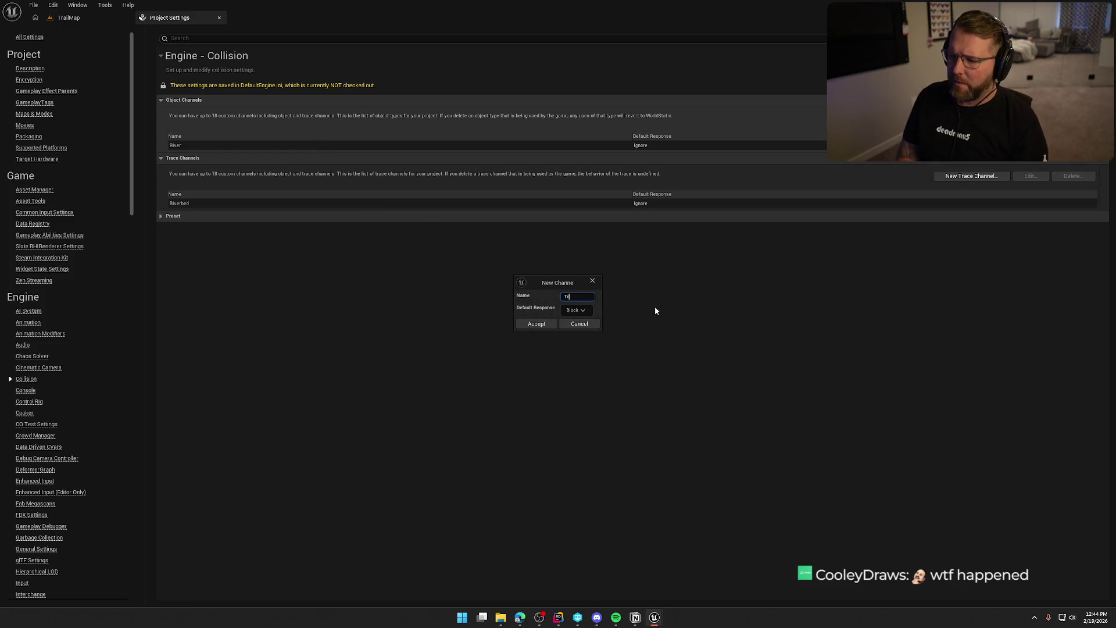
{"action": "left_click", "coordinate": [570, 311]}
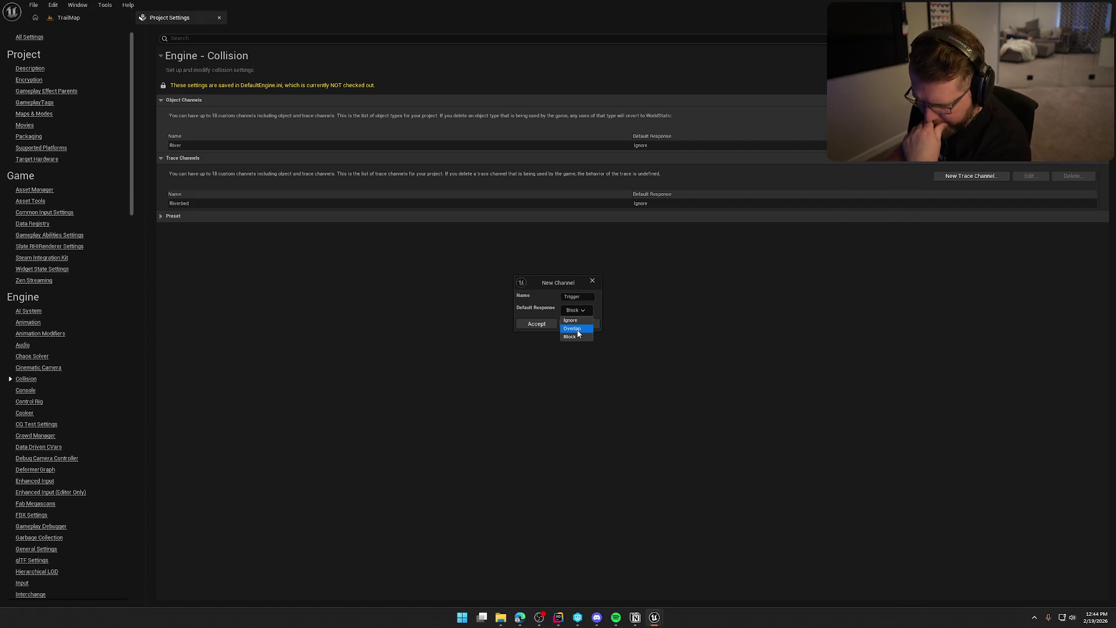
{"action": "left_click", "coordinate": [576, 329]}
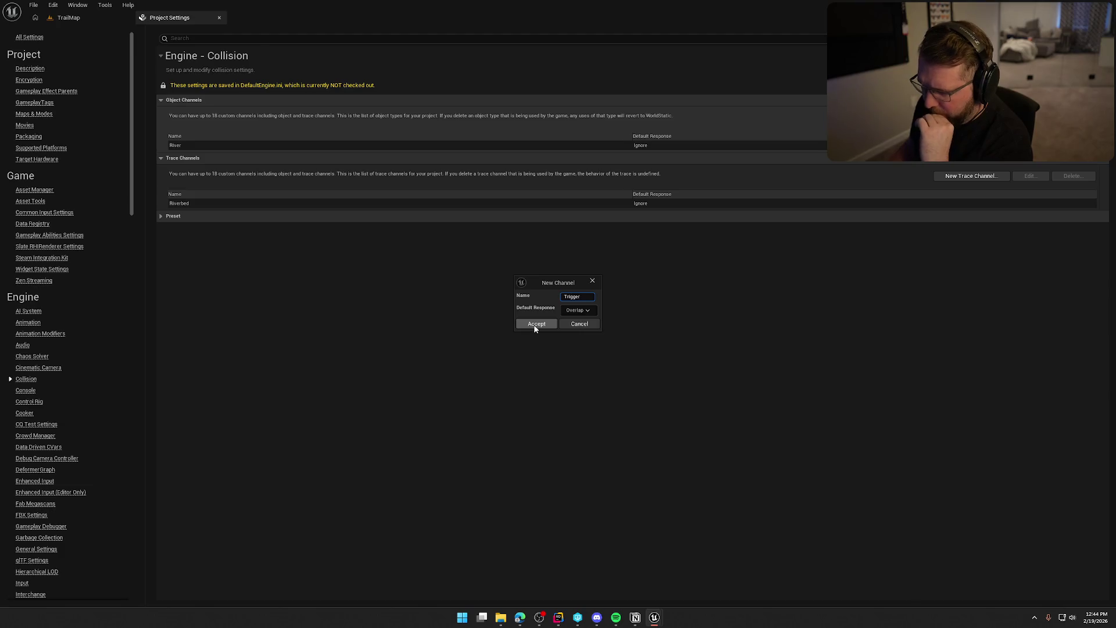
{"action": "left_click", "coordinate": [536, 324]}
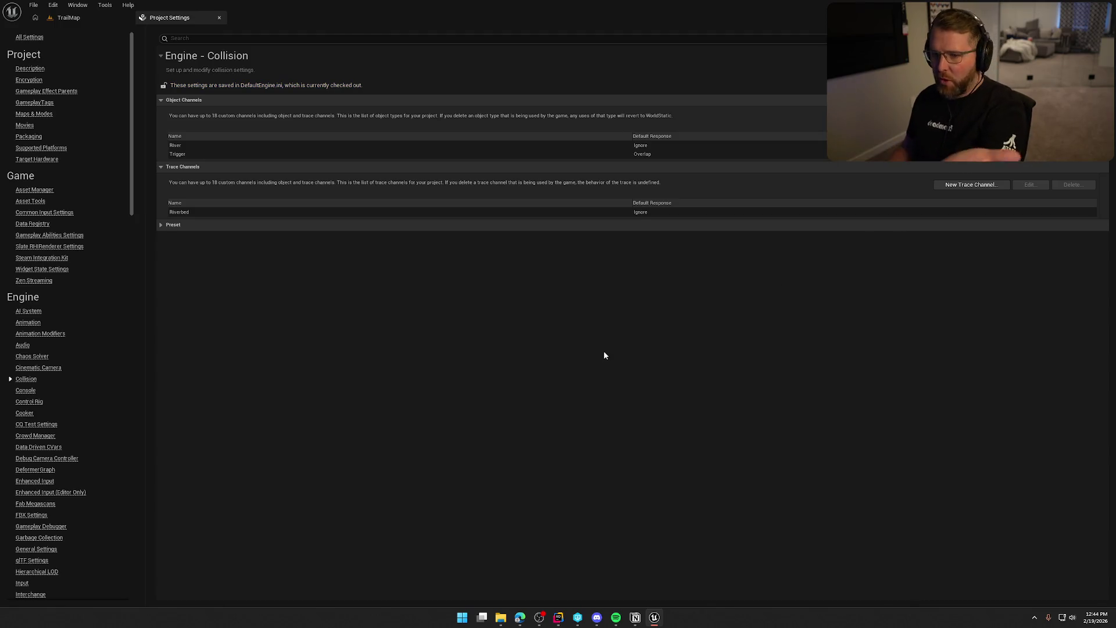
{"action": "left_click", "coordinate": [220, 17]}
Reselect TriggerVolume_Forest, confirm Trigger appears under Object Responses, and launch Play in Editor with Alt+P
{"action": "left_click", "coordinate": [456, 307]}
{"action": "left_click", "coordinate": [469, 197]}
{"action": "scroll", "coordinate": [976, 506], "scroll_direction": "down", "scroll_amount": 5}
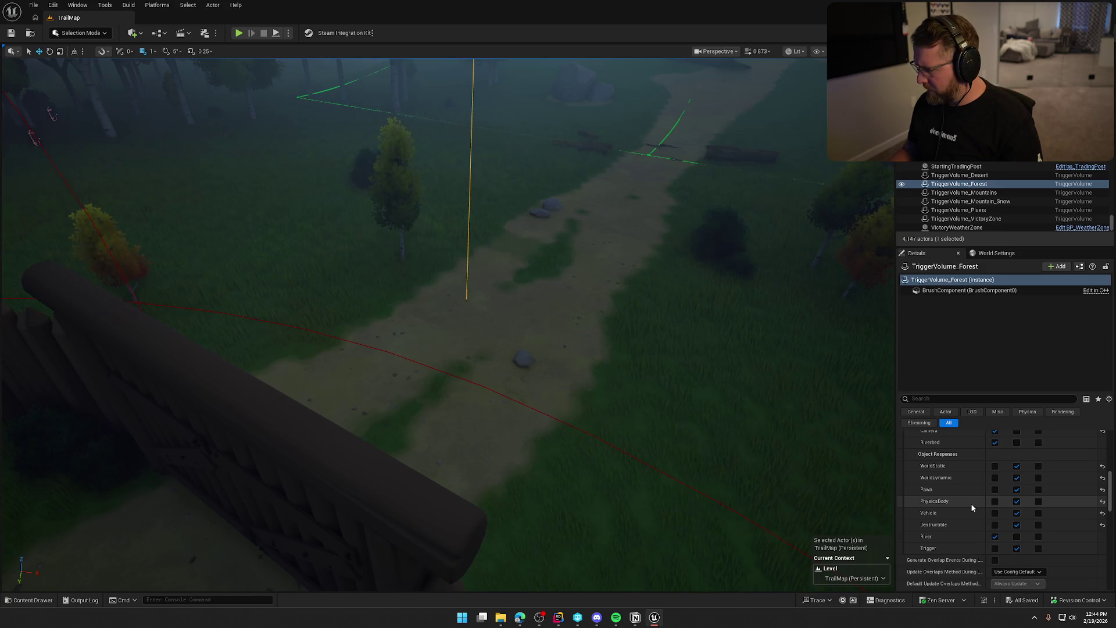
{"action": "scroll", "coordinate": [971, 504], "scroll_direction": "up", "scroll_amount": 2}
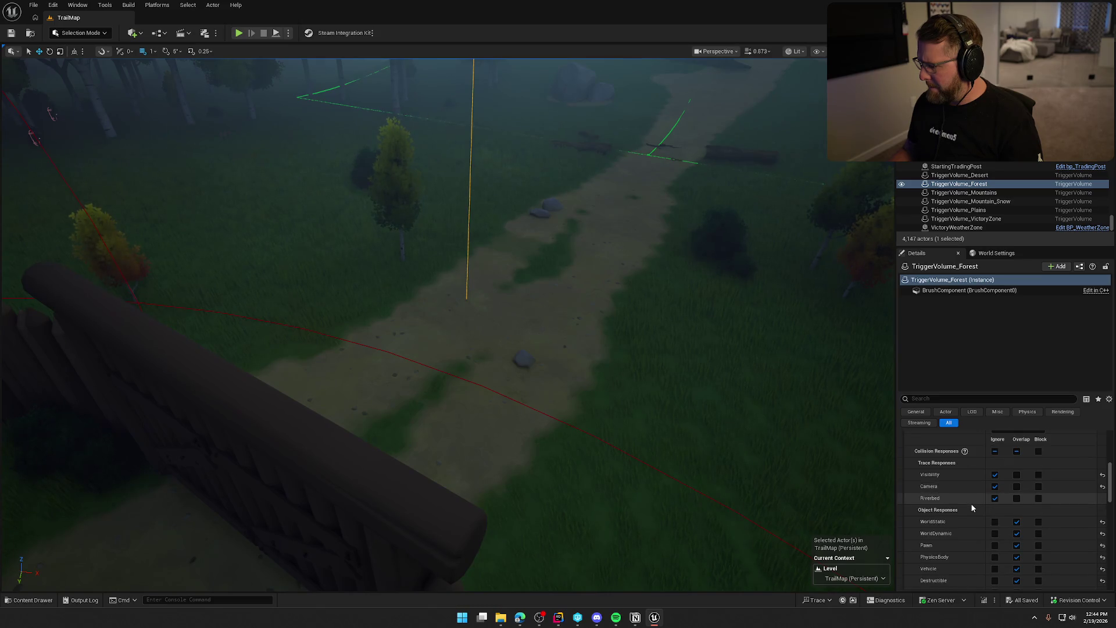
{"action": "scroll", "coordinate": [971, 503], "scroll_direction": "down", "scroll_amount": 2}
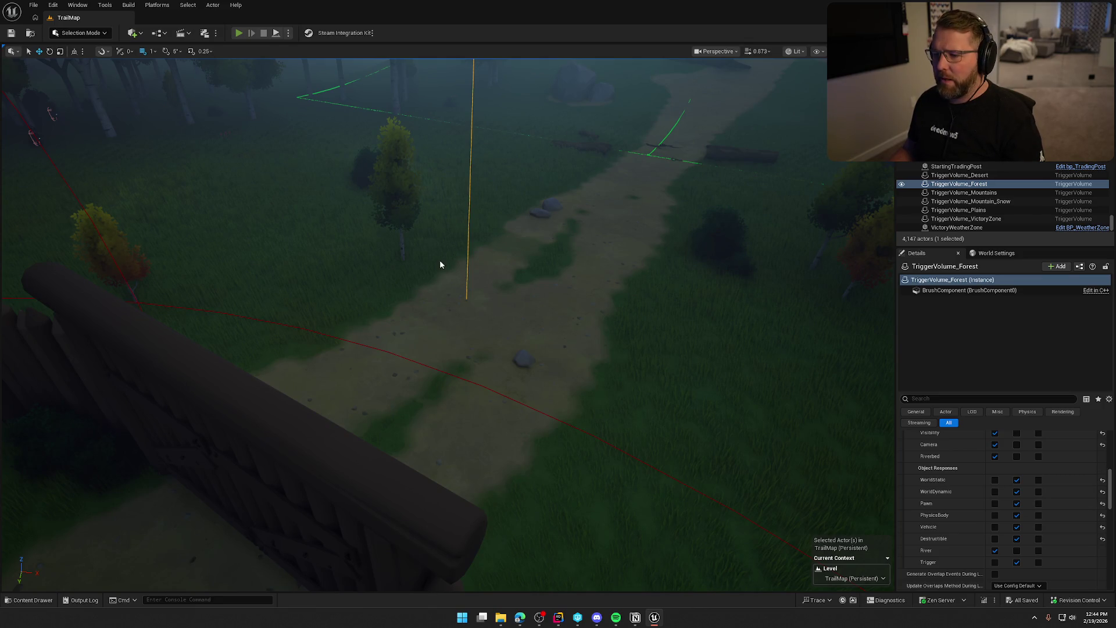
{"action": "key", "text": "alt+p"}
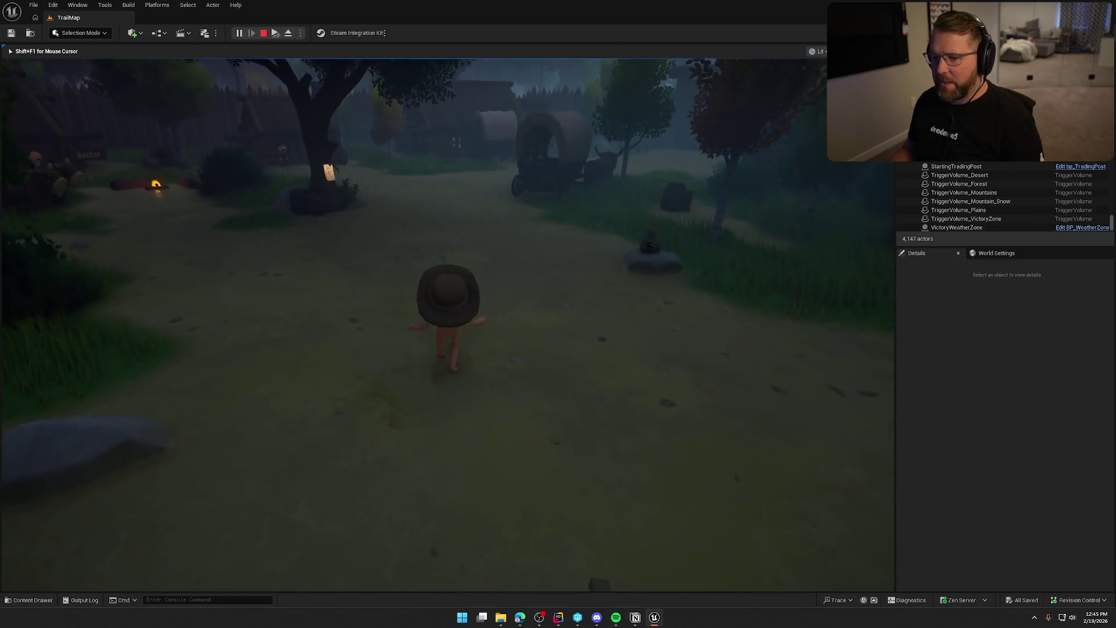
Run toward the General Store, board the wagon, drive it past the store, and dismount
{"action": "key", "text": "w"}
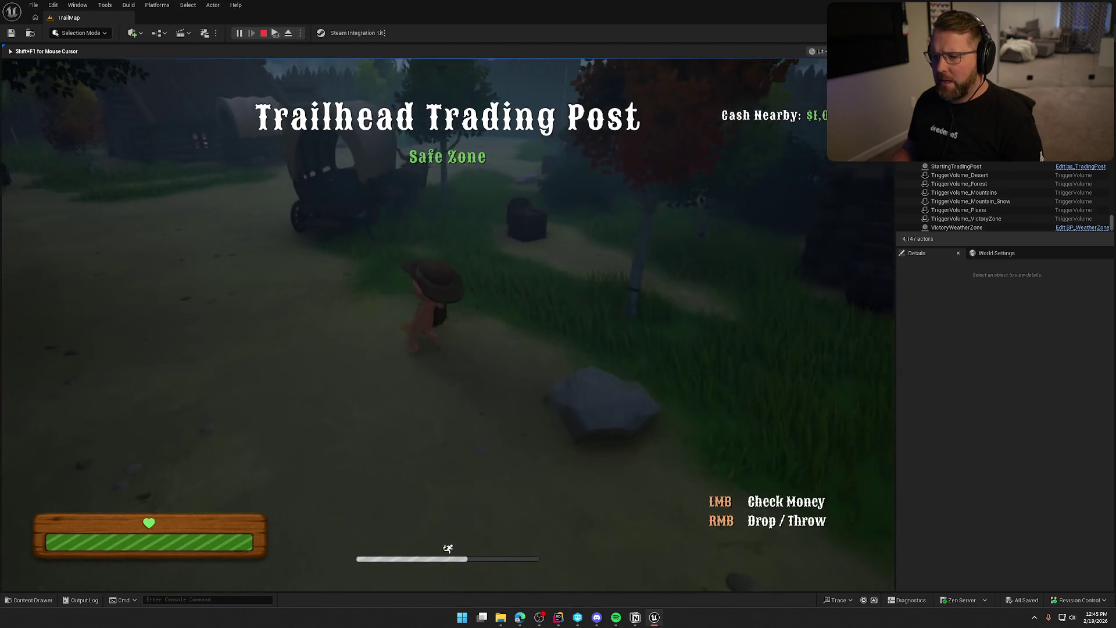
{"action": "key", "text": "w"}
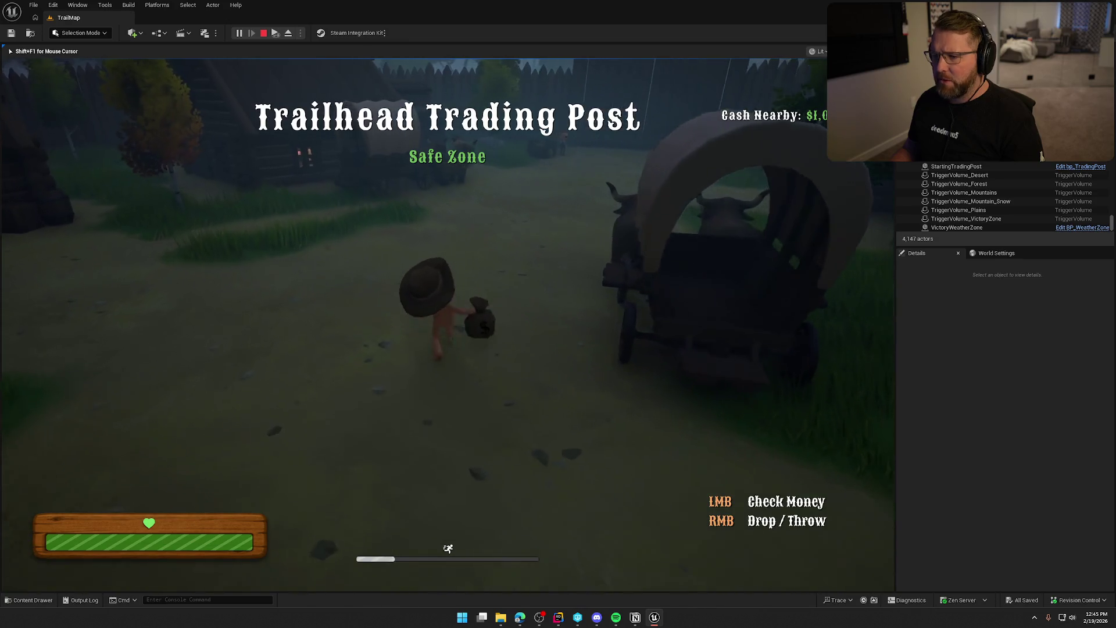
{"action": "key", "text": "w"}
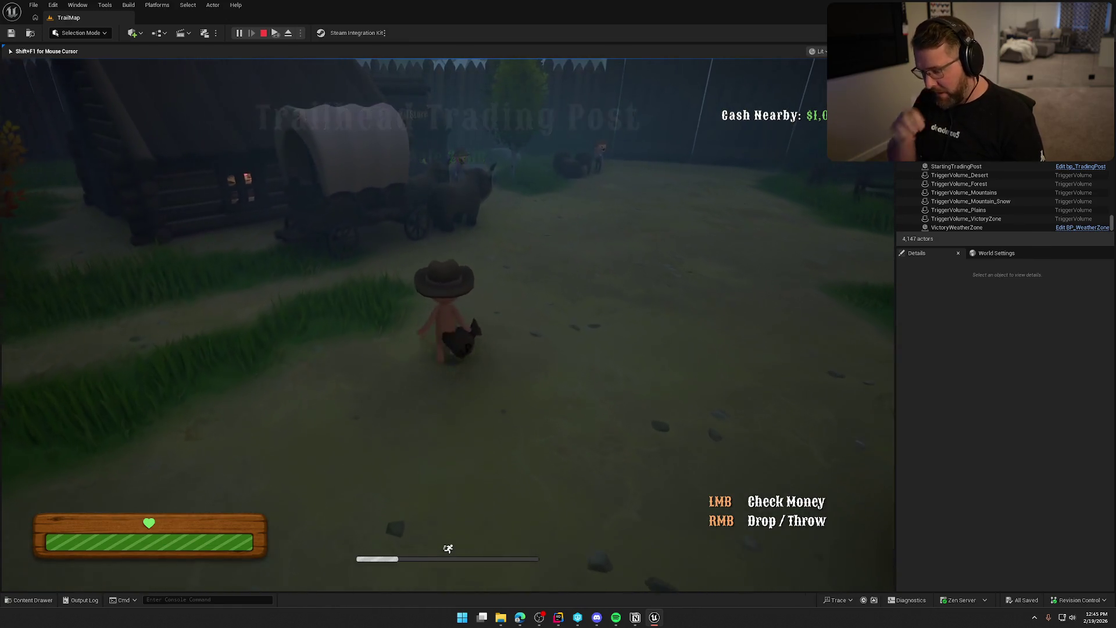
{"action": "key", "text": "w"}
{"action": "key", "text": "e"}
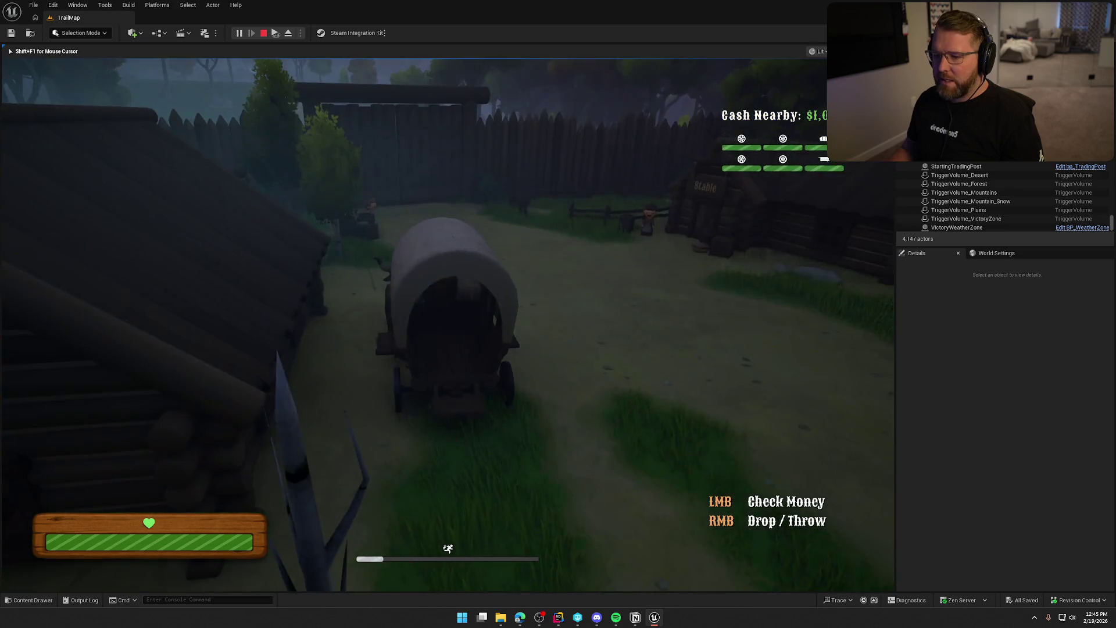
{"action": "key", "text": "w"}
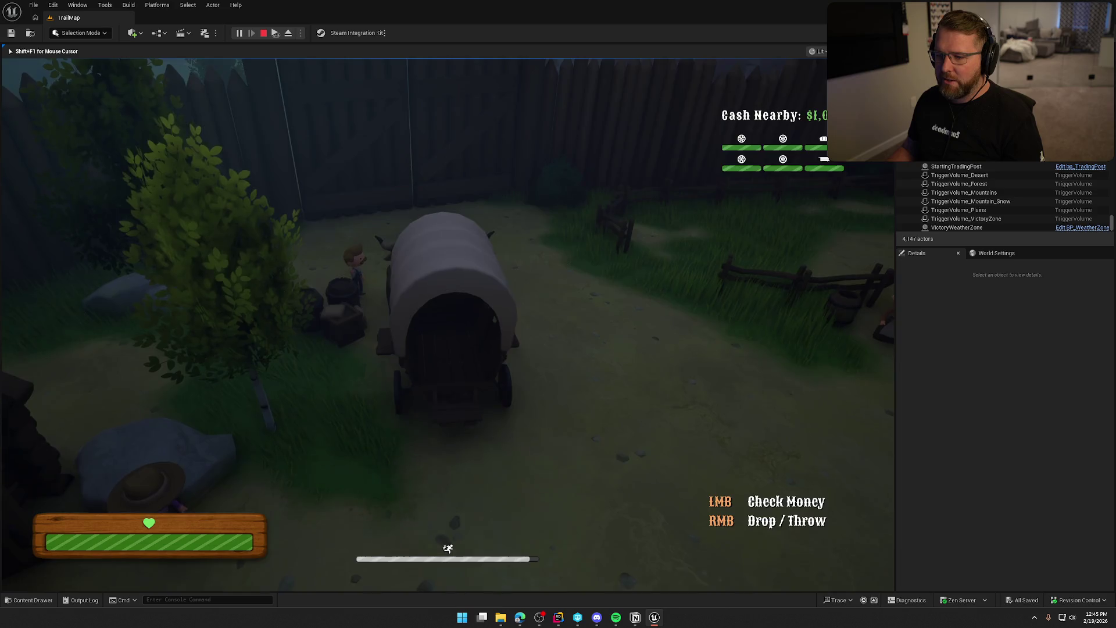
{"action": "key", "text": "e"}
Sprint up the dirt path past the gate with the money bag, then stop the play session
{"action": "key", "text": "w"}
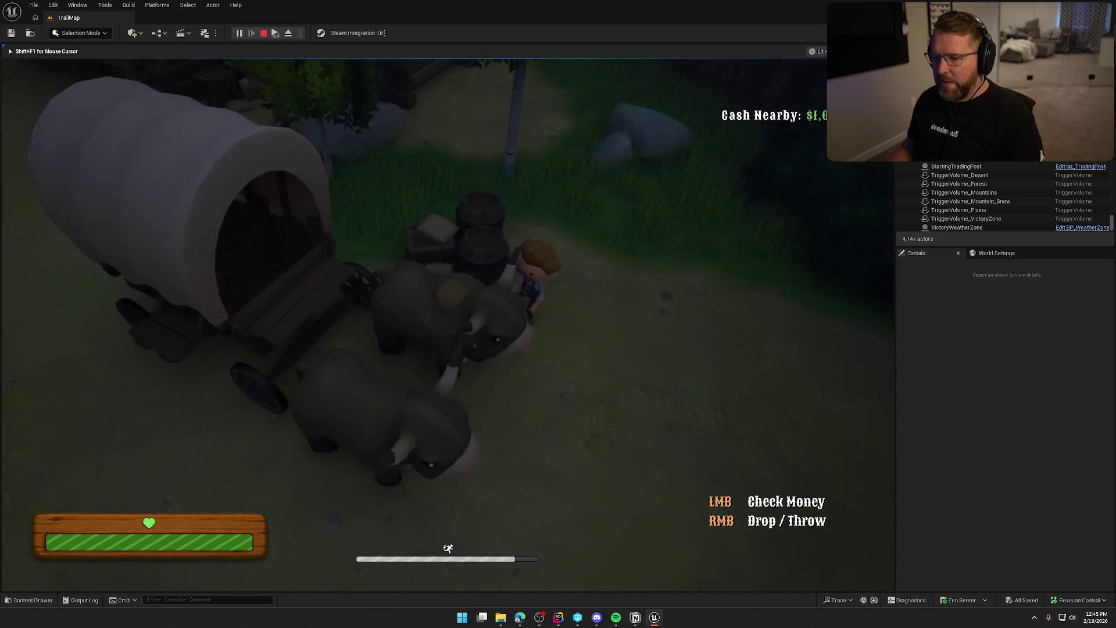
{"action": "key", "text": "w"}
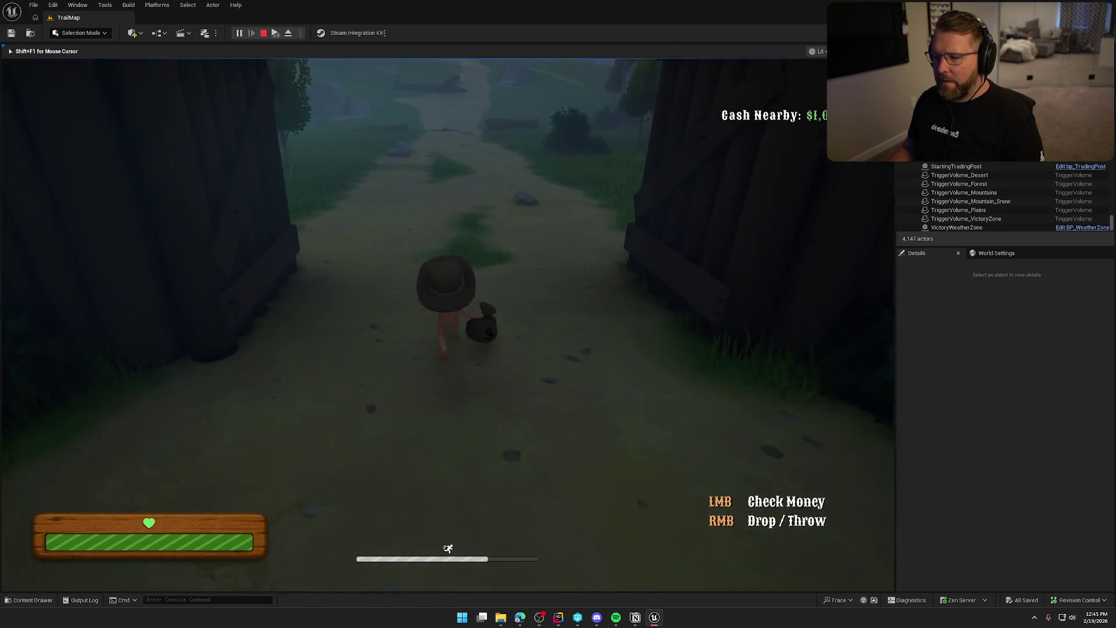
{"action": "key", "text": "w"}
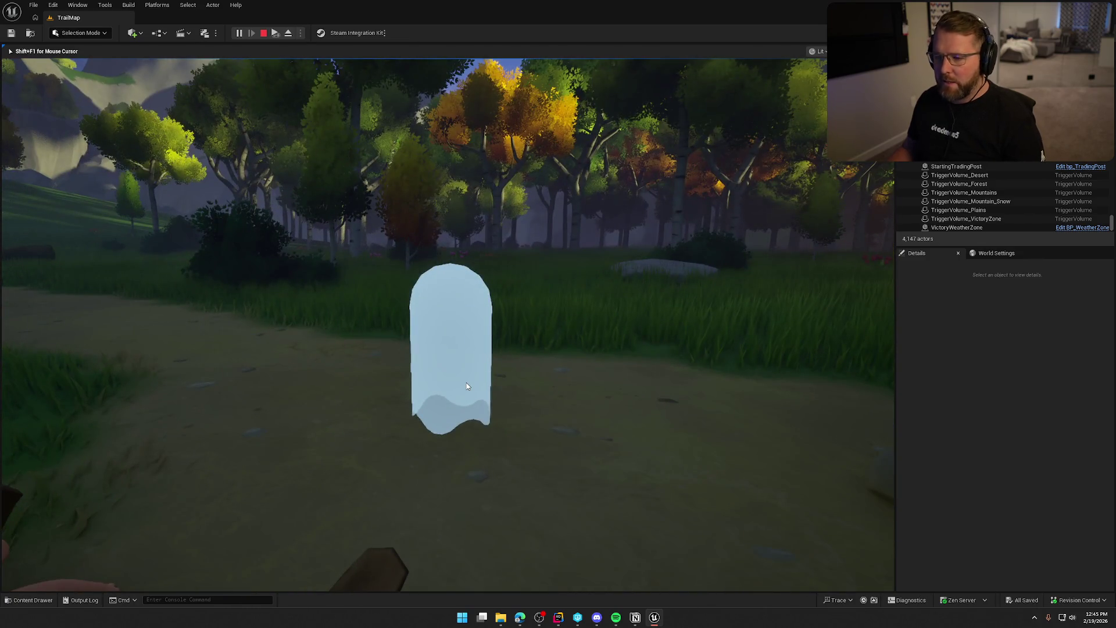
{"action": "key", "text": "Escape"}
{"action": "left_click", "coordinate": [466, 382]}
{"action": "key", "text": "ctrl+space"}
Browse the Content Drawer to Logic > Player and open the bp_Player blueprint
{"action": "left_click", "coordinate": [20, 436]}
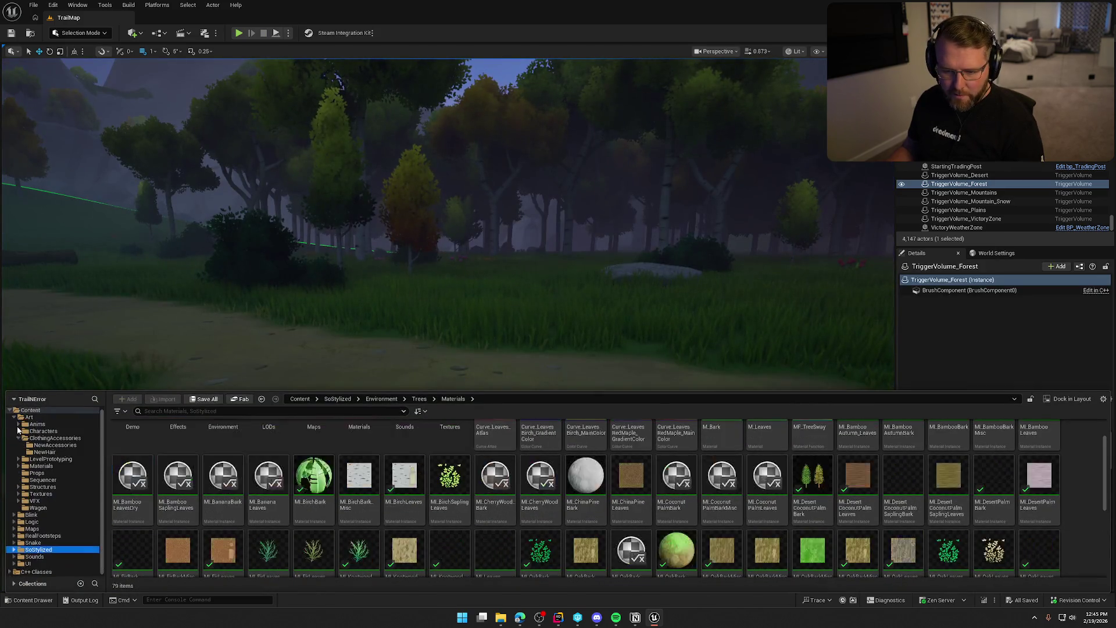
{"action": "left_click", "coordinate": [14, 417]}
{"action": "left_click", "coordinate": [32, 432]}
{"action": "left_click", "coordinate": [540, 452]}
{"action": "double_click", "coordinate": [540, 453]}
{"action": "left_click", "coordinate": [168, 444]}
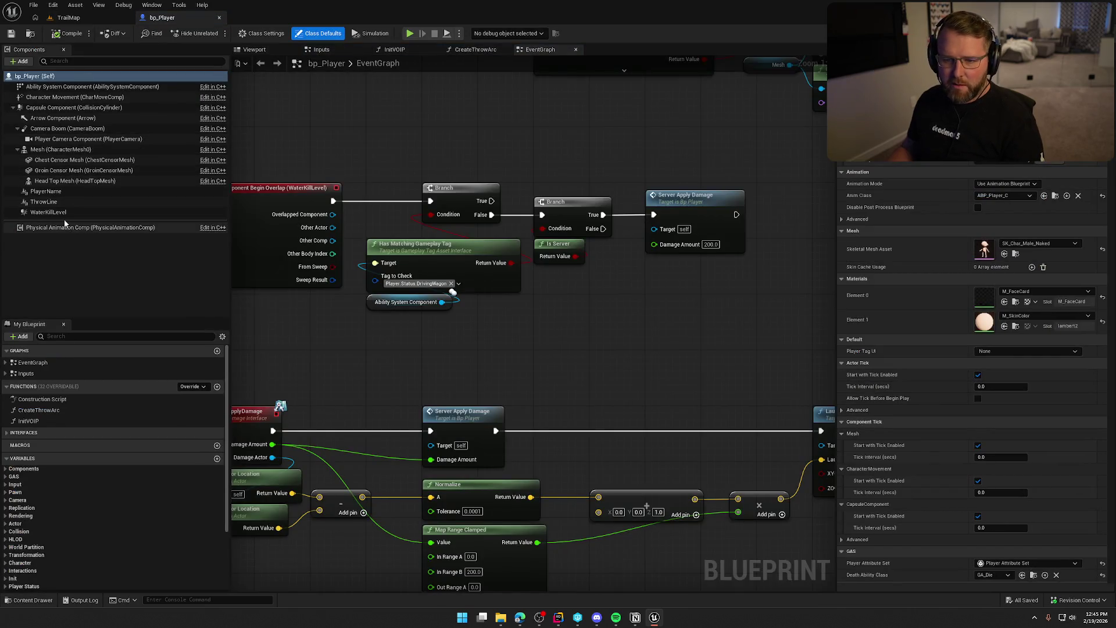
Set the WaterKillLevel component to ignore the Trigger channel, then save and check out bp_Player
{"action": "left_click", "coordinate": [65, 213]}
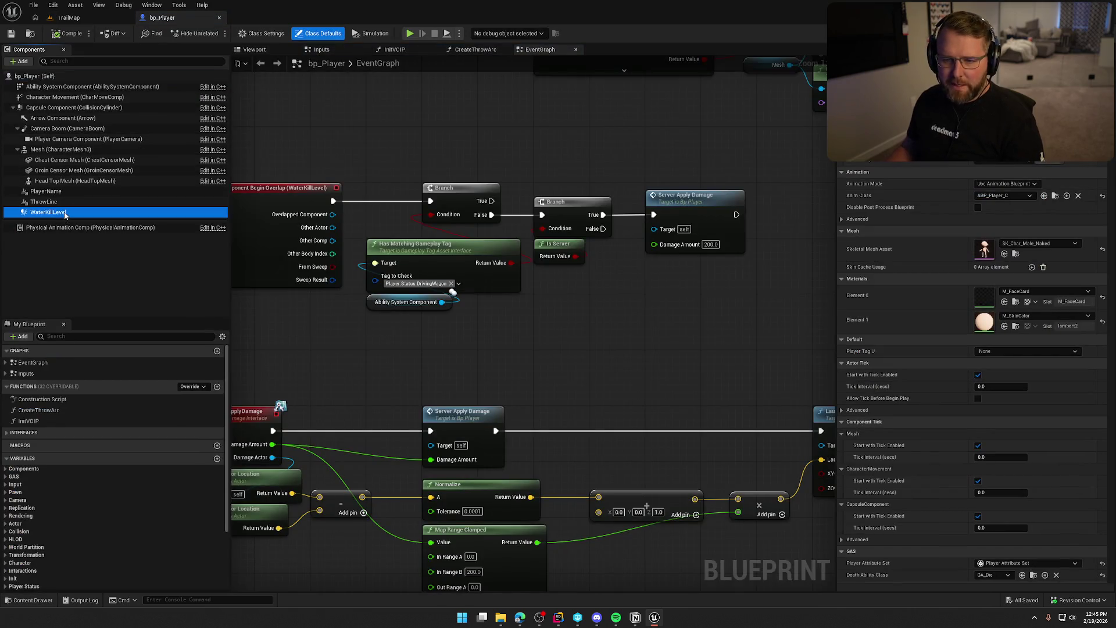
{"action": "scroll", "coordinate": [934, 333], "scroll_direction": "down", "scroll_amount": 10}
{"action": "scroll", "coordinate": [940, 327], "scroll_direction": "down", "scroll_amount": 5}
{"action": "left_click", "coordinate": [972, 418]}
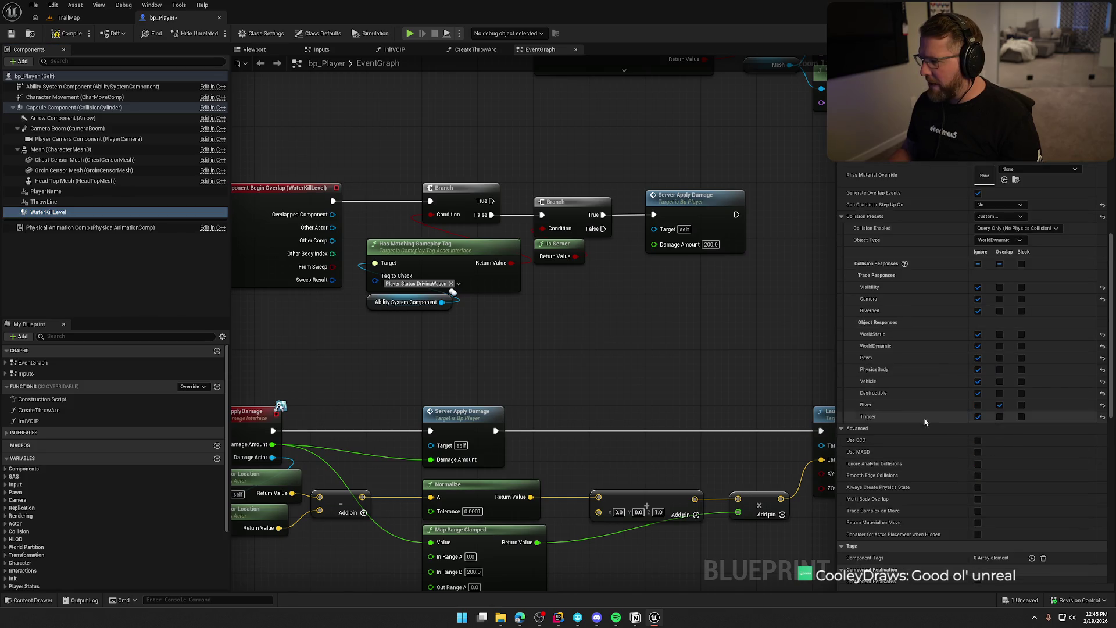
{"action": "key", "text": "ctrl+s"}
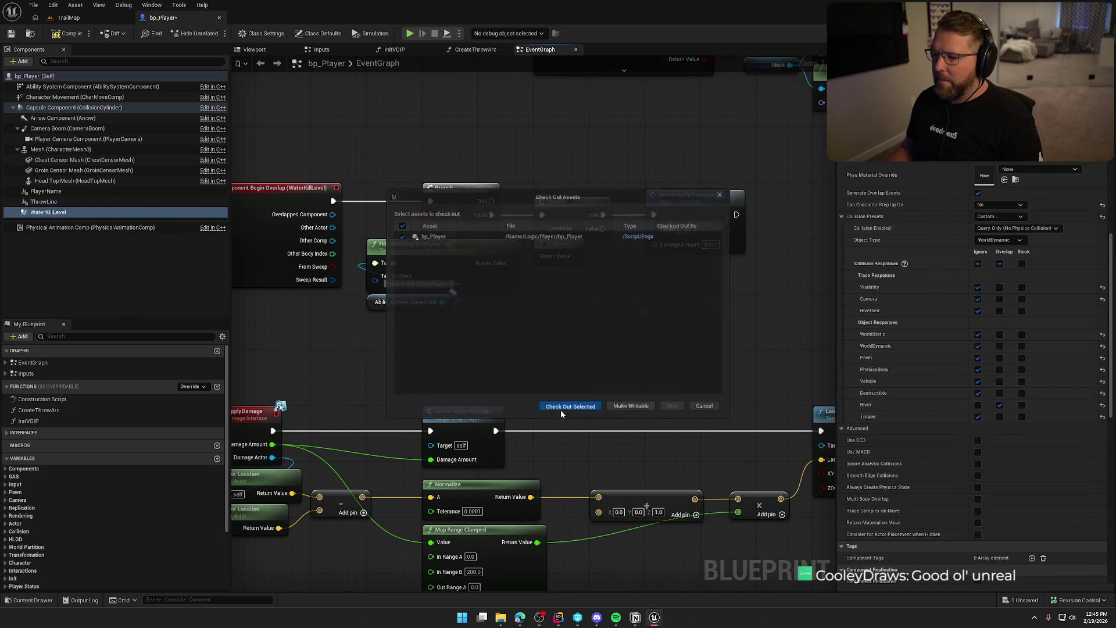
{"action": "left_click", "coordinate": [561, 410]}
{"action": "left_click", "coordinate": [69, 17]}
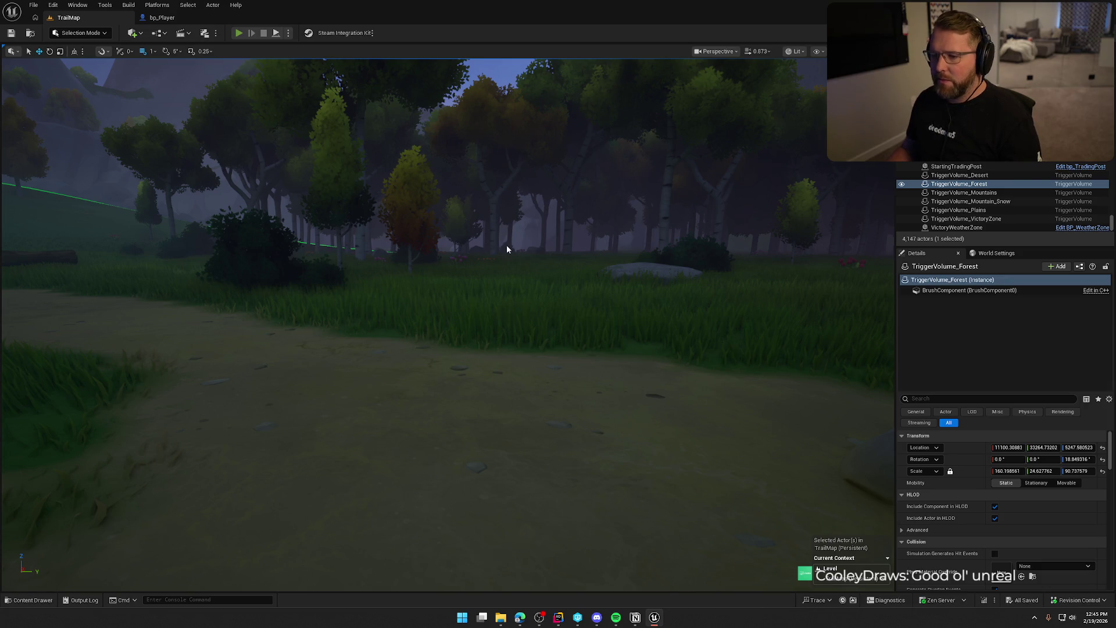
Start Play in Editor, take the wagon toward the fenced field, and get down by the oxen
{"action": "key", "text": "alt+p"}
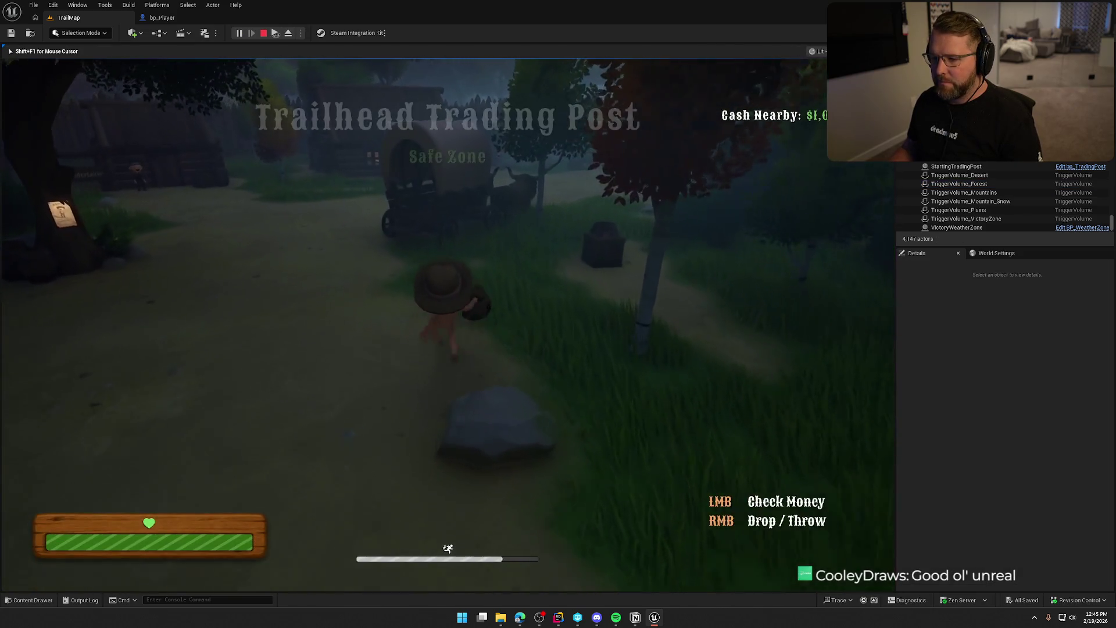
{"action": "key", "text": "shift+w"}
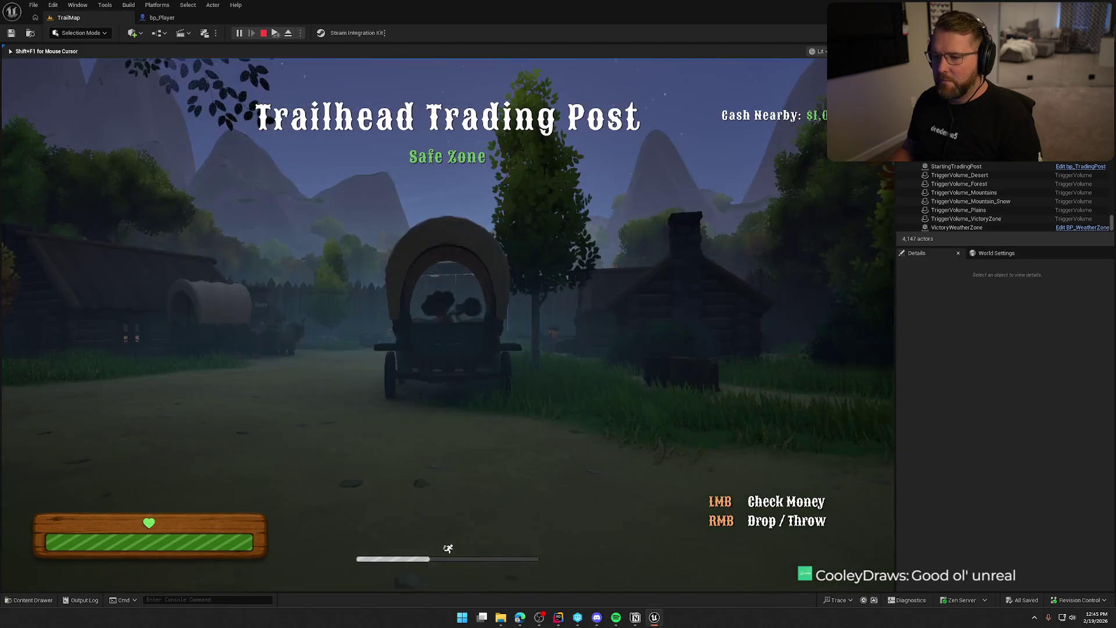
{"action": "key", "text": "shift+w"}
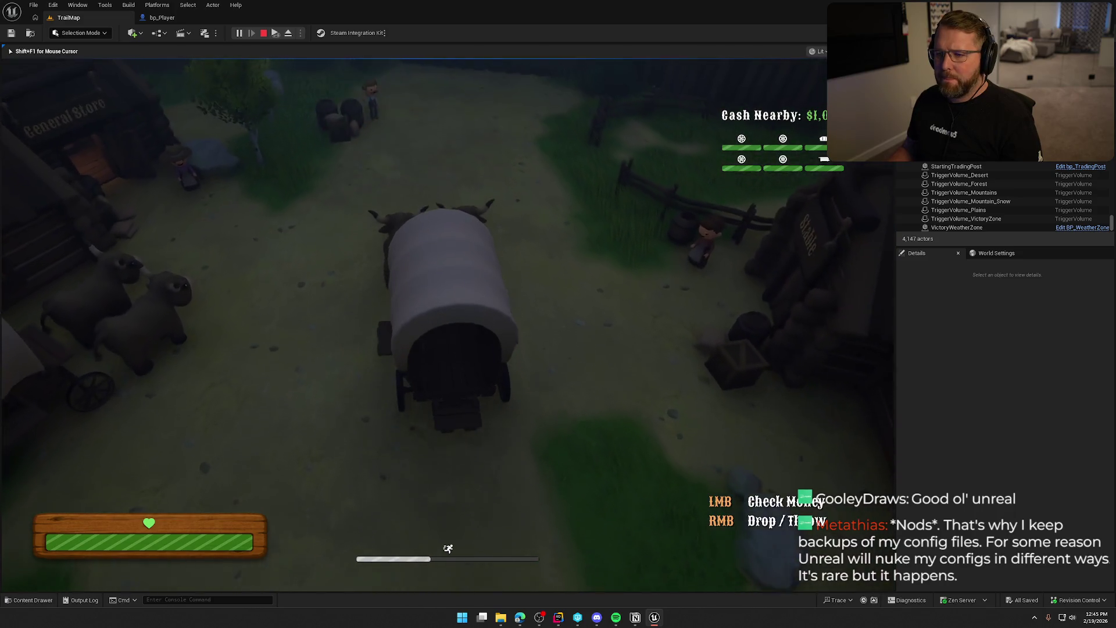
{"action": "key", "text": "w"}
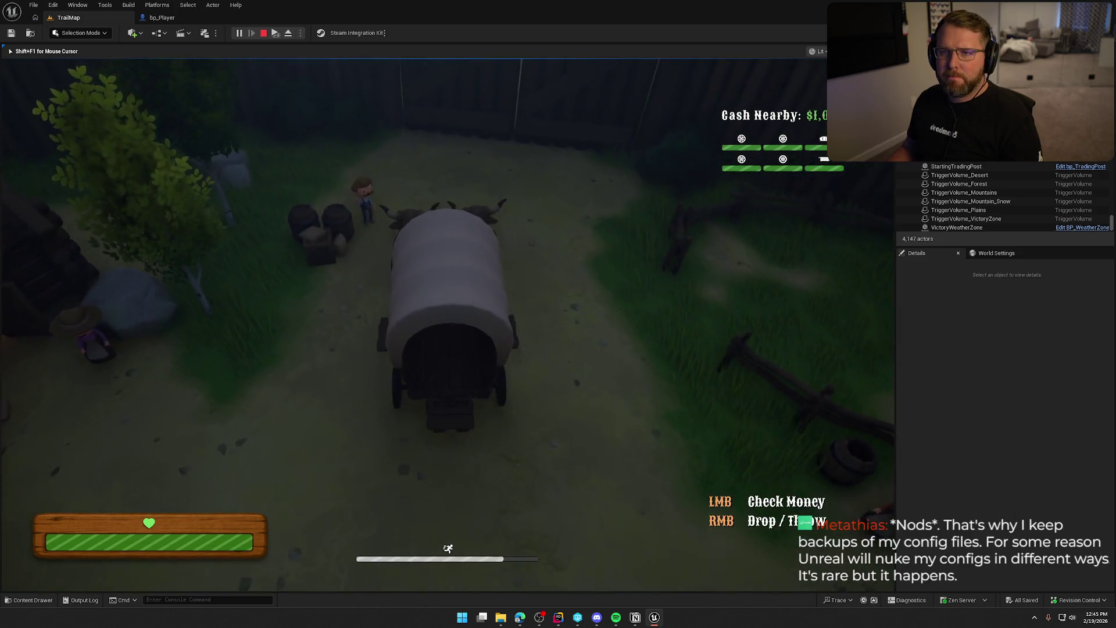
{"action": "key", "text": "w"}
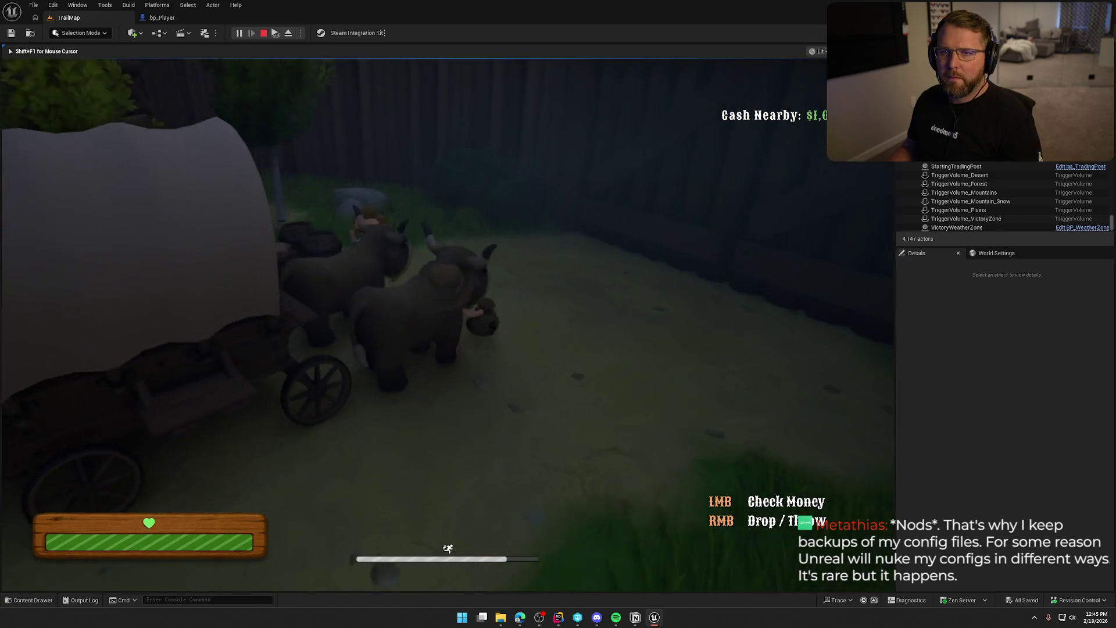
{"action": "key", "text": "w"}
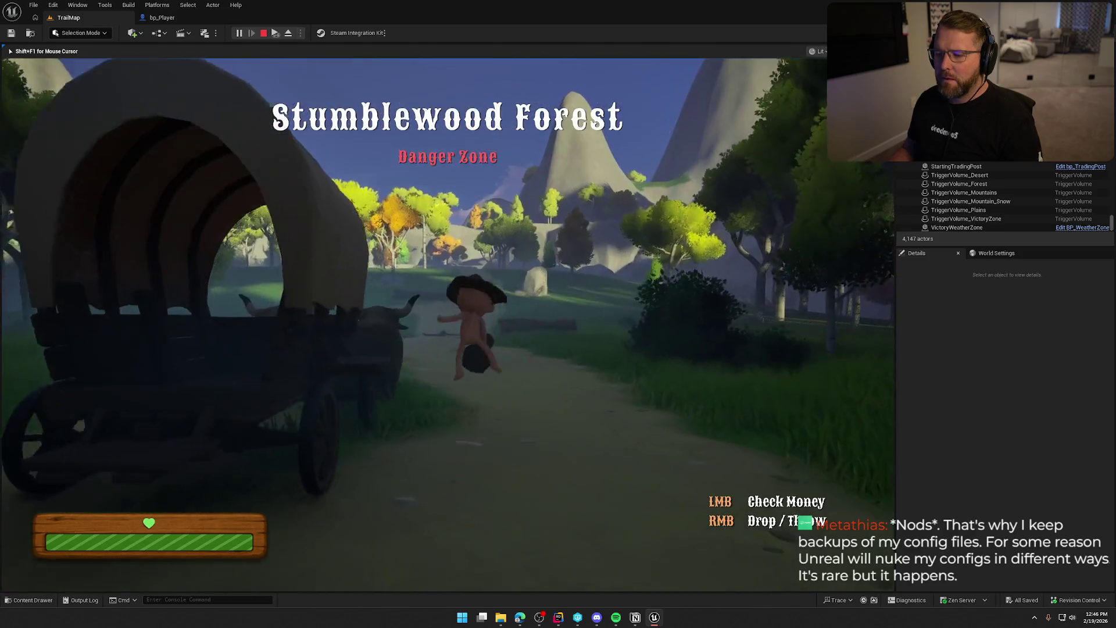
Board the wagon briefly again, then sprint back through the wooden gate into the trading post
{"action": "key", "text": "shift+w"}
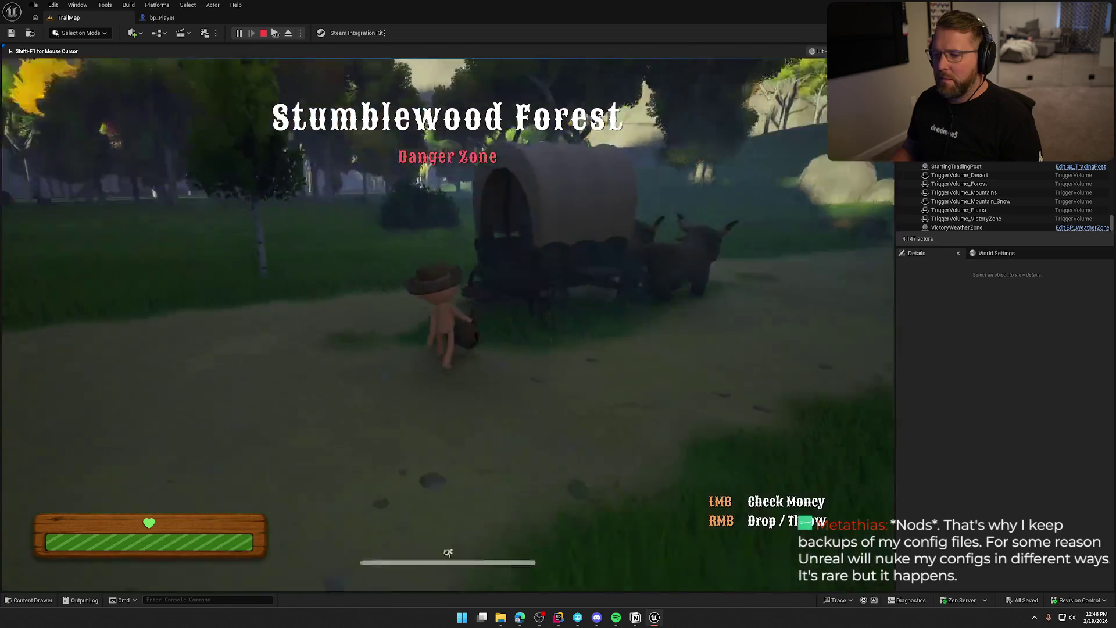
{"action": "key", "text": "shift+w"}
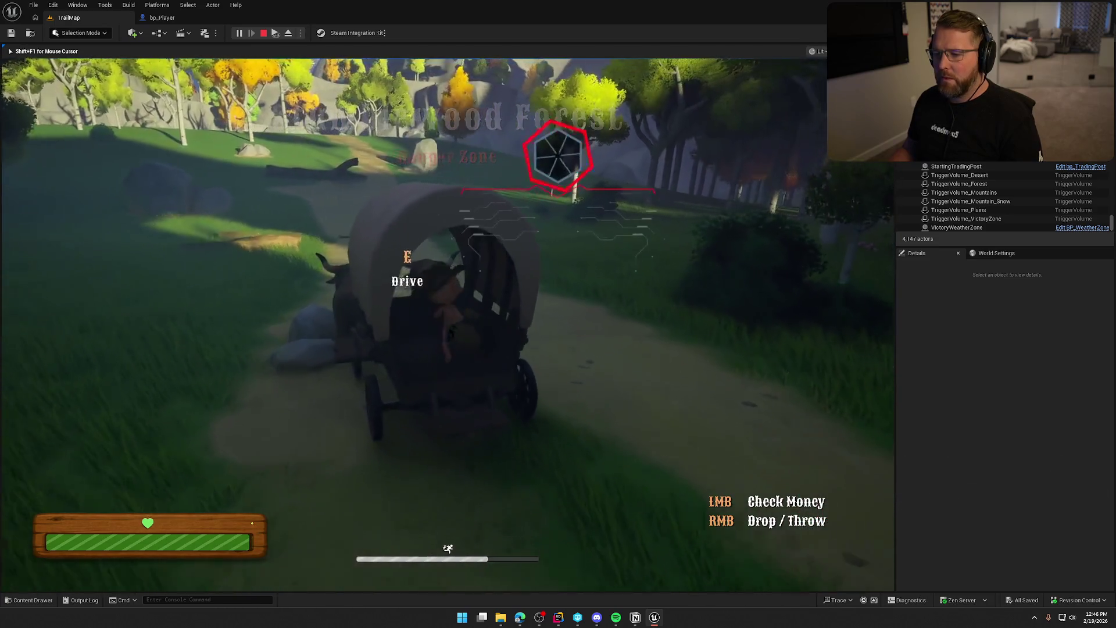
{"action": "key", "text": "e"}
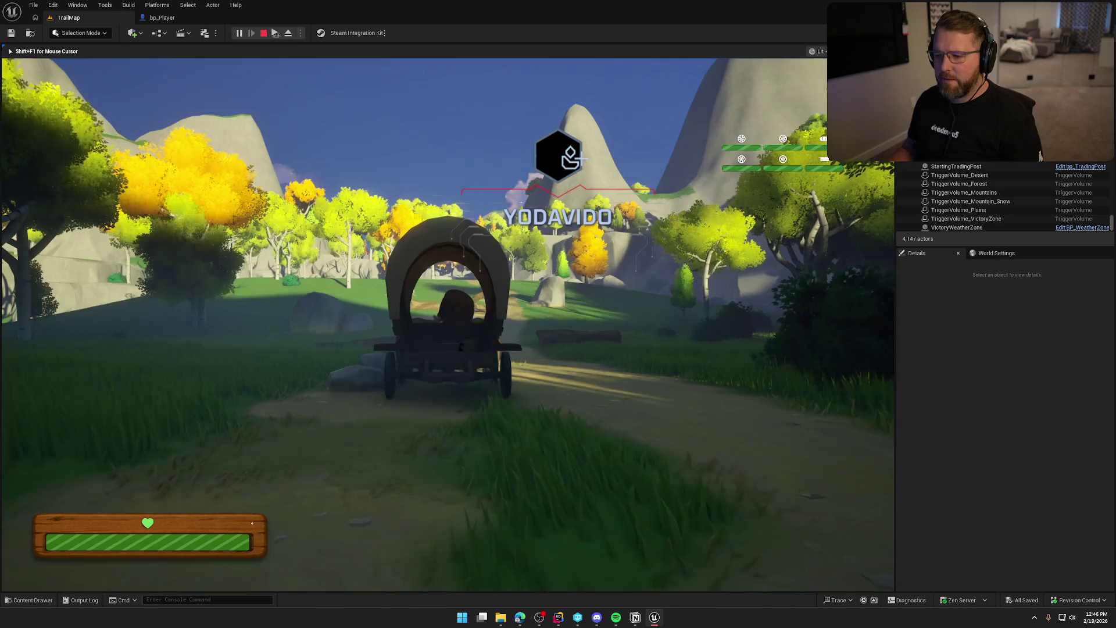
{"action": "key", "text": "e"}
{"action": "key", "text": "shift+w"}
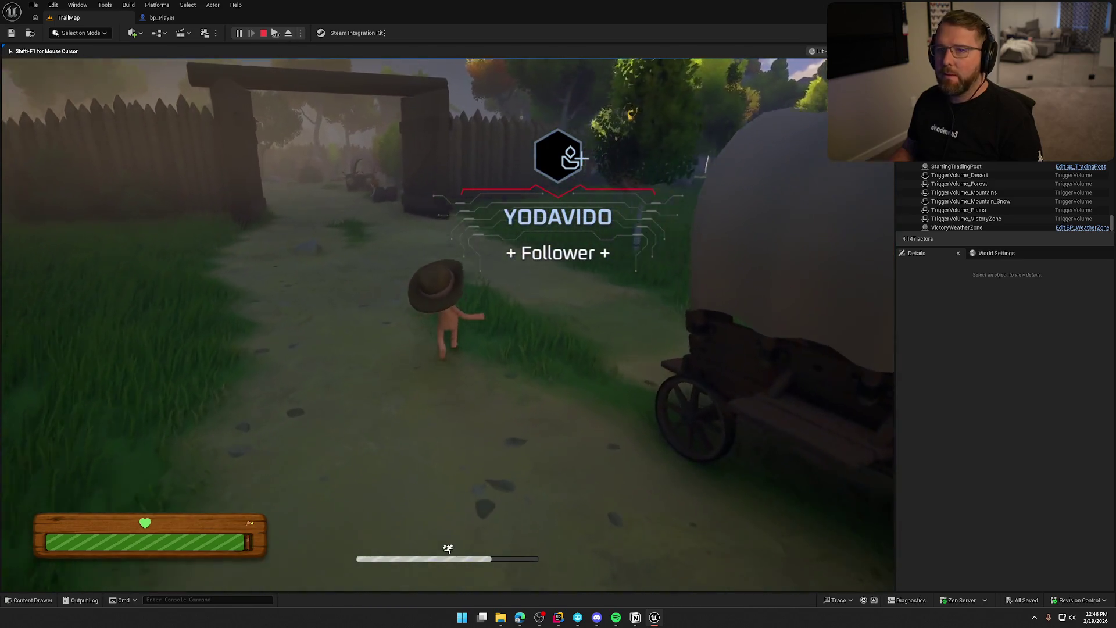
{"action": "key", "text": "shift+w"}
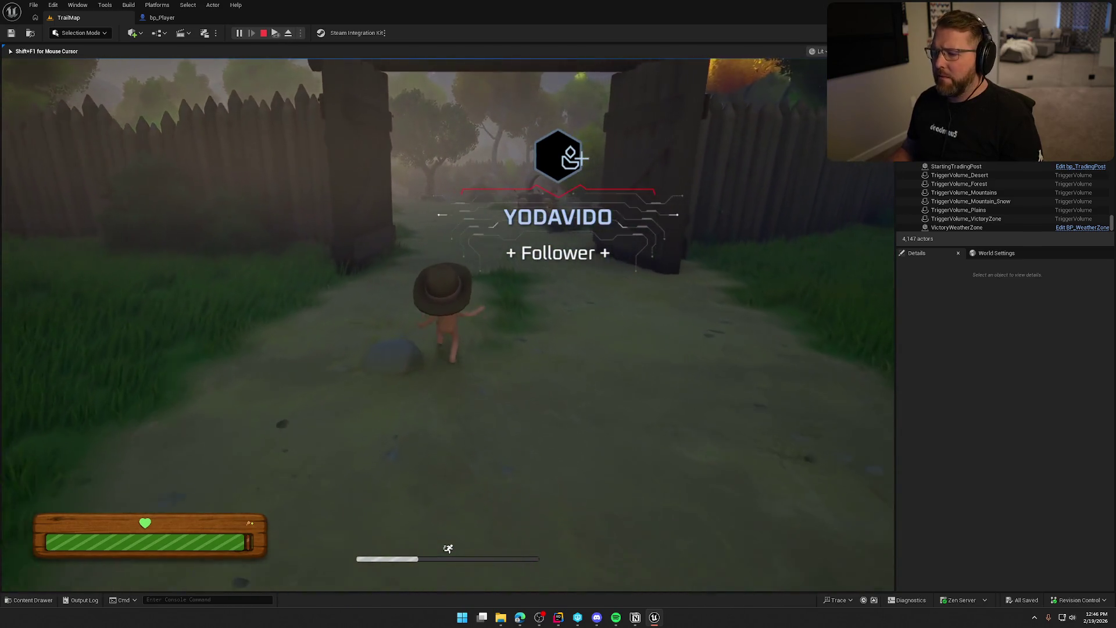
{"action": "key", "text": "shift+w"}
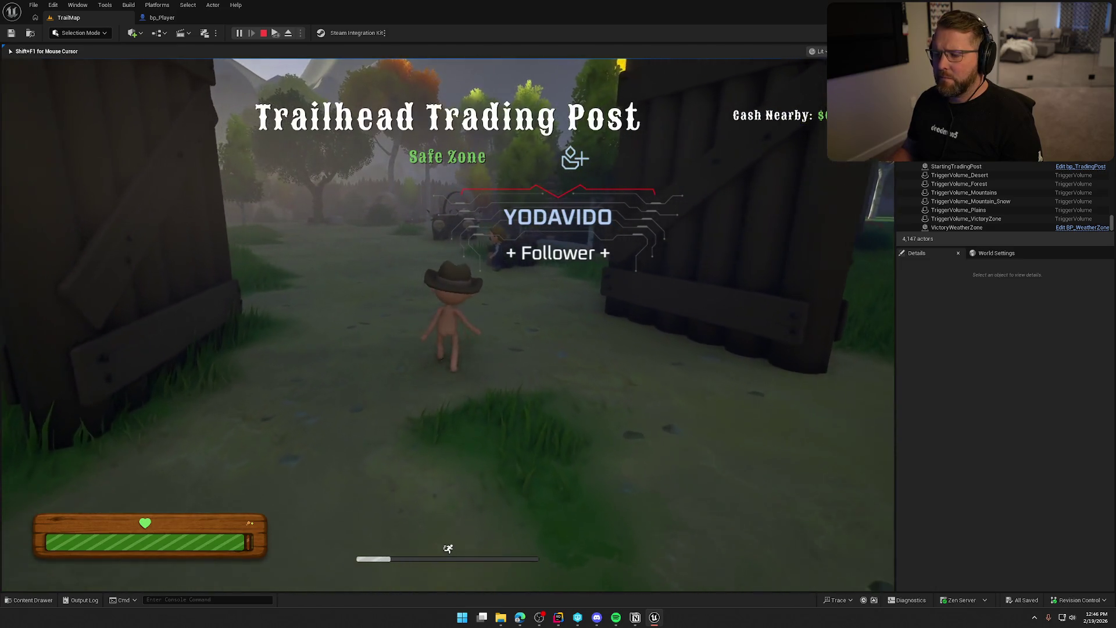
{"action": "key", "text": "shift+w"}
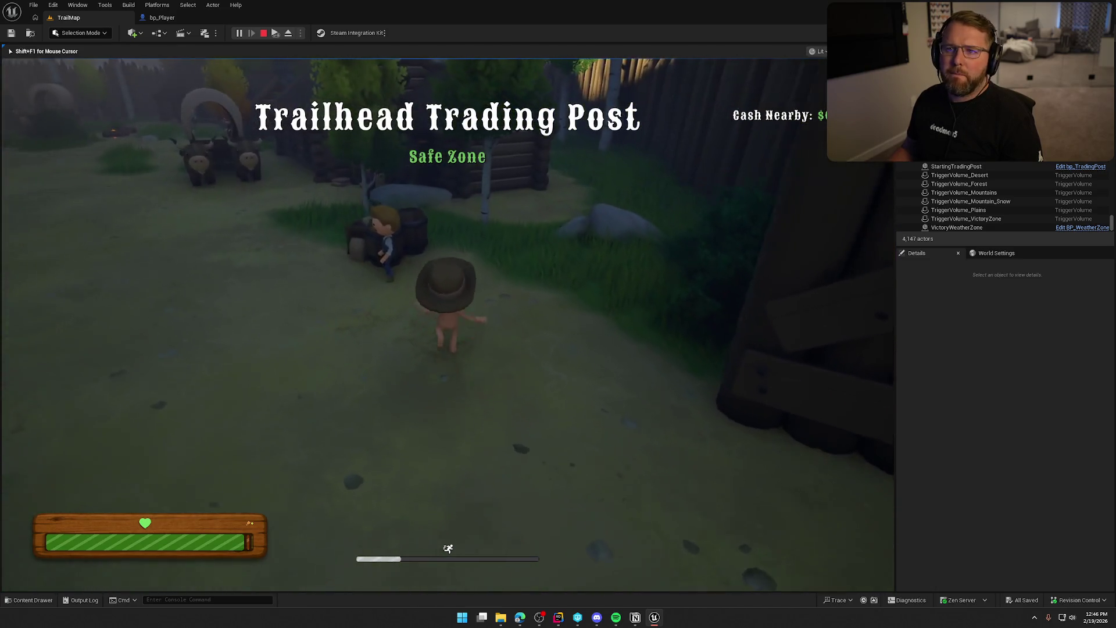
Walk into the General Store and move along the rifle rack to the $10 gun
{"action": "key", "text": "w"}
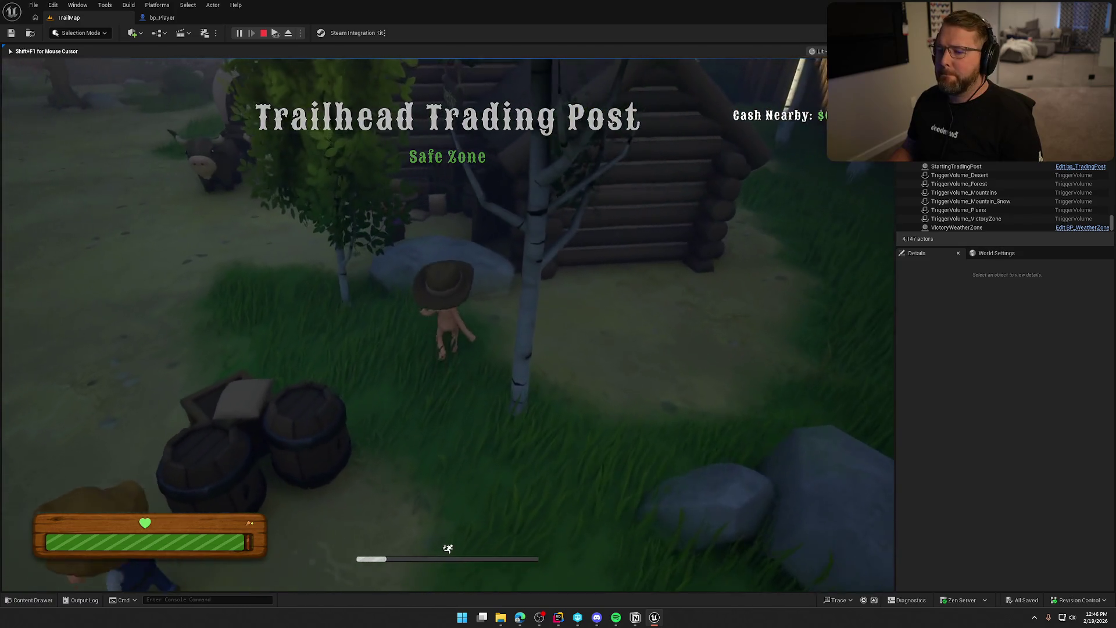
{"action": "key", "text": "w"}
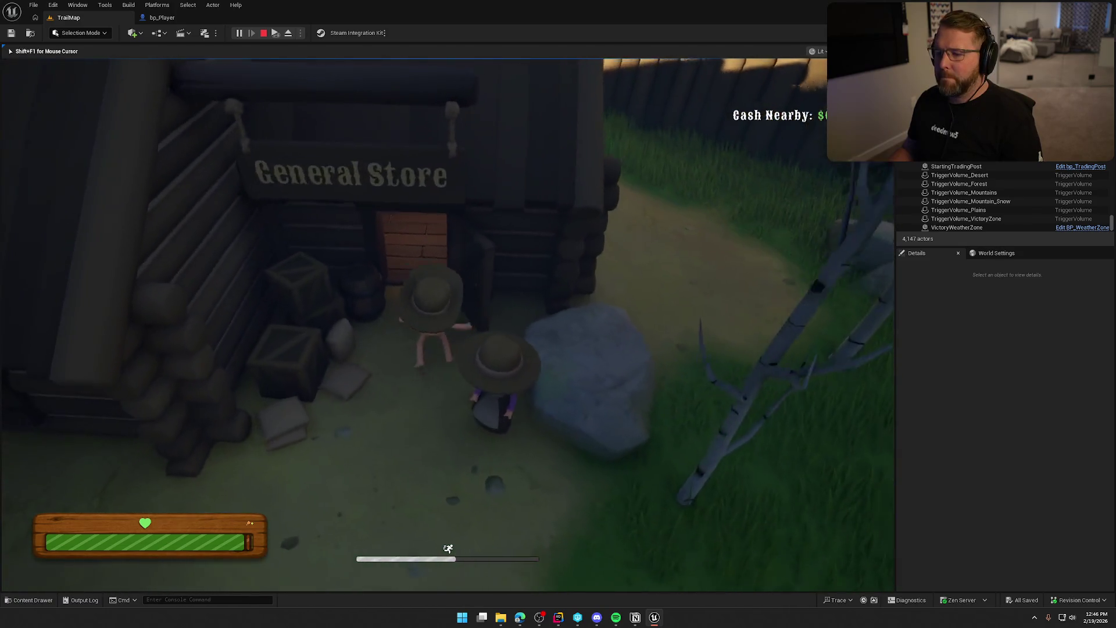
{"action": "key", "text": "shift+w"}
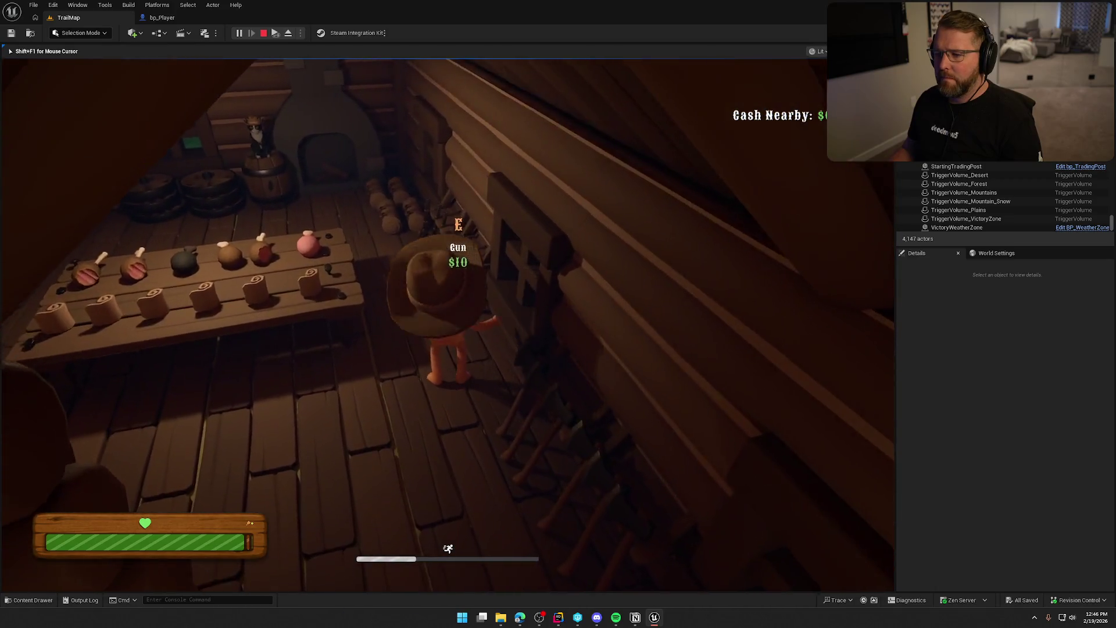
{"action": "key", "text": "a"}
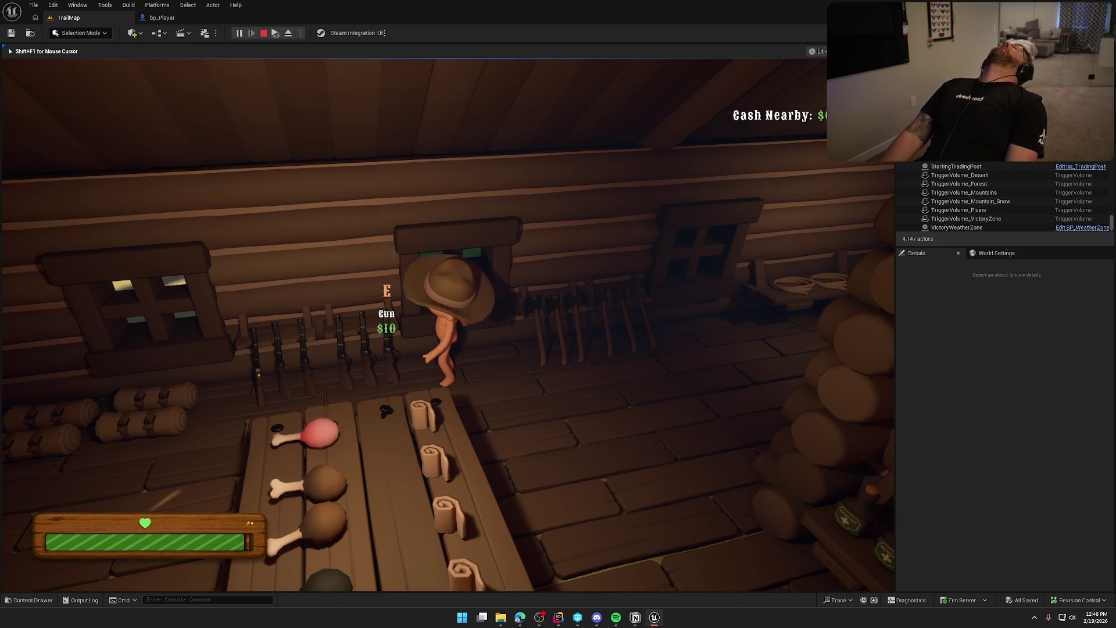
{"action": "key", "text": "shift+w"}
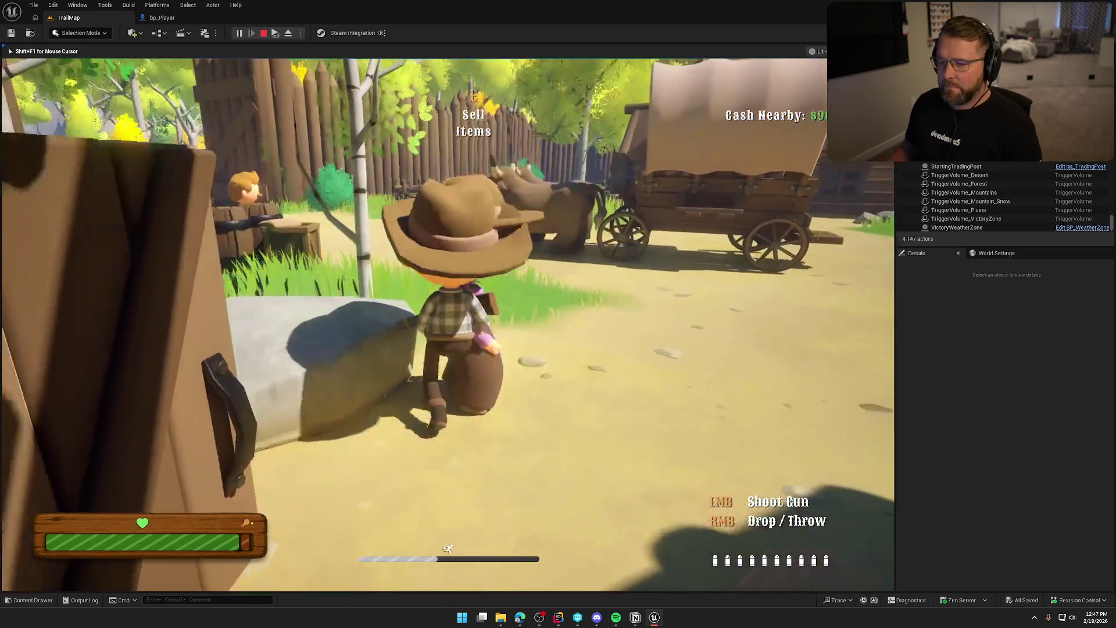
Run the cowboy through the open gate and along the path into the grassy field
{"action": "key", "text": "w"}
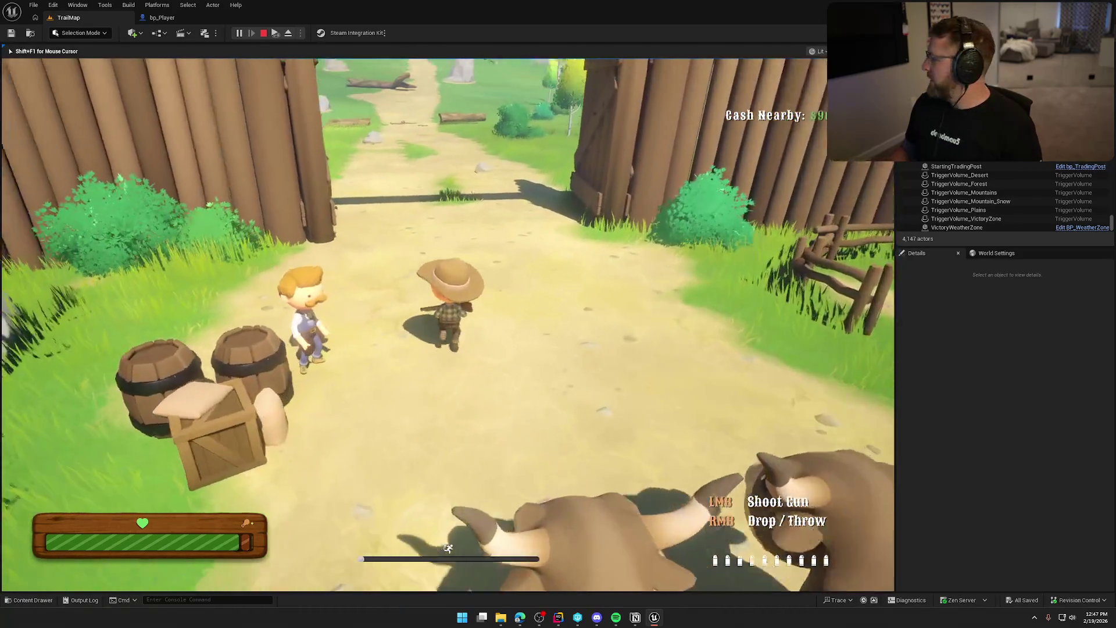
{"action": "key", "text": "w"}
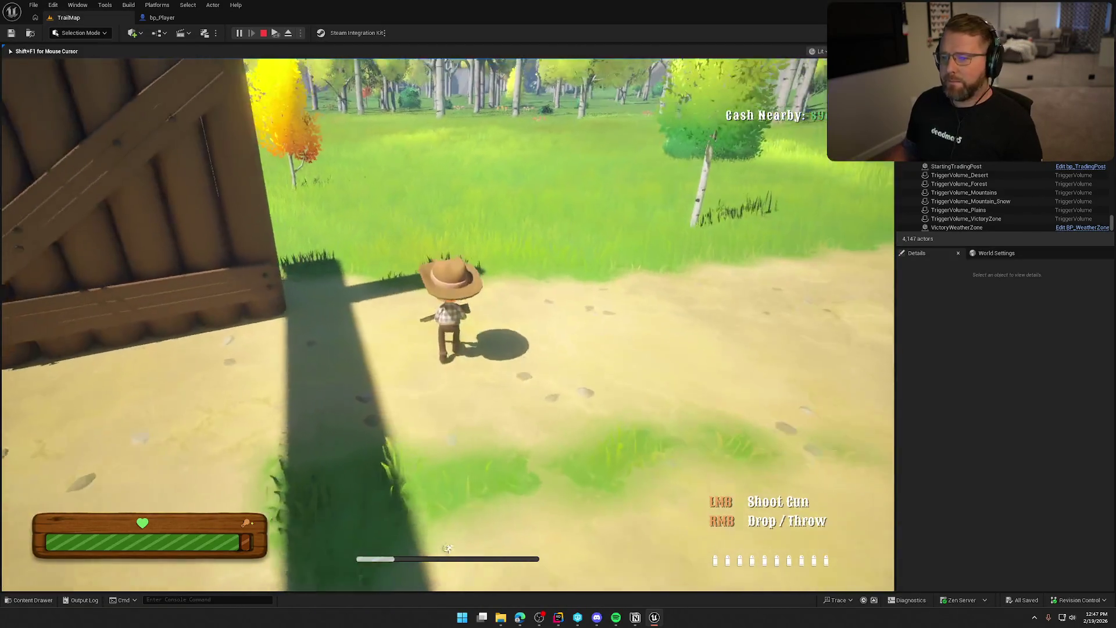
{"action": "key", "text": "w"}
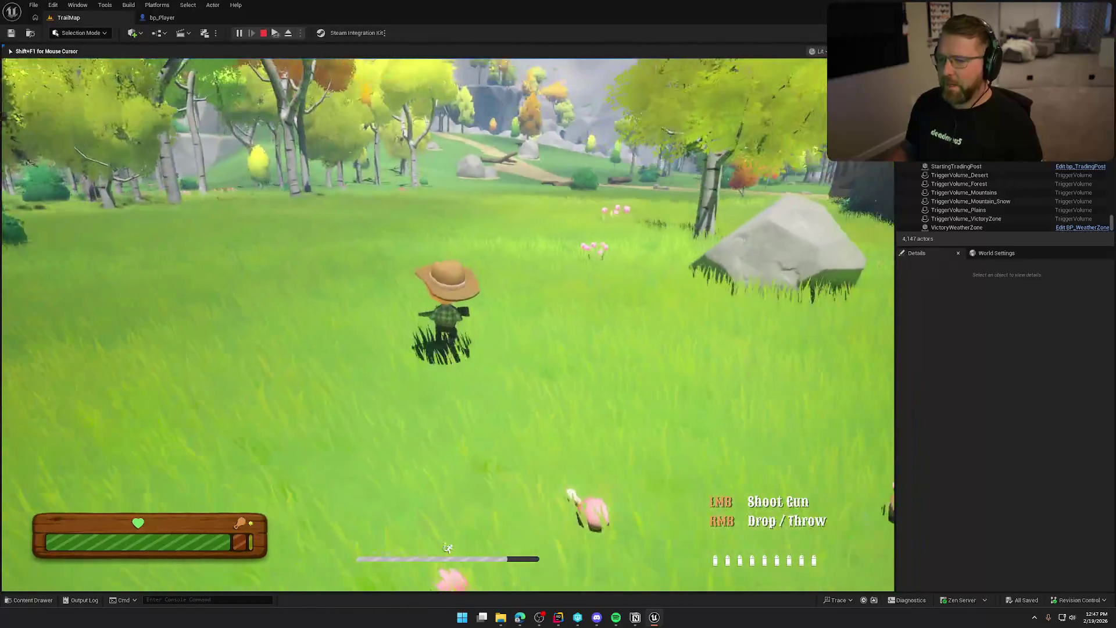
Sprint back across the field past the birch tree to the village campfire, then stop the playtest
{"action": "key", "text": "shift+w"}
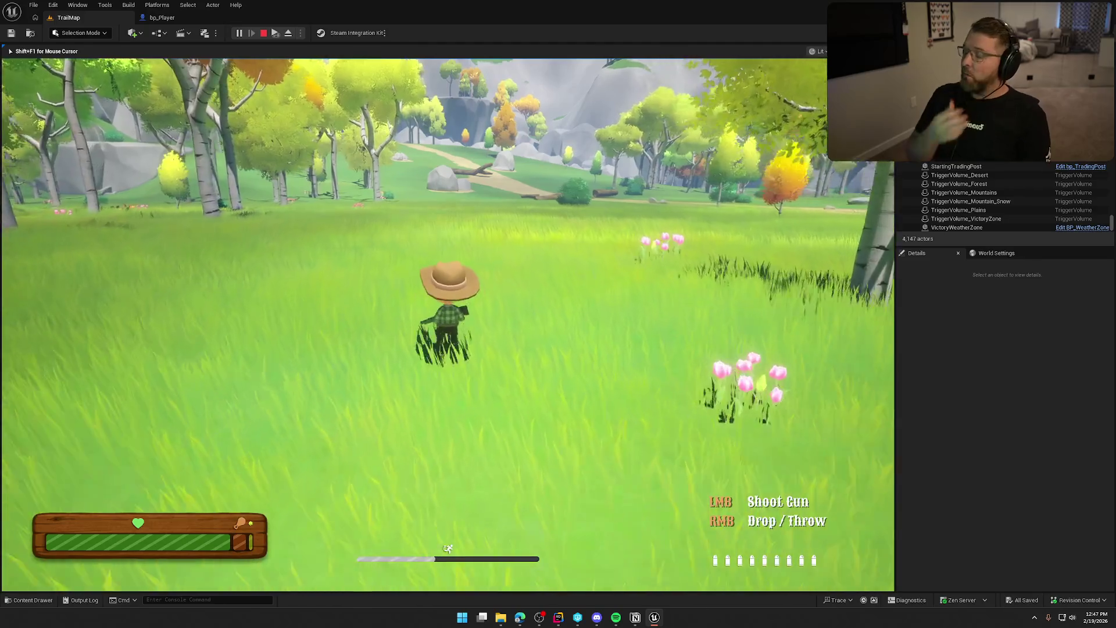
{"action": "key", "text": "shift+w"}
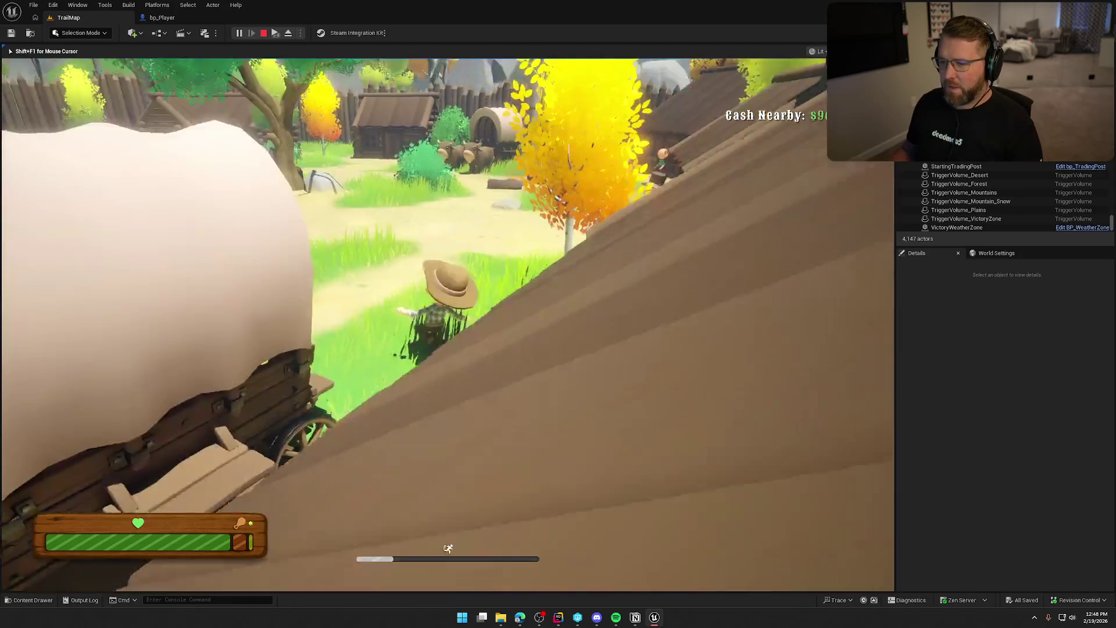
{"action": "key", "text": "w"}
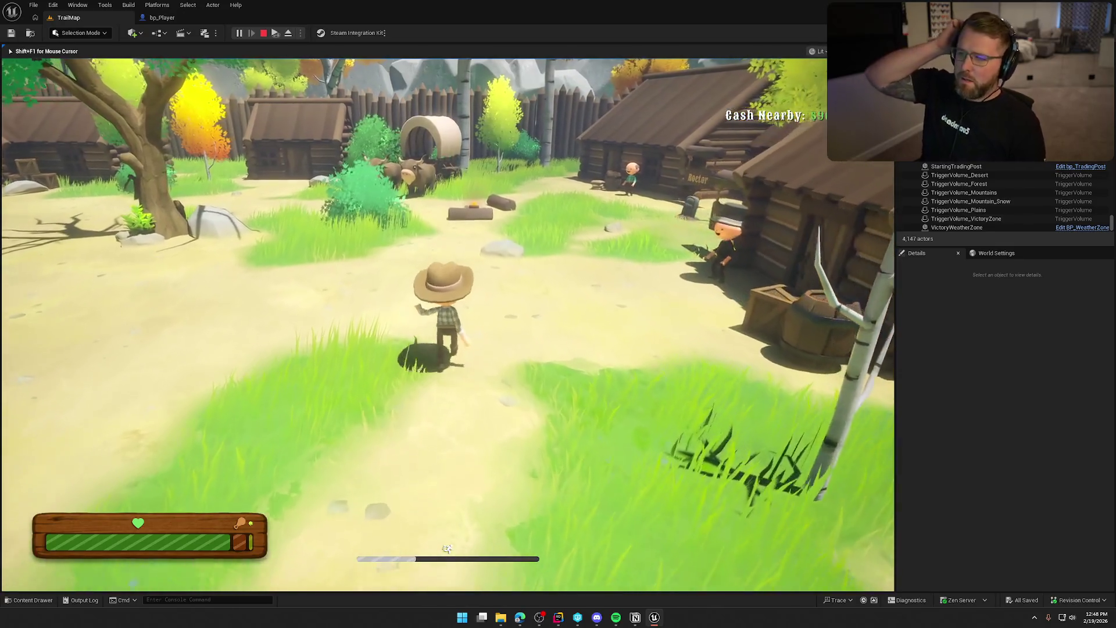
{"action": "key", "text": "w"}
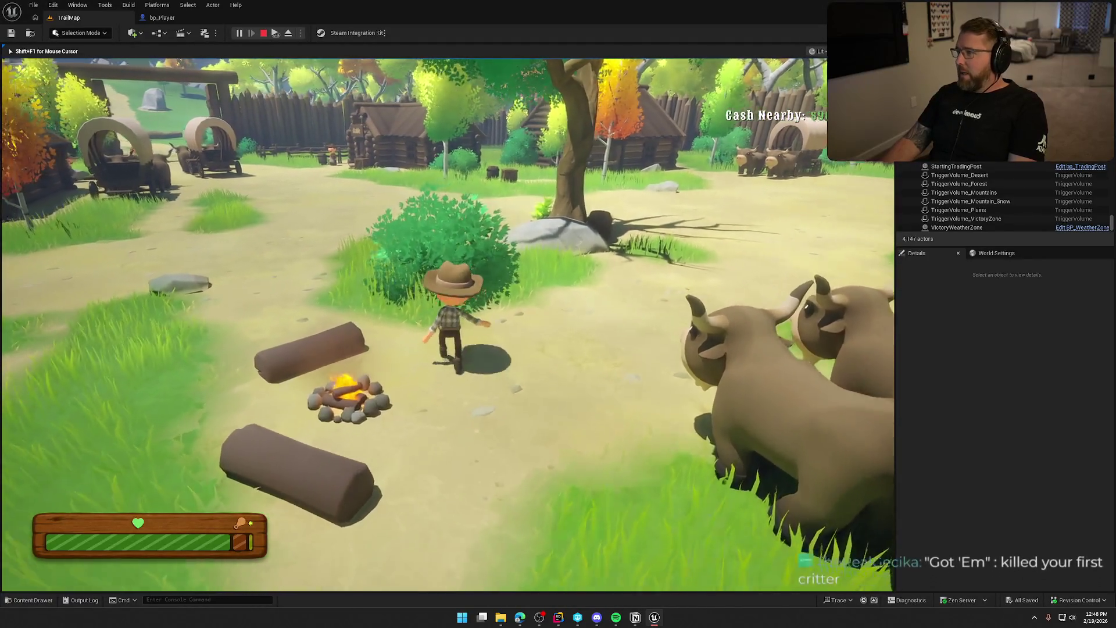
{"action": "key", "text": "Escape"}
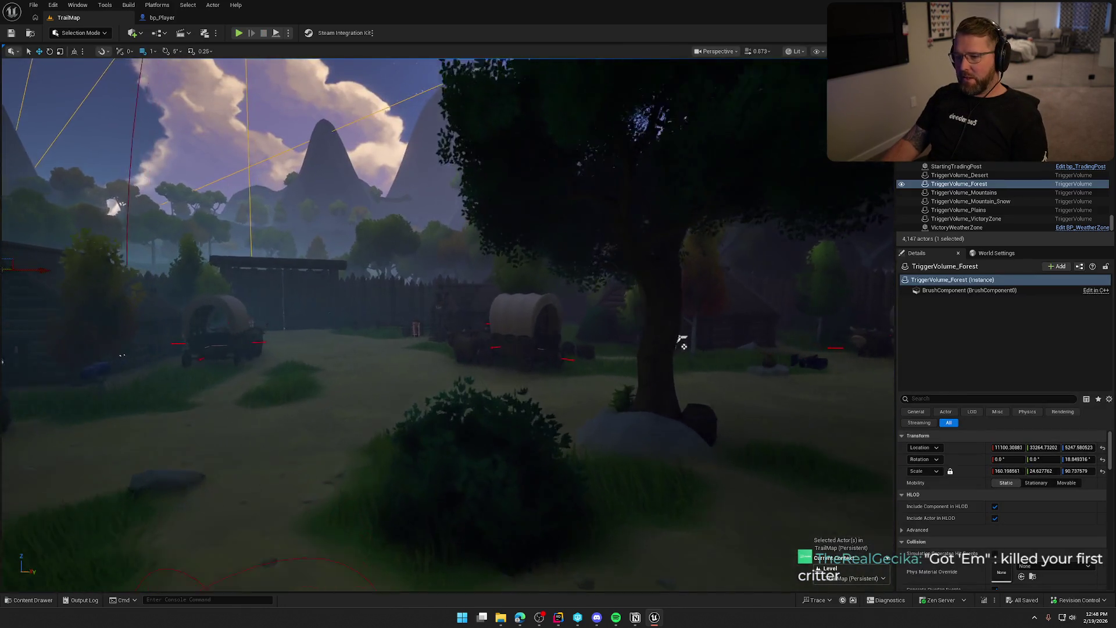
{"action": "left_click_drag", "start_coordinate": [678, 336], "coordinate": [648, 338]}
{"action": "key", "text": "Escape"}
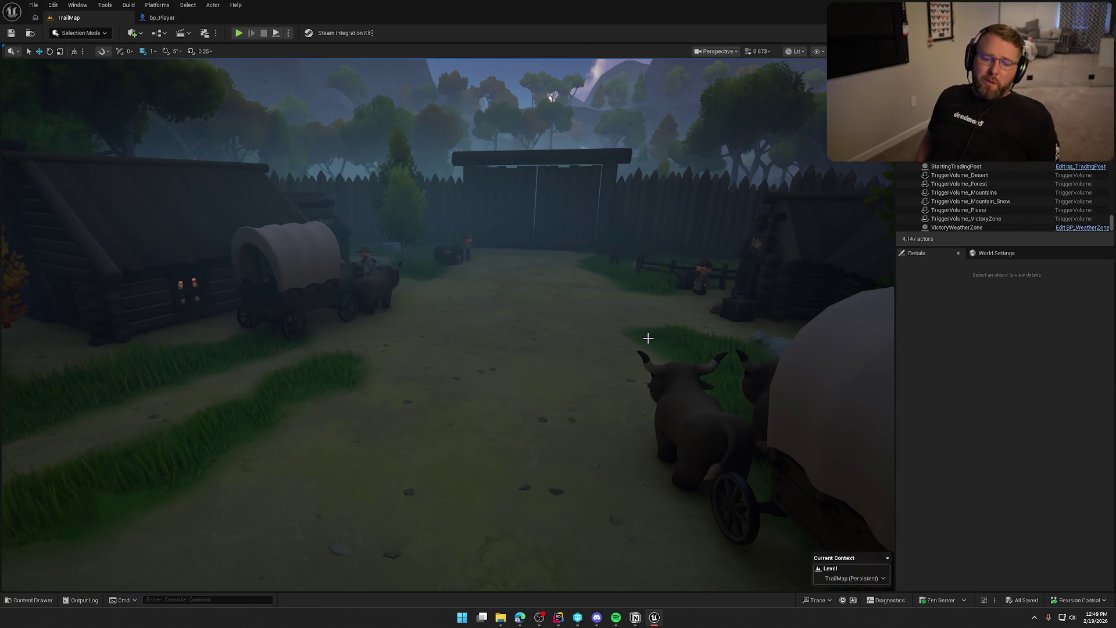
{"action": "mouse_move", "coordinate": [573, 386]}
{"action": "left_mouse_down"}
{"action": "mouse_move", "coordinate": [573, 500]}
{"action": "mouse_move", "coordinate": [546, 524]}
{"action": "left_mouse_up"}
{"action": "mouse_move", "coordinate": [601, 369]}
{"action": "left_mouse_down"}
{"action": "mouse_move", "coordinate": [601, 407]}
{"action": "mouse_move", "coordinate": [602, 368]}
{"action": "left_mouse_up"}
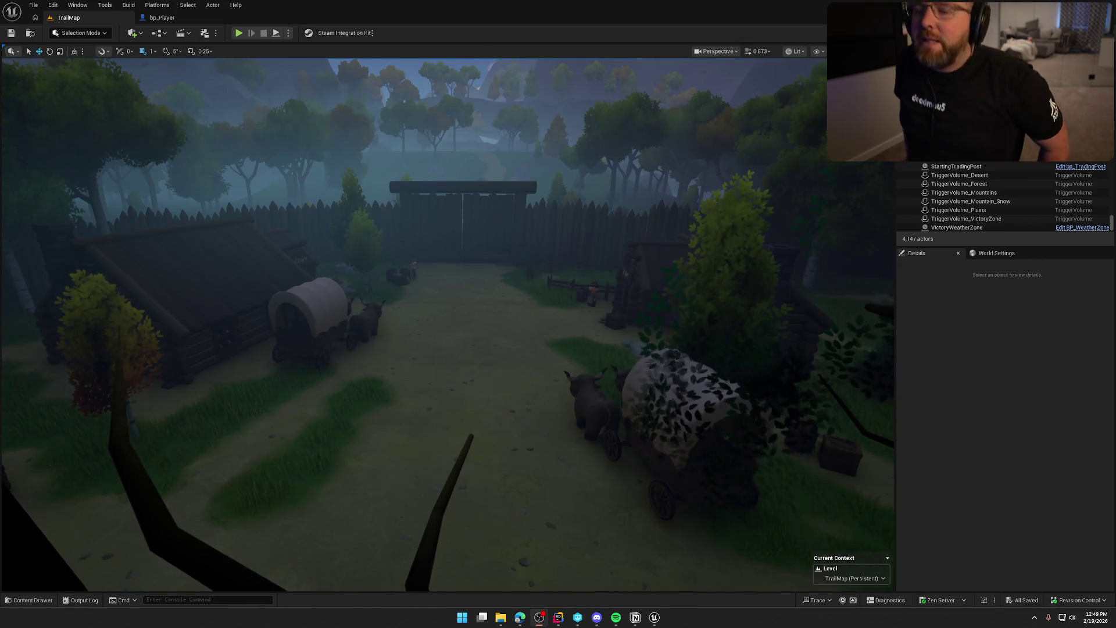
{"action": "mouse_move", "coordinate": [467, 221]}
{"action": "left_mouse_down"}
{"action": "mouse_move", "coordinate": [467, 151]}
{"action": "mouse_move", "coordinate": [471, 250]}
{"action": "left_mouse_up"}
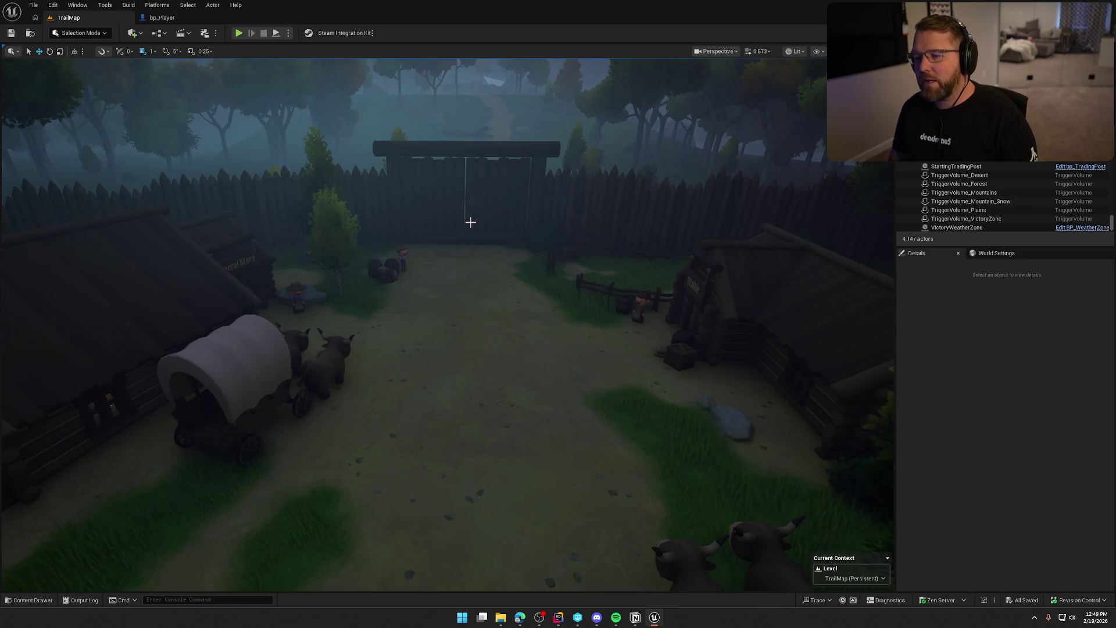
{"action": "key", "text": "w"}
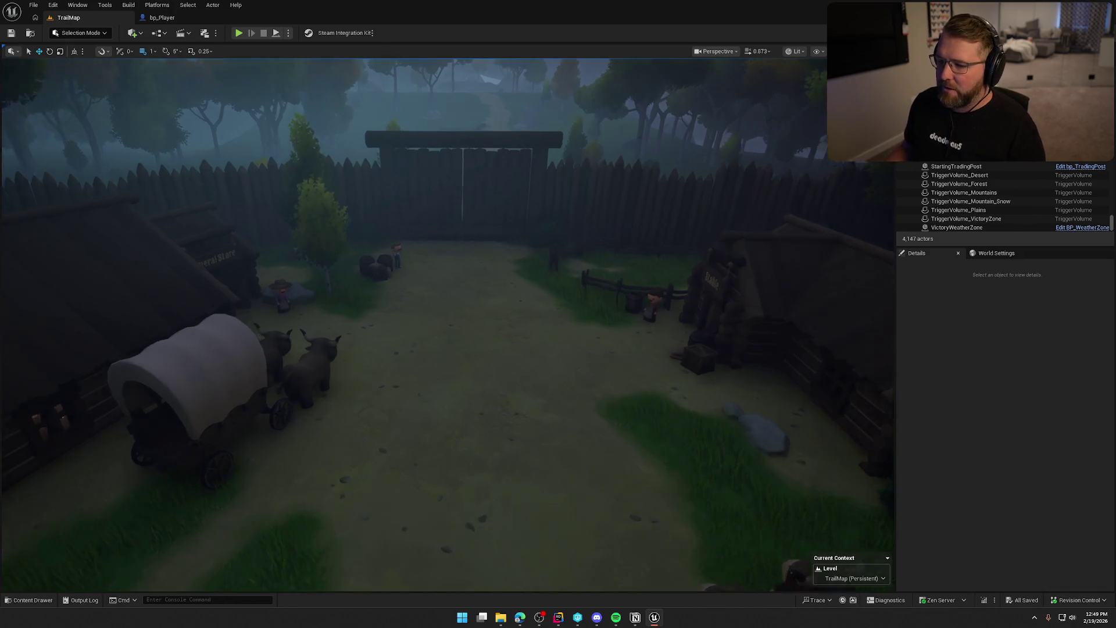
Fly the viewport camera around the yard to look over the wagon, gate and village
{"action": "key", "text": "s"}
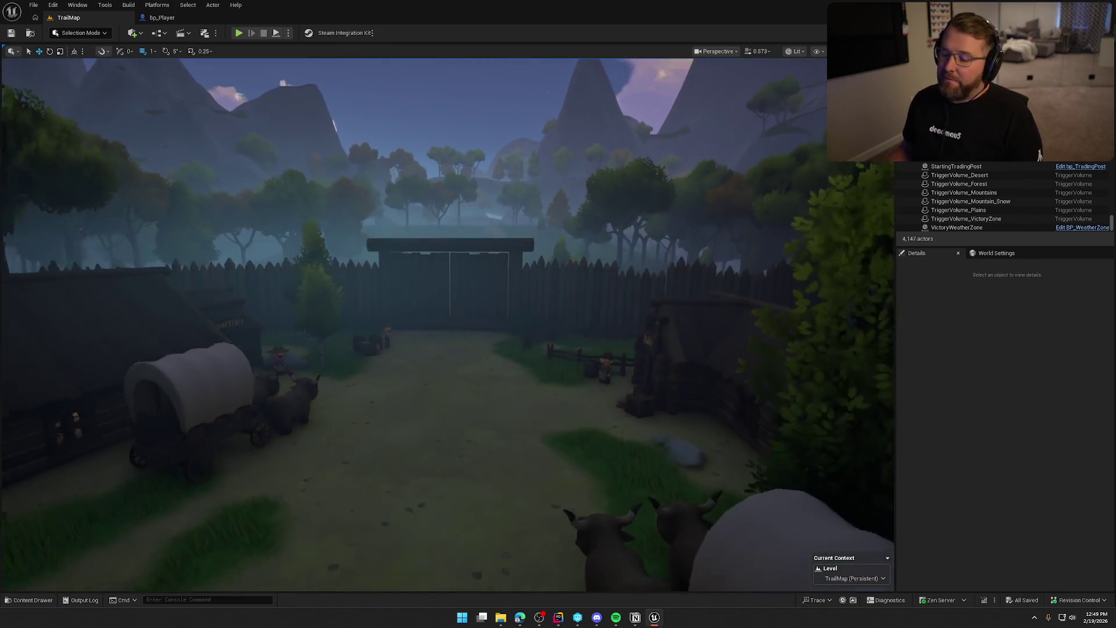
{"action": "key", "text": "w"}
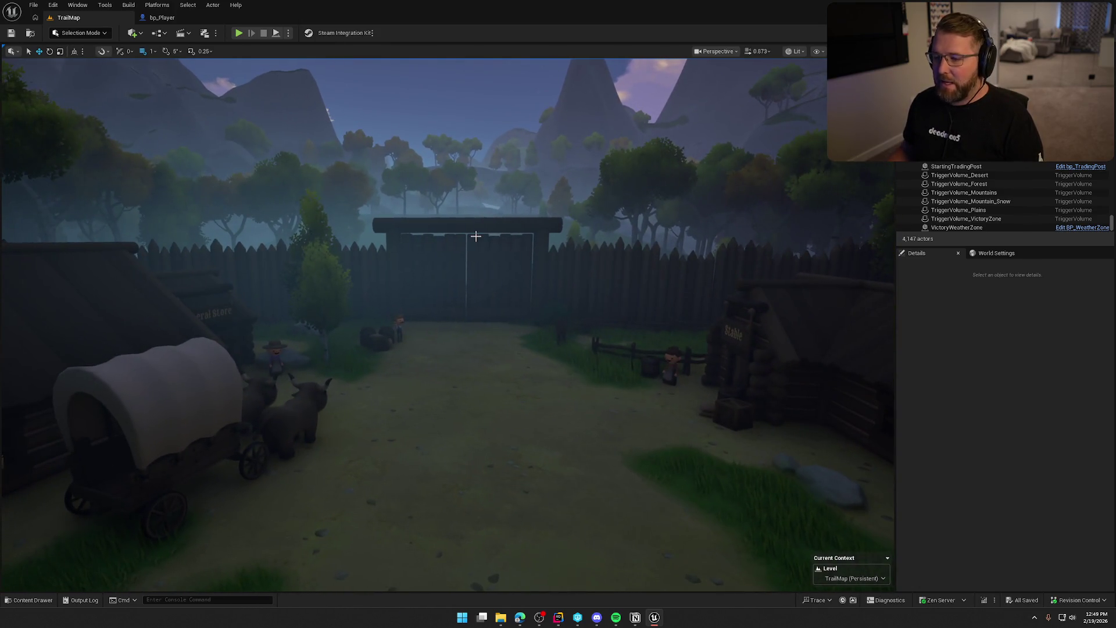
{"action": "key", "text": "w"}
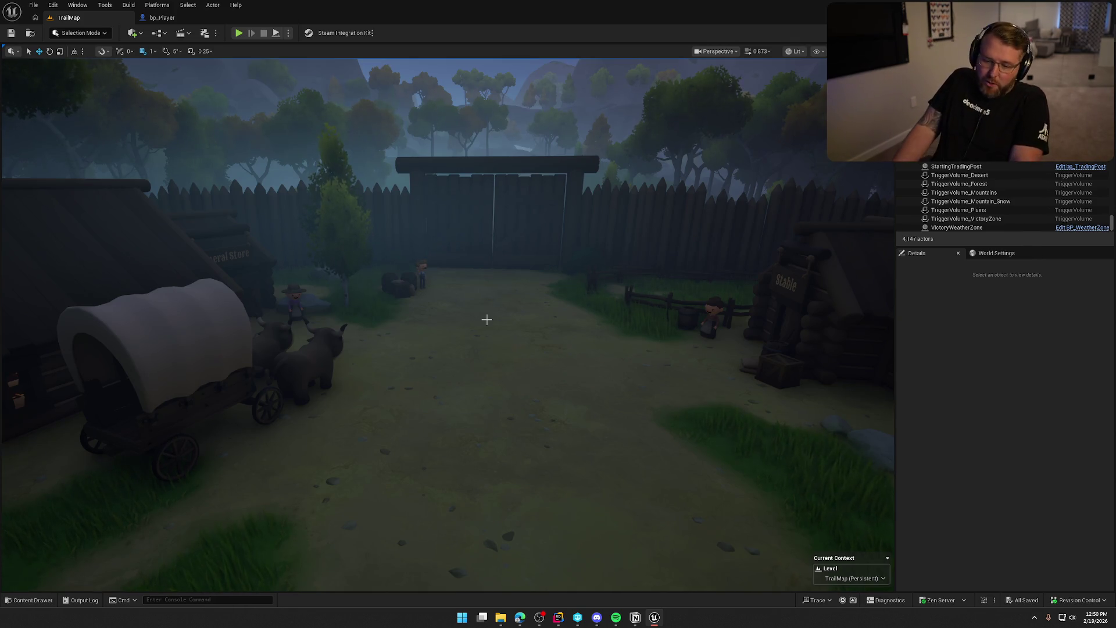
{"action": "mouse_move", "coordinate": [486, 319]}
{"action": "left_mouse_down"}
{"action": "mouse_move", "coordinate": [285, 337]}
{"action": "mouse_move", "coordinate": [478, 371]}
{"action": "left_mouse_up"}
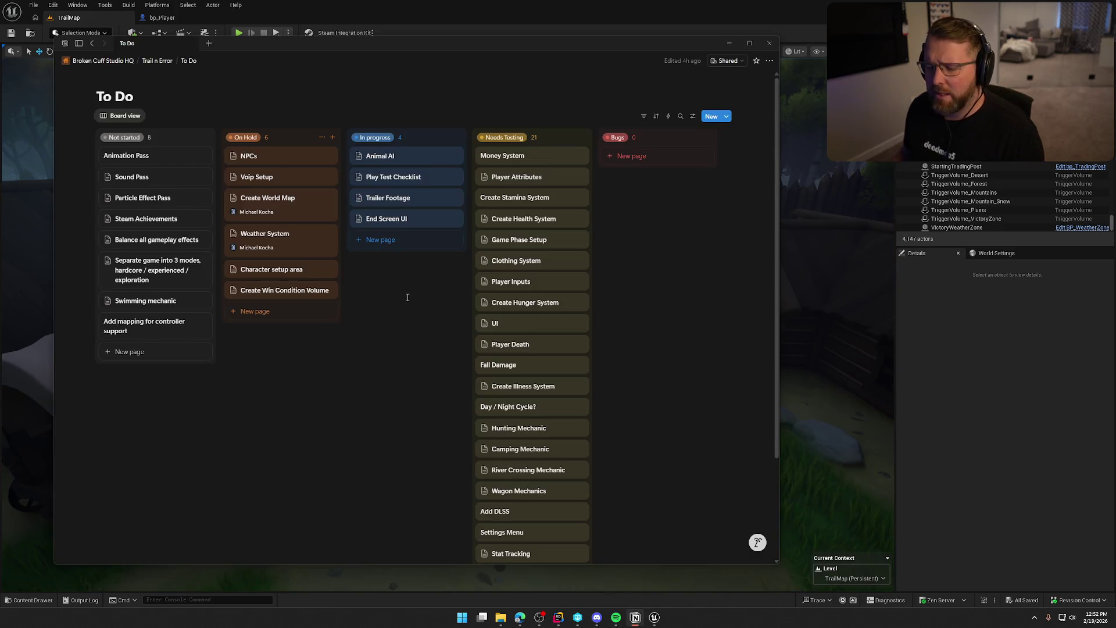
Minimise the Notion To Do board and frame the wagon and stable in the TrailMap viewport
{"action": "left_click", "coordinate": [960, 322]}
{"action": "mouse_move", "coordinate": [466, 349]}
{"action": "left_mouse_down"}
{"action": "mouse_move", "coordinate": [430, 302]}
{"action": "mouse_move", "coordinate": [529, 294]}
{"action": "left_mouse_up"}
{"action": "mouse_move", "coordinate": [623, 327]}
{"action": "left_mouse_down"}
{"action": "mouse_move", "coordinate": [500, 301]}
{"action": "mouse_move", "coordinate": [561, 296]}
{"action": "mouse_move", "coordinate": [599, 314]}
{"action": "left_mouse_up"}
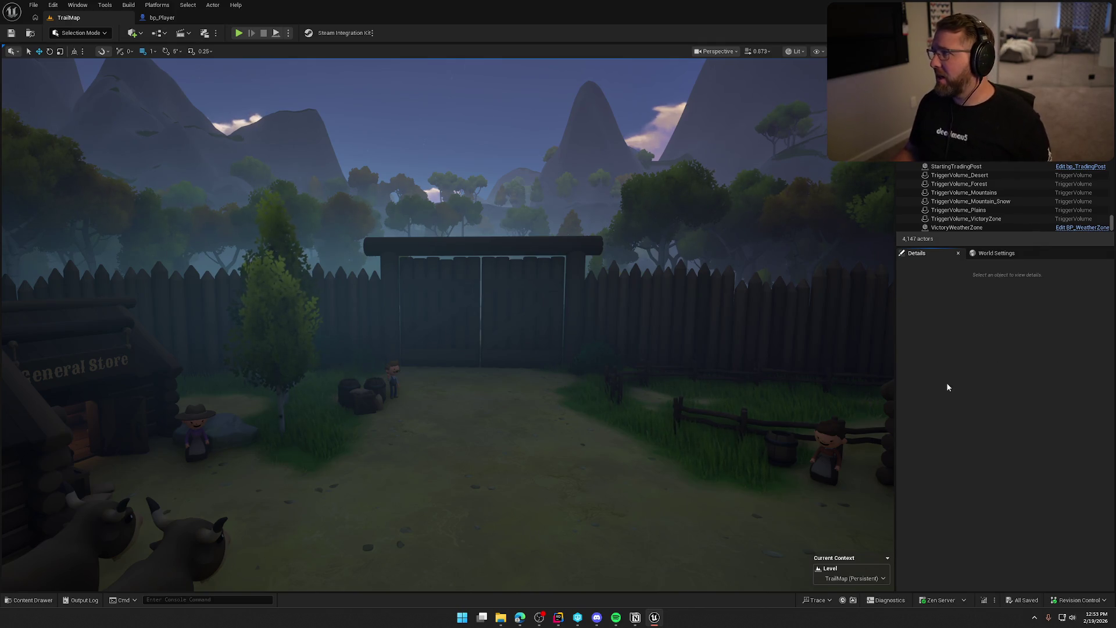
Fly to the trading-post tree, select the wanted poster, and open its bp_WantedPoster Blueprint
{"action": "mouse_move", "coordinate": [558, 324]}
{"action": "left_mouse_down"}
{"action": "mouse_move", "coordinate": [555, 302]}
{"action": "mouse_move", "coordinate": [419, 291]}
{"action": "mouse_move", "coordinate": [652, 299]}
{"action": "mouse_move", "coordinate": [569, 320]}
{"action": "mouse_move", "coordinate": [637, 320]}
{"action": "left_mouse_up"}
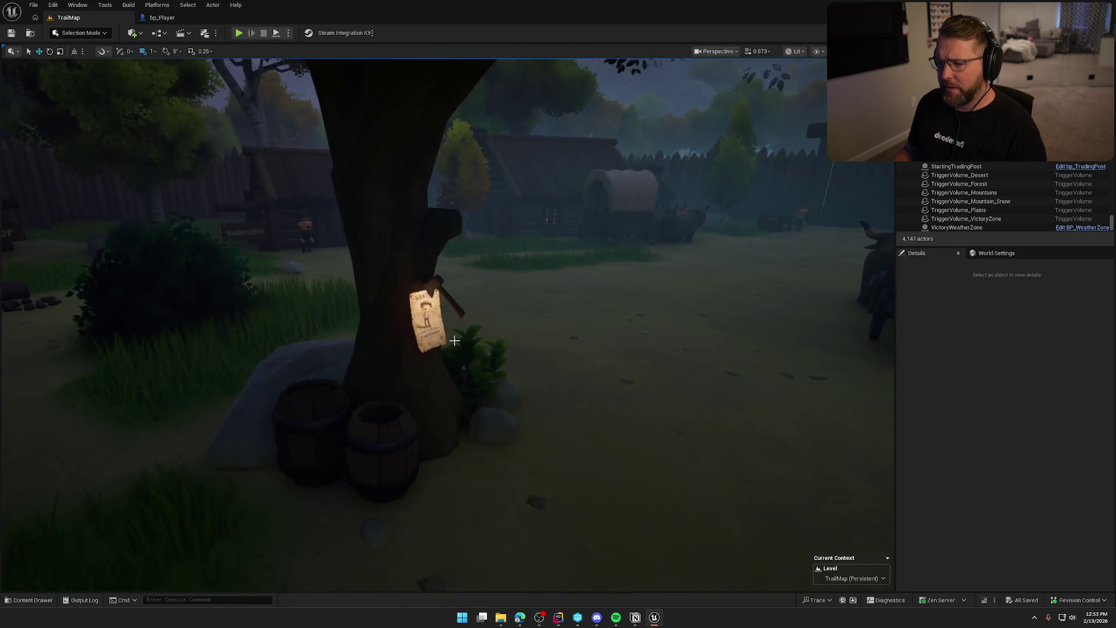
{"action": "left_click", "coordinate": [427, 319]}
{"action": "left_click", "coordinate": [1062, 168]}
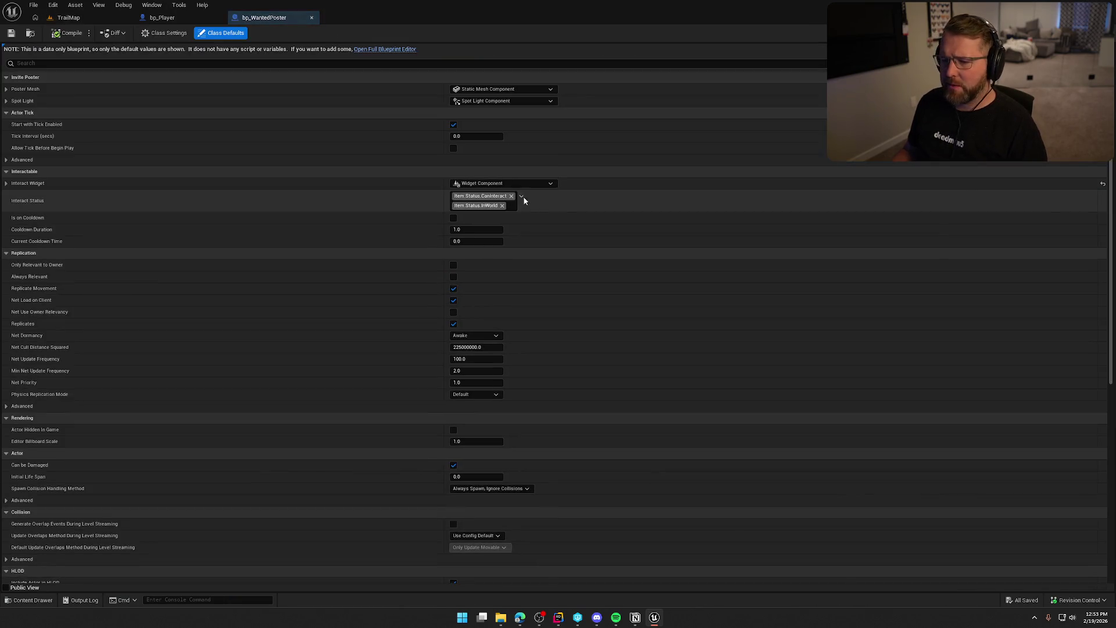
In the full Blueprint editor, take Poster Mesh off Lighting Channel 1, compile, and check out bp_WantedPoster
{"action": "left_click", "coordinate": [381, 50]}
{"action": "left_click", "coordinate": [51, 108]}
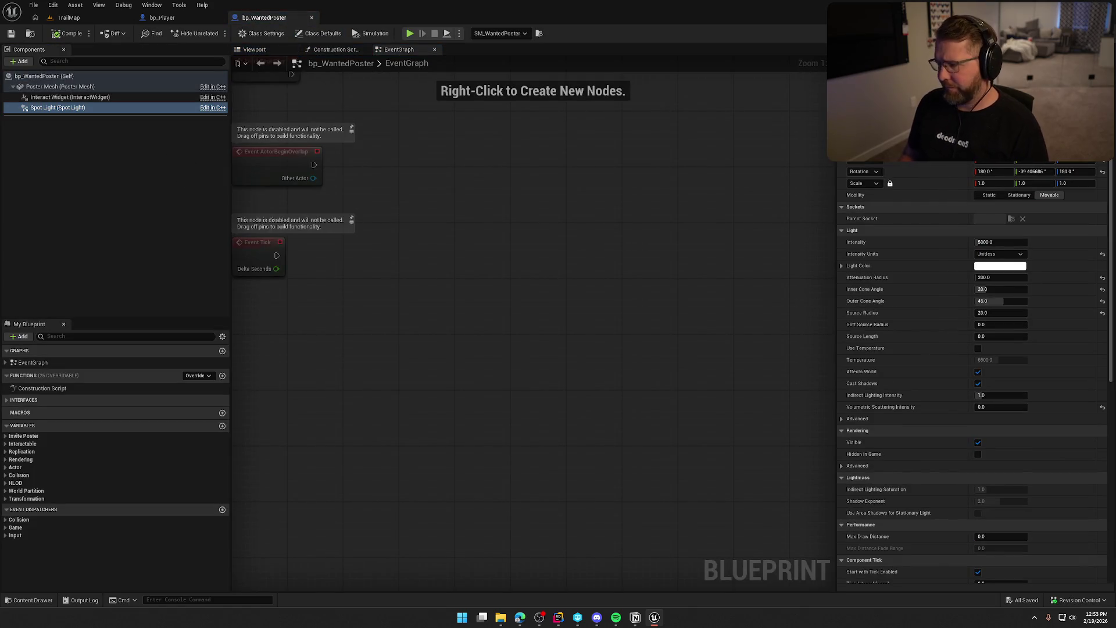
{"action": "scroll", "coordinate": [971, 372], "scroll_direction": "down", "scroll_amount": 3}
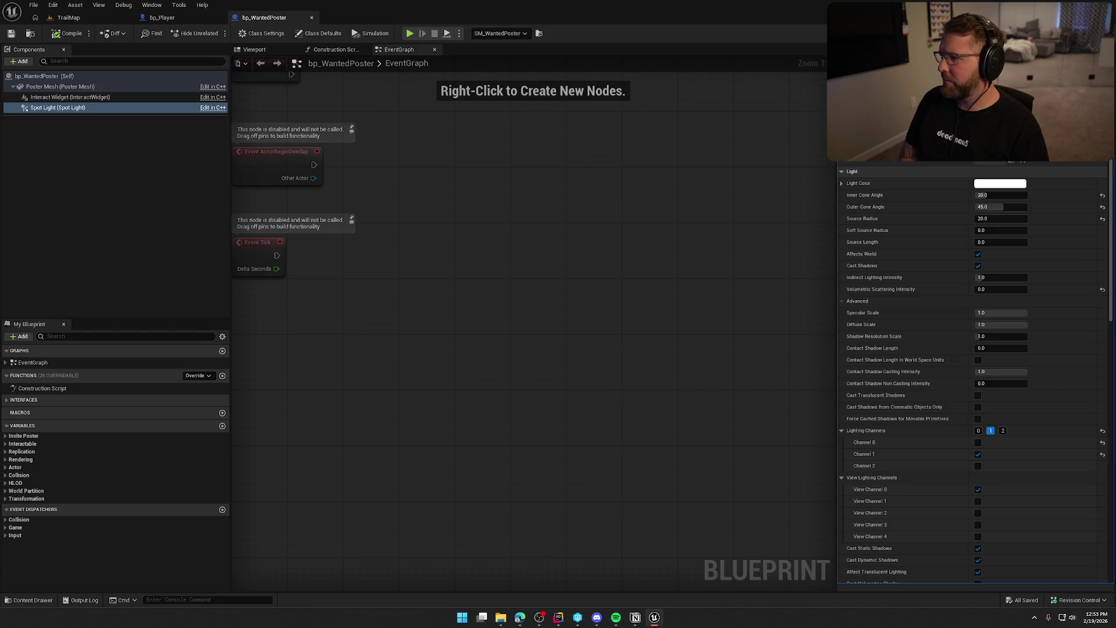
{"action": "scroll", "coordinate": [971, 372], "scroll_direction": "down", "scroll_amount": 5}
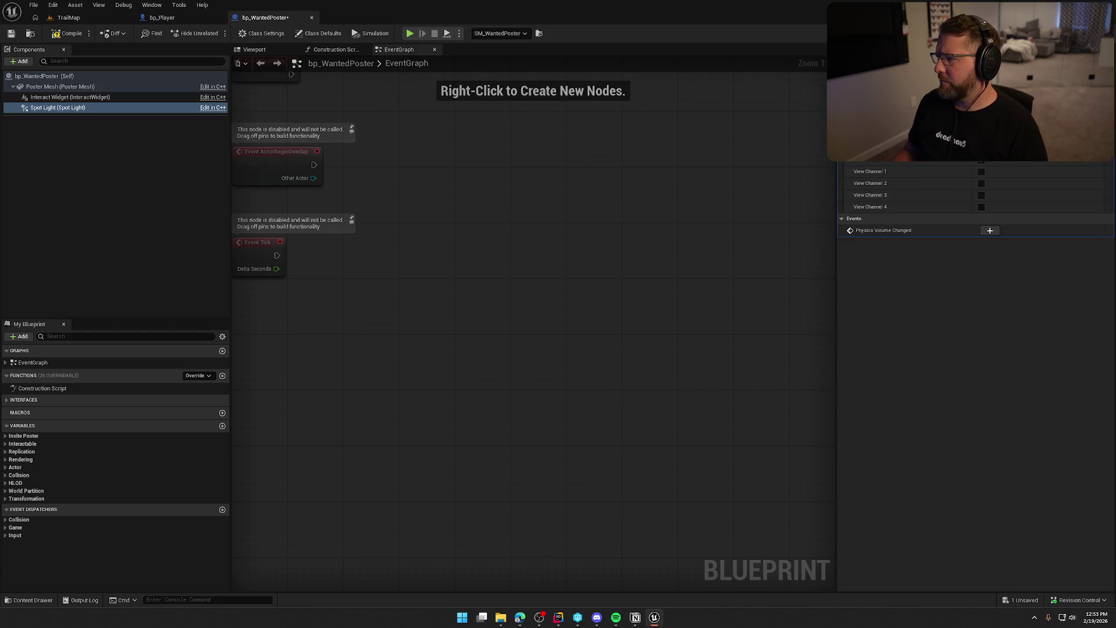
{"action": "left_click", "coordinate": [198, 87]}
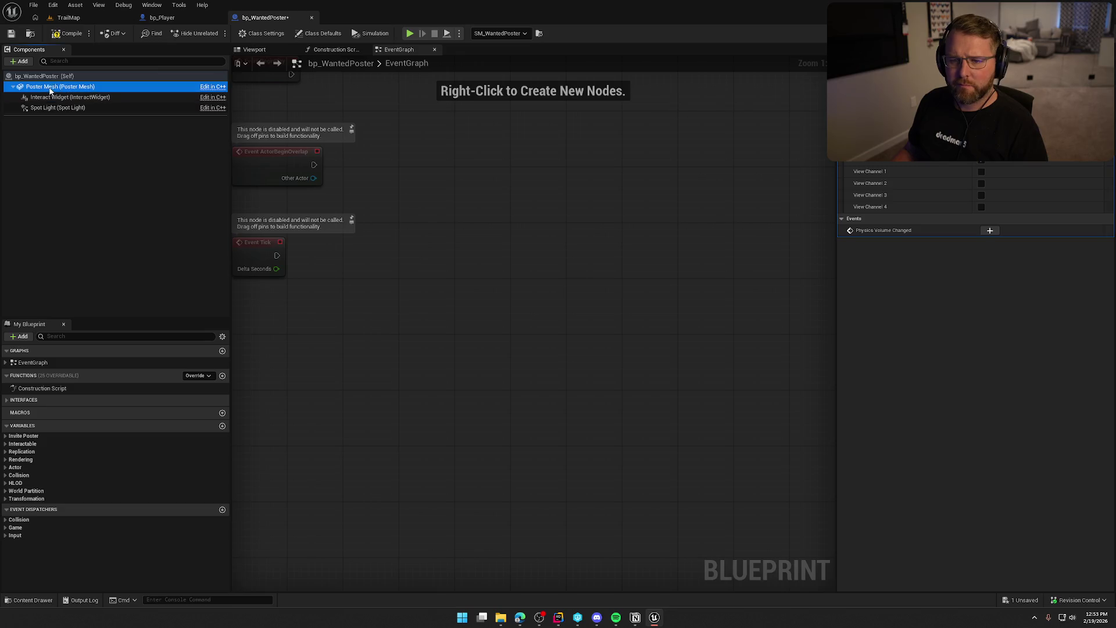
{"action": "left_click", "coordinate": [994, 301]}
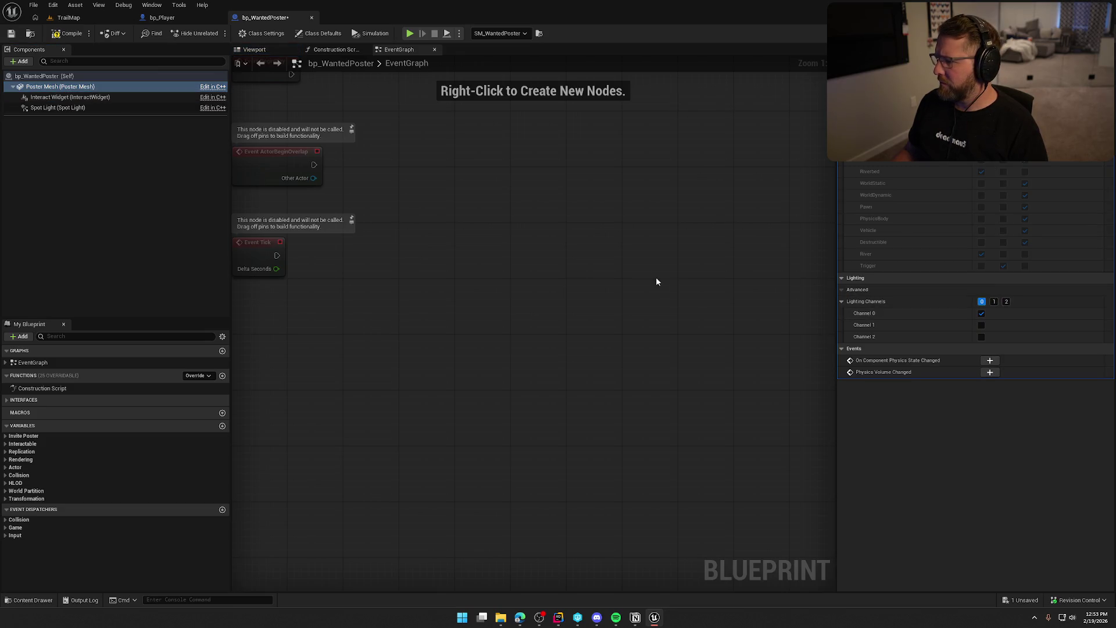
{"action": "left_click", "coordinate": [69, 33]}
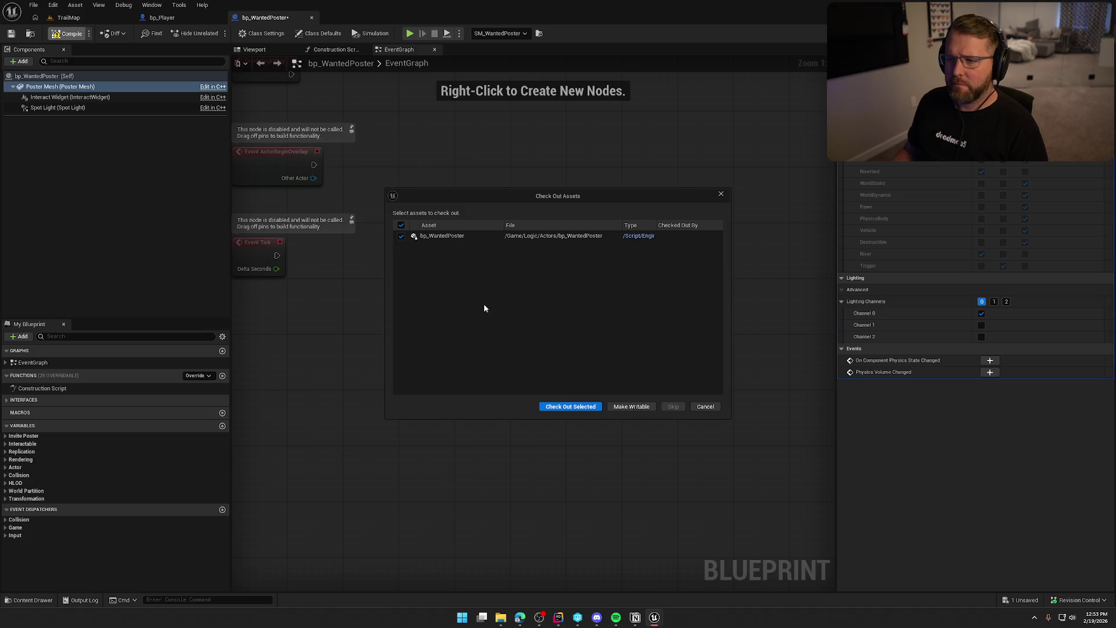
{"action": "left_click", "coordinate": [573, 407]}
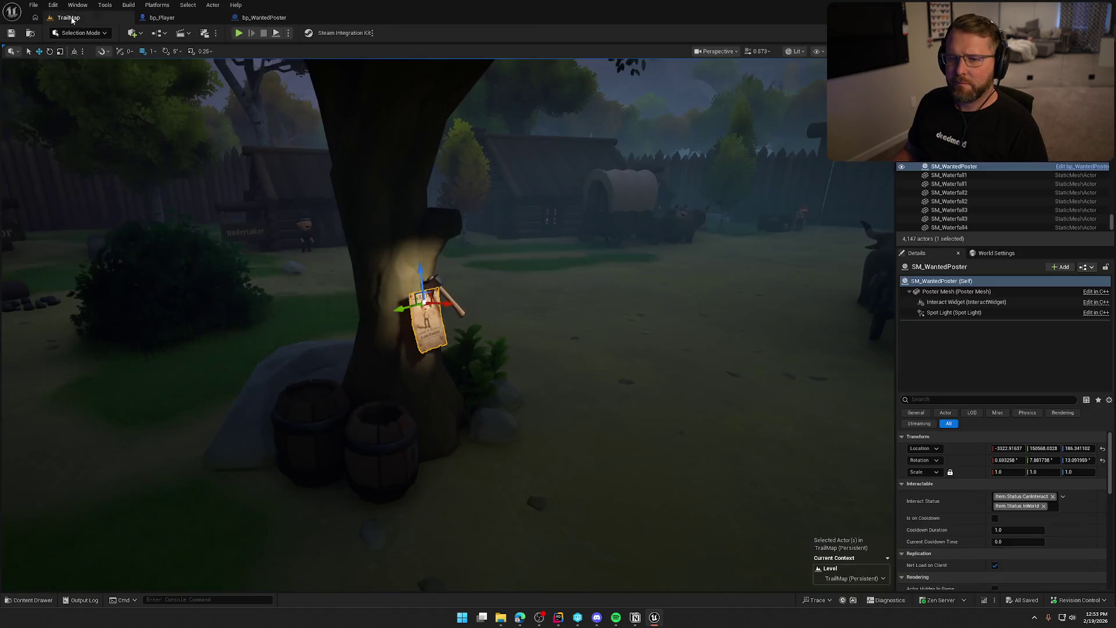
Return to the TrailMap level and lower the view to eye level with the poster
{"action": "key", "text": "Escape"}
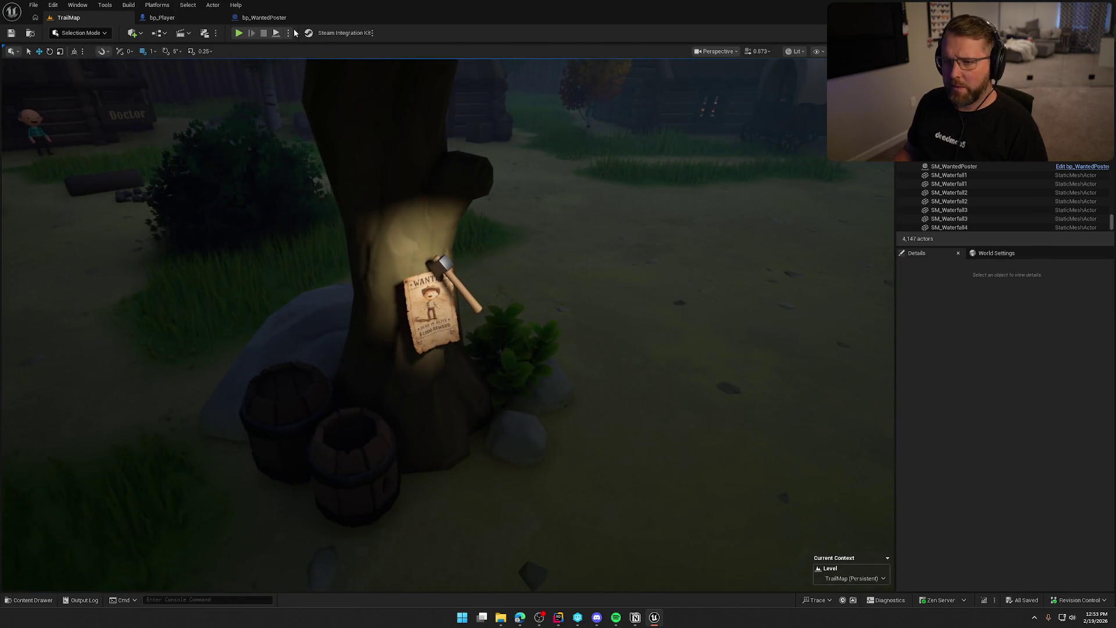
{"action": "left_click", "coordinate": [285, 23]}
{"action": "left_click", "coordinate": [174, 20]}
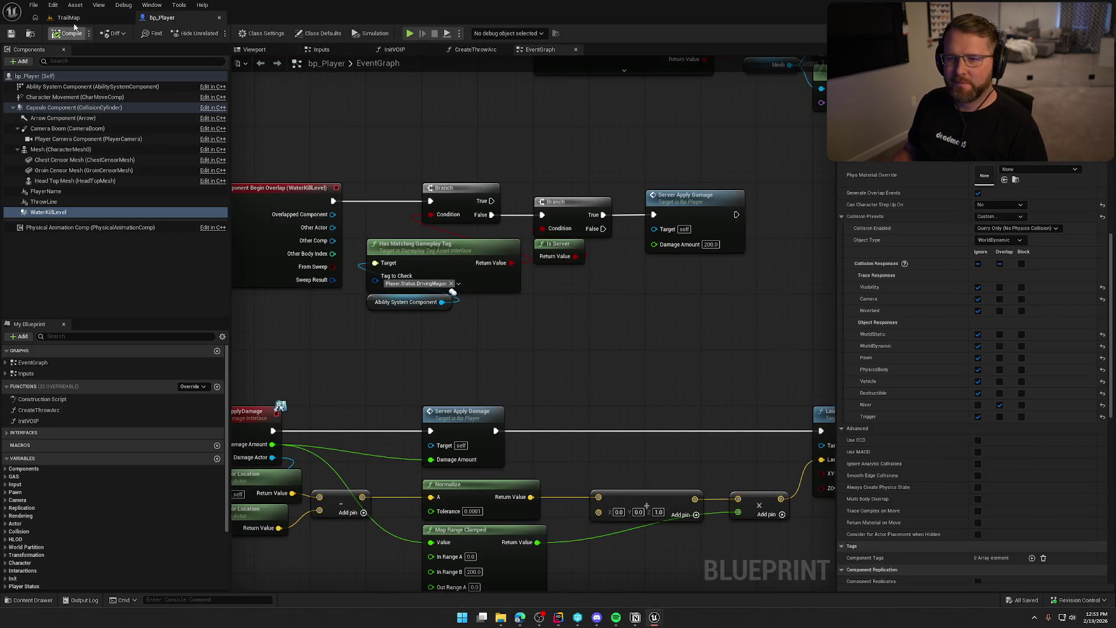
{"action": "left_click", "coordinate": [69, 17]}
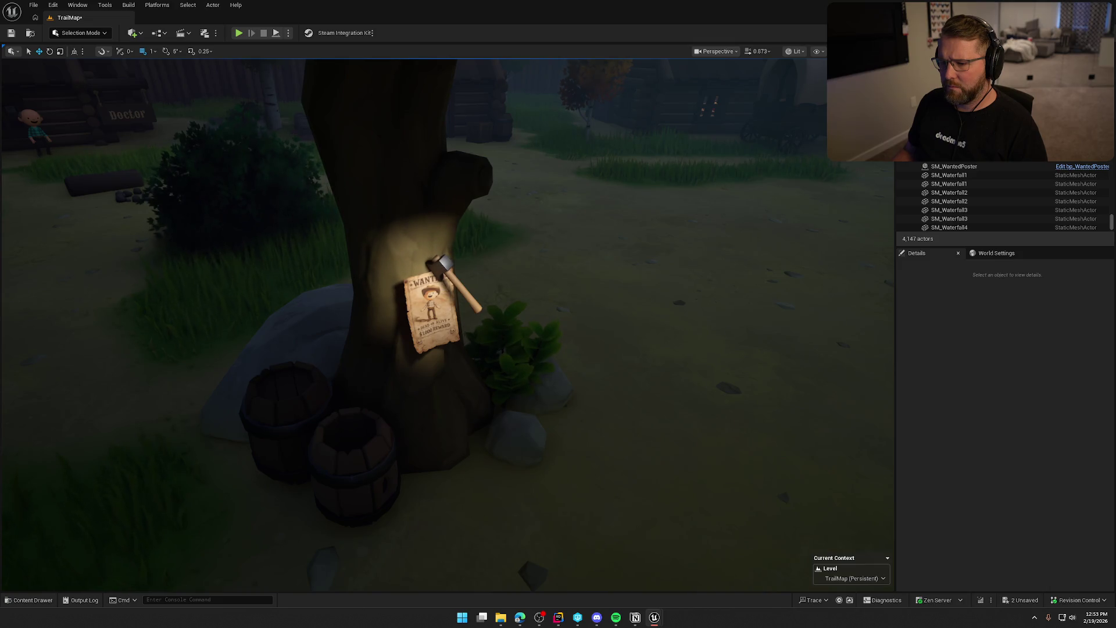
{"action": "mouse_move", "coordinate": [839, 274]}
{"action": "left_mouse_down"}
{"action": "mouse_move", "coordinate": [839, 239]}
{"action": "mouse_move", "coordinate": [839, 267]}
{"action": "mouse_move", "coordinate": [839, 250]}
{"action": "mouse_move", "coordinate": [783, 295]}
{"action": "left_mouse_up"}
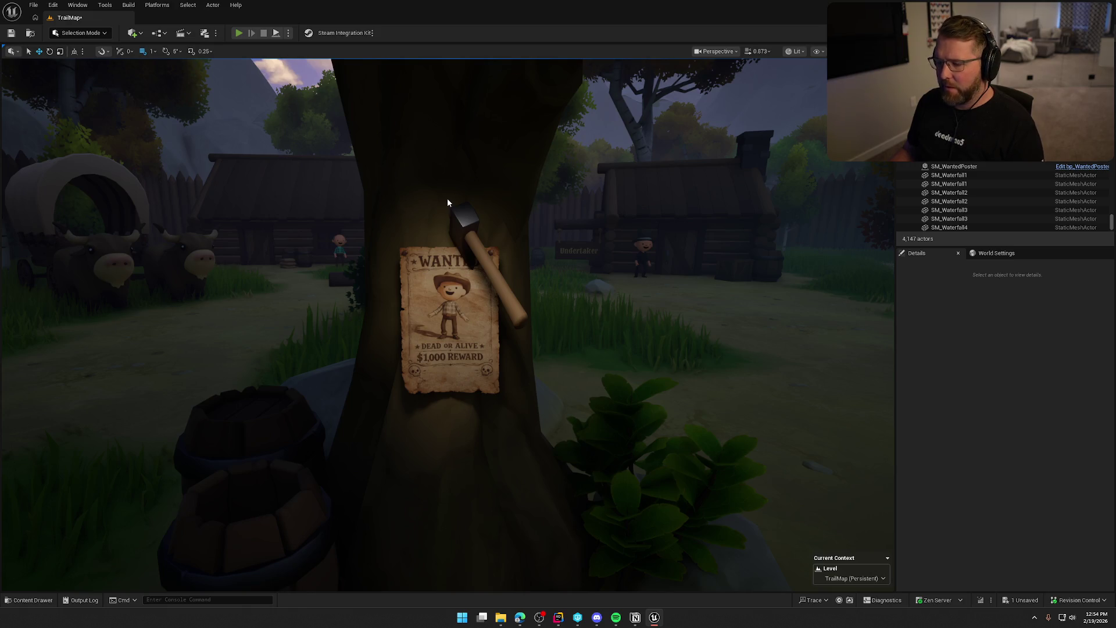
Start a Play In Editor session of TrailMap with Alt+P
{"action": "key", "text": "alt+p"}
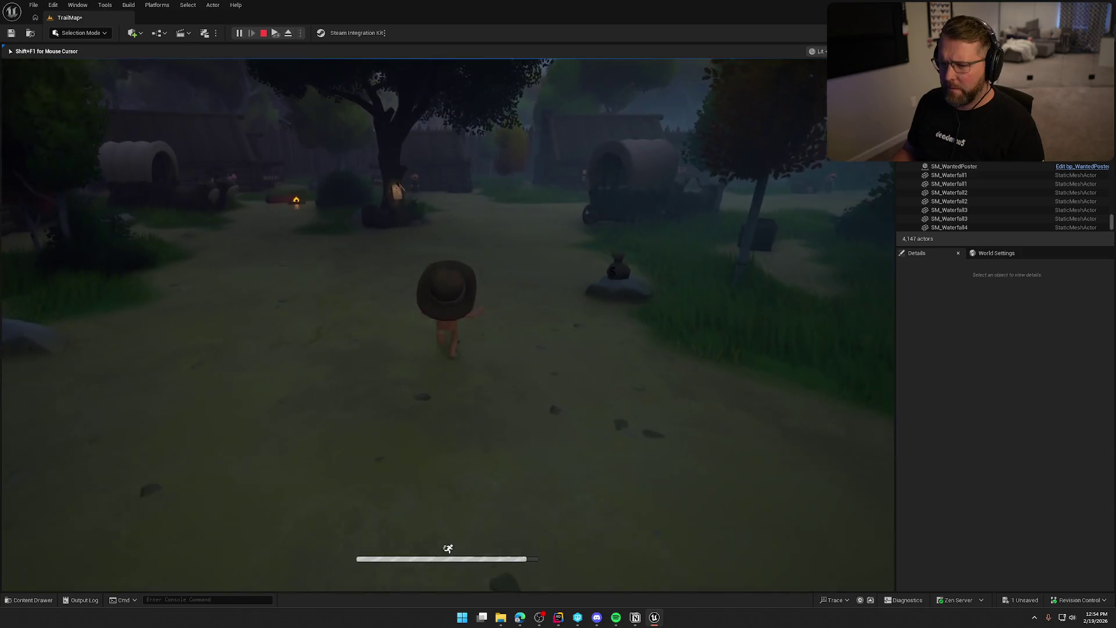
Walk the character up beside the poster tree and back, then stop the playtest
{"action": "key", "text": "w"}
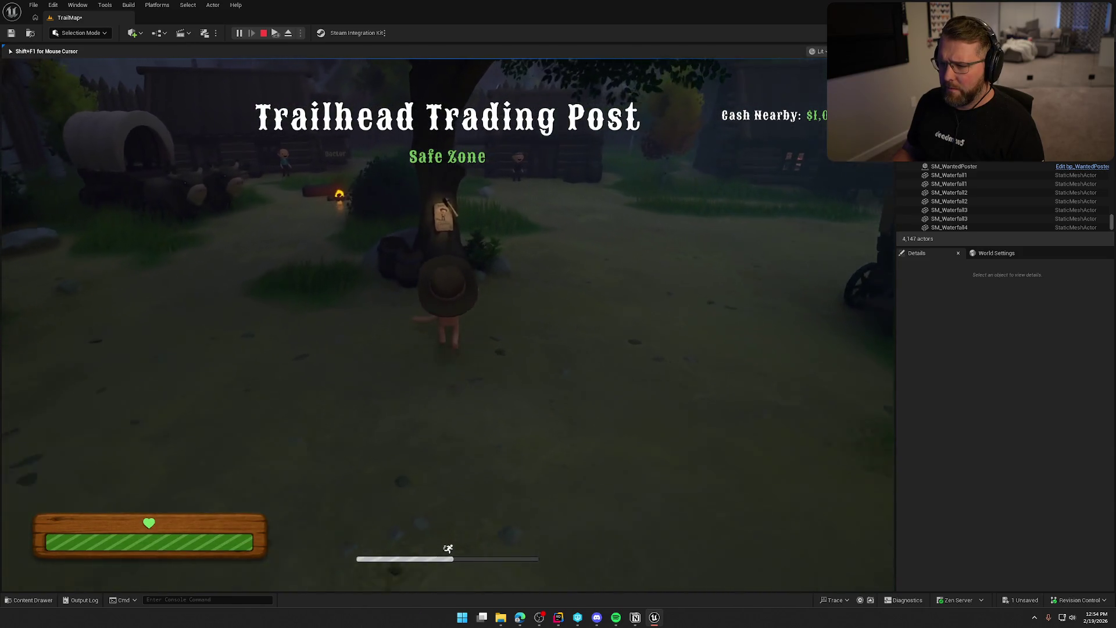
{"action": "key", "text": "w"}
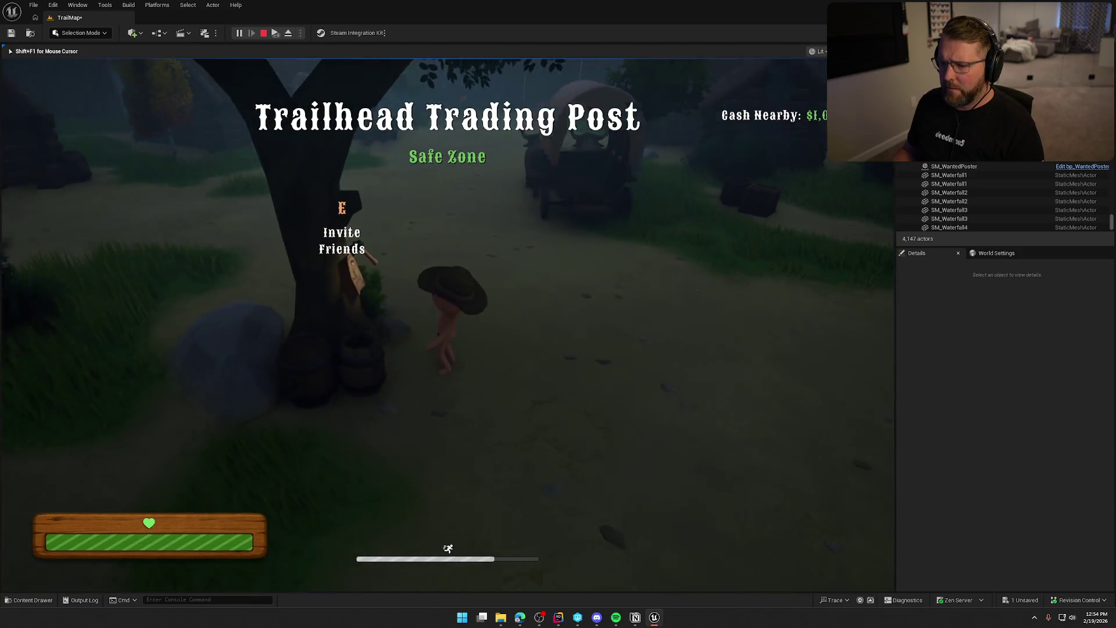
{"action": "key", "text": "w"}
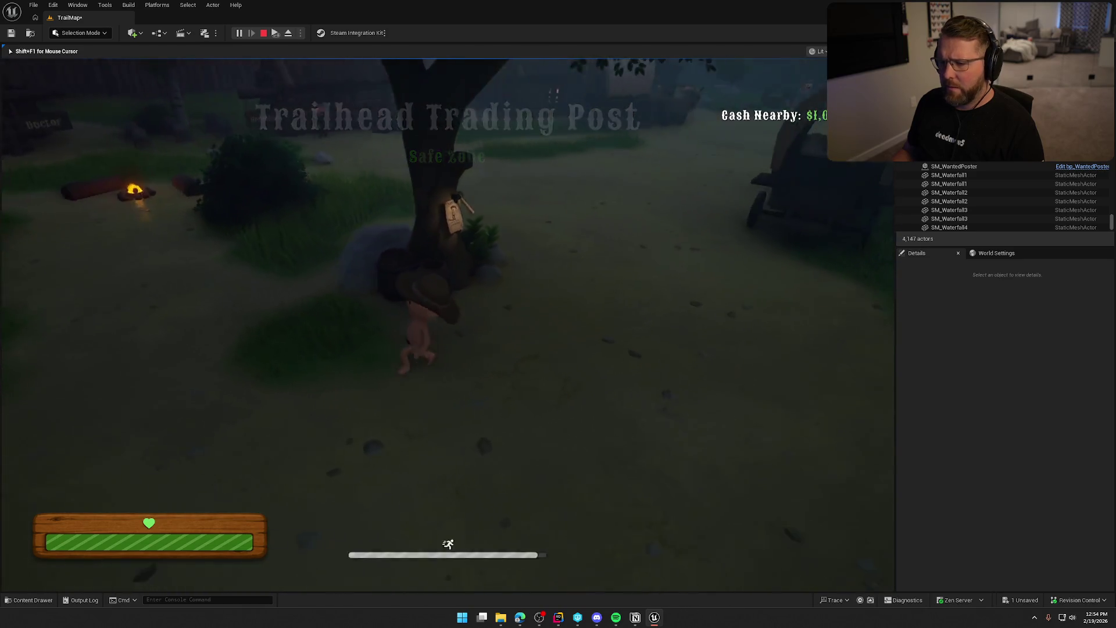
{"action": "key", "text": "s"}
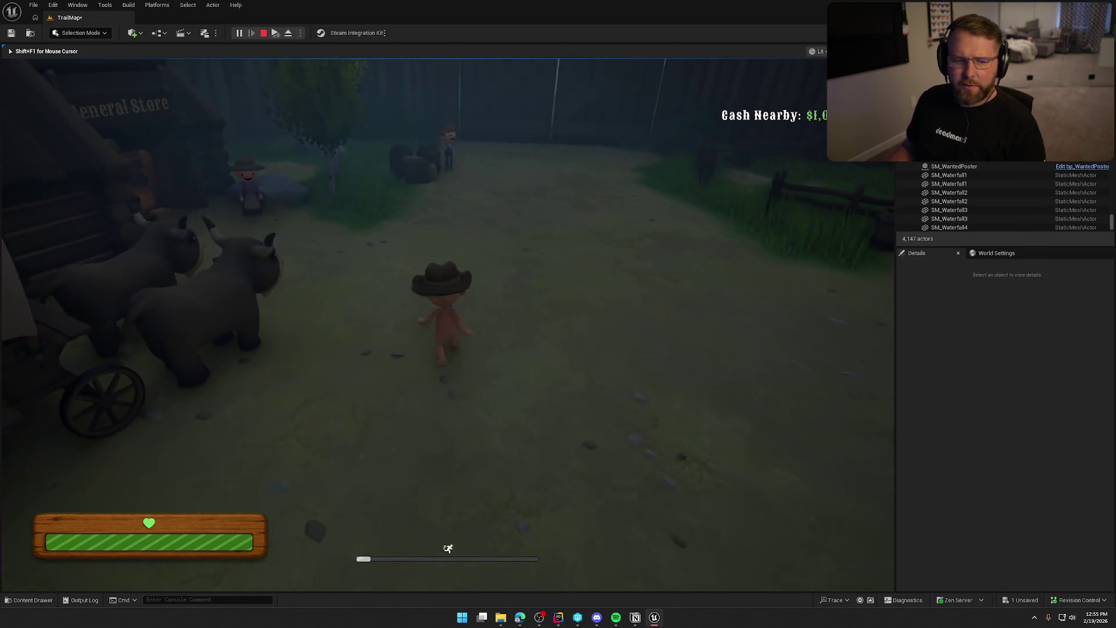
{"action": "key", "text": "Escape"}
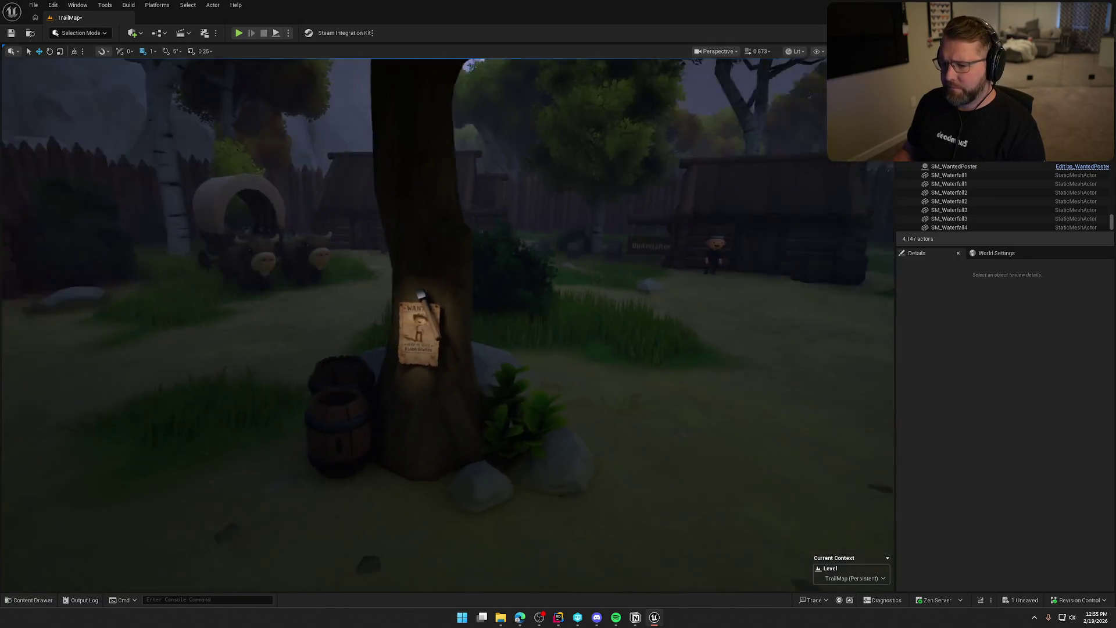
{"action": "key", "text": "ctrl+space"}
{"action": "left_click", "coordinate": [29, 419]}
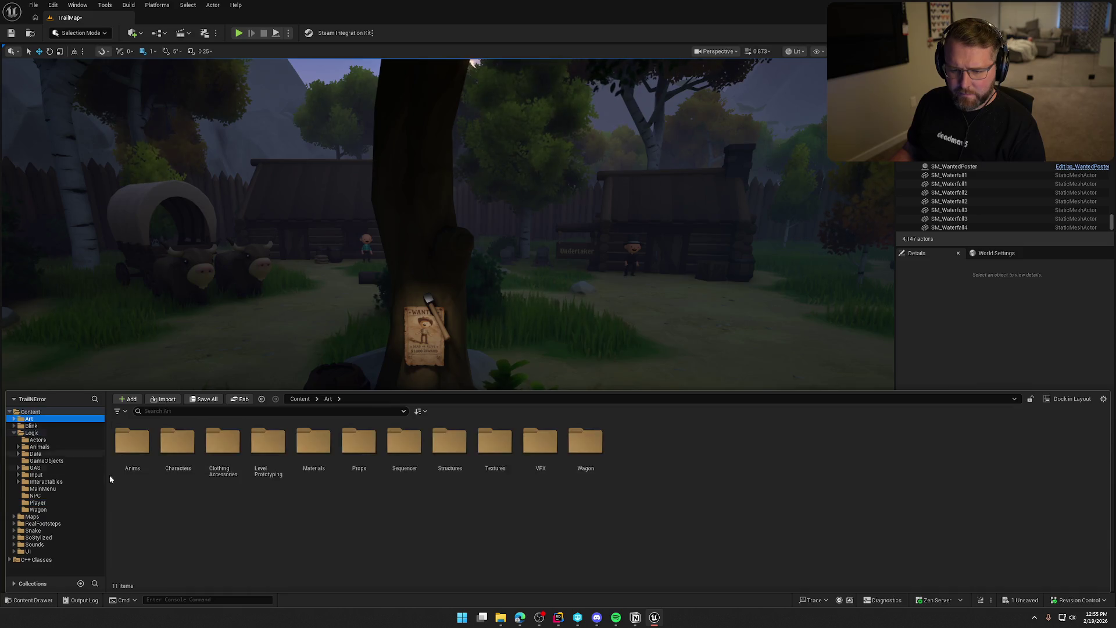
{"action": "double_click", "coordinate": [367, 440]}
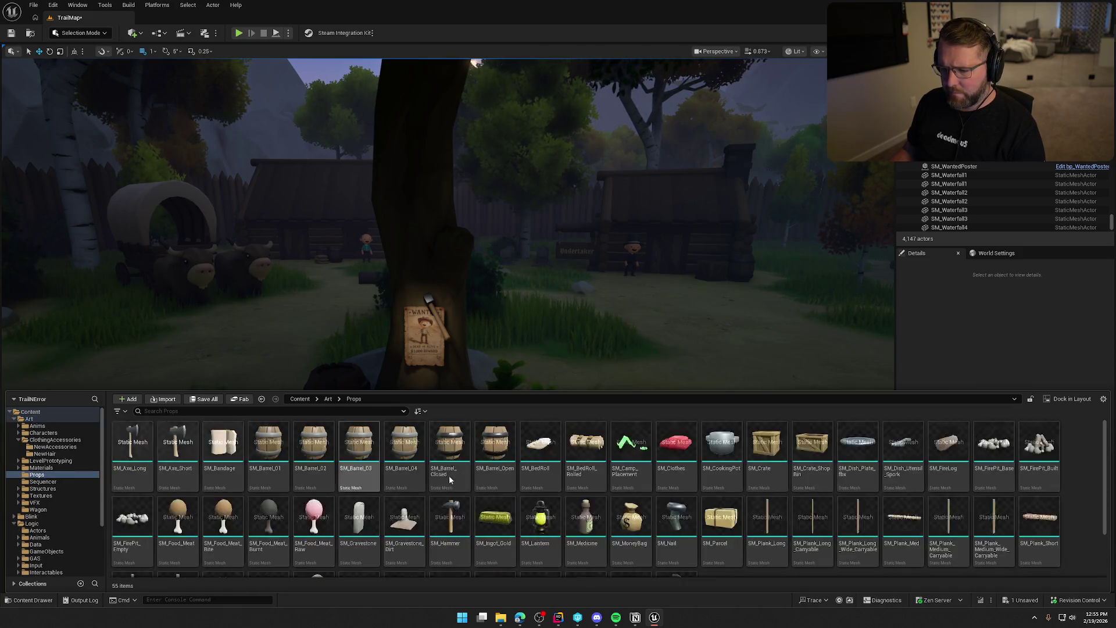
{"action": "left_click_drag", "start_coordinate": [539, 512], "coordinate": [466, 265]}
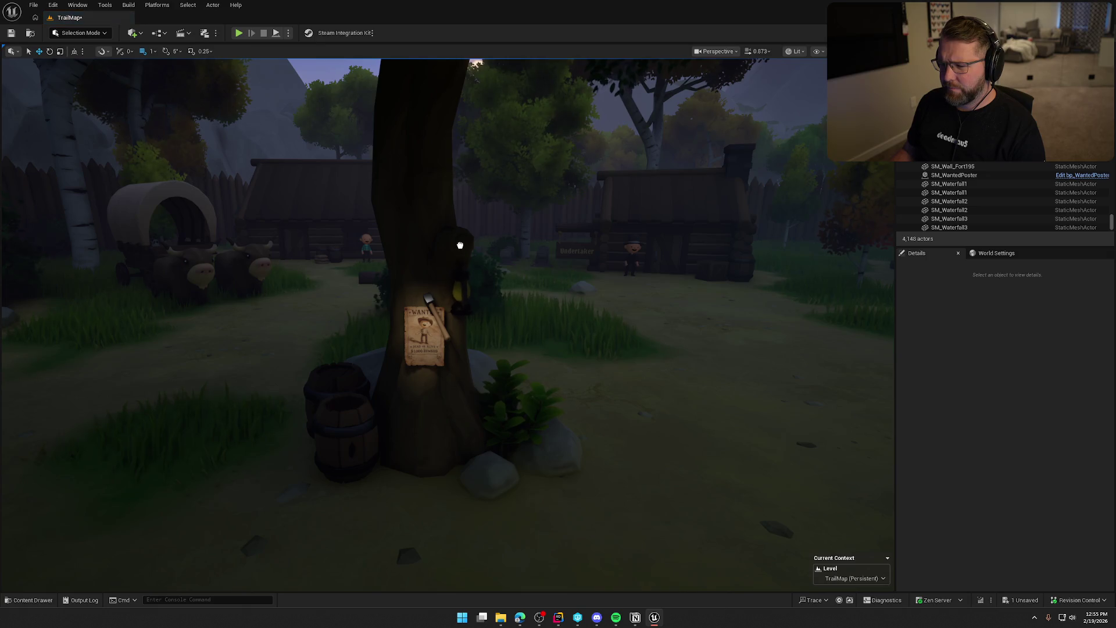
{"action": "key", "text": "f"}
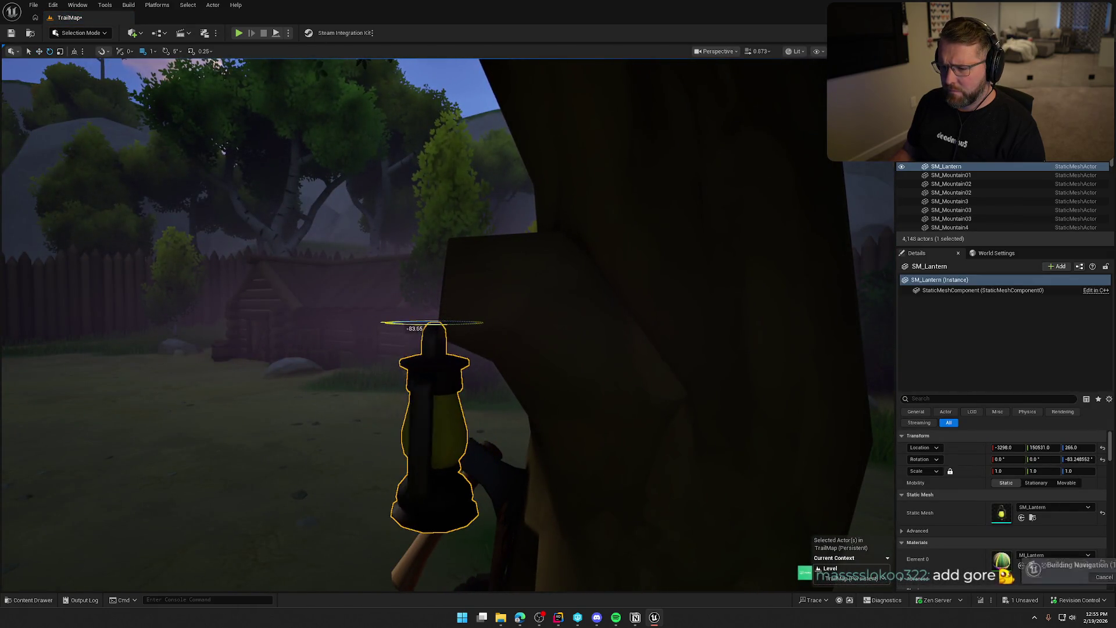
{"action": "scroll", "coordinate": [459, 364], "scroll_direction": "down", "scroll_amount": 10}
{"action": "key", "text": "Escape"}
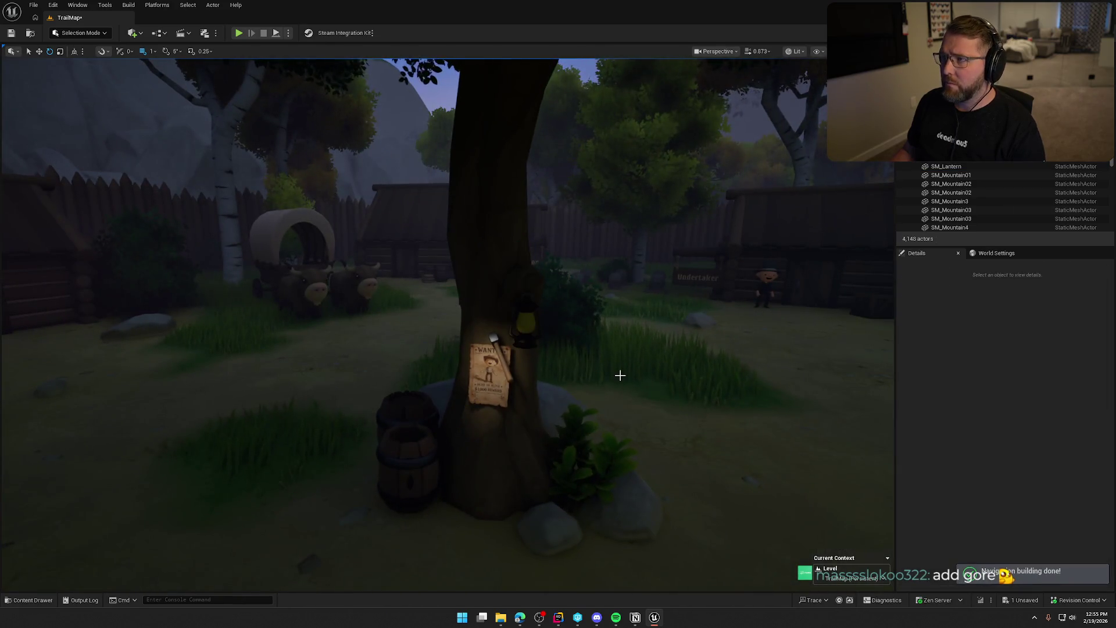
{"action": "mouse_move", "coordinate": [668, 352]}
{"action": "left_mouse_down"}
{"action": "mouse_move", "coordinate": [674, 313]}
{"action": "mouse_move", "coordinate": [695, 313]}
{"action": "left_mouse_up"}
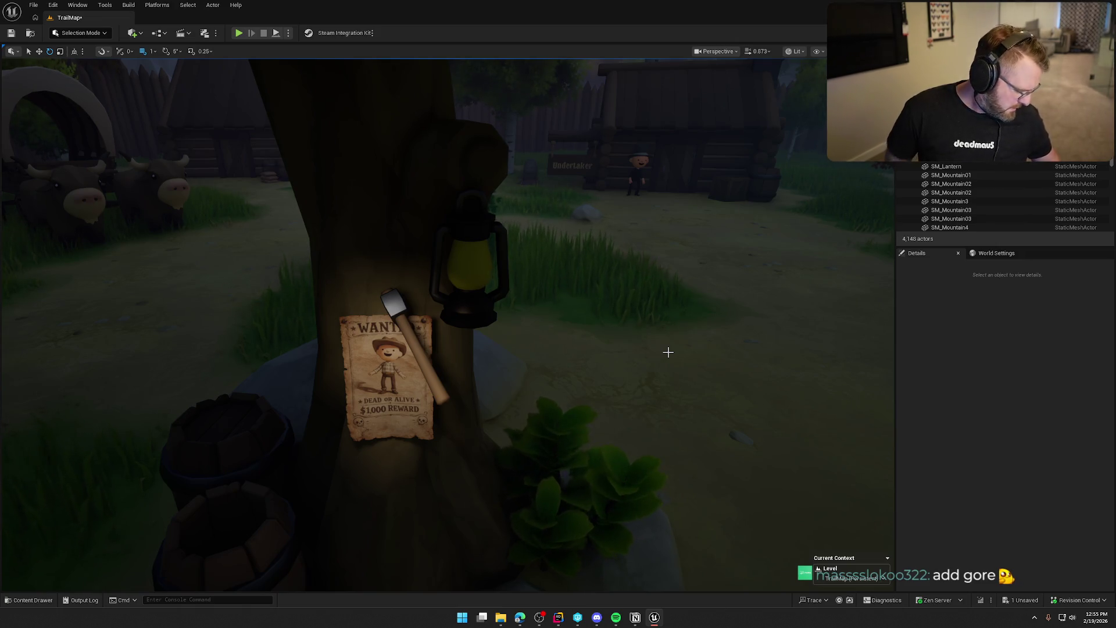
{"action": "scroll", "coordinate": [668, 352], "scroll_direction": "down", "scroll_amount": 3}
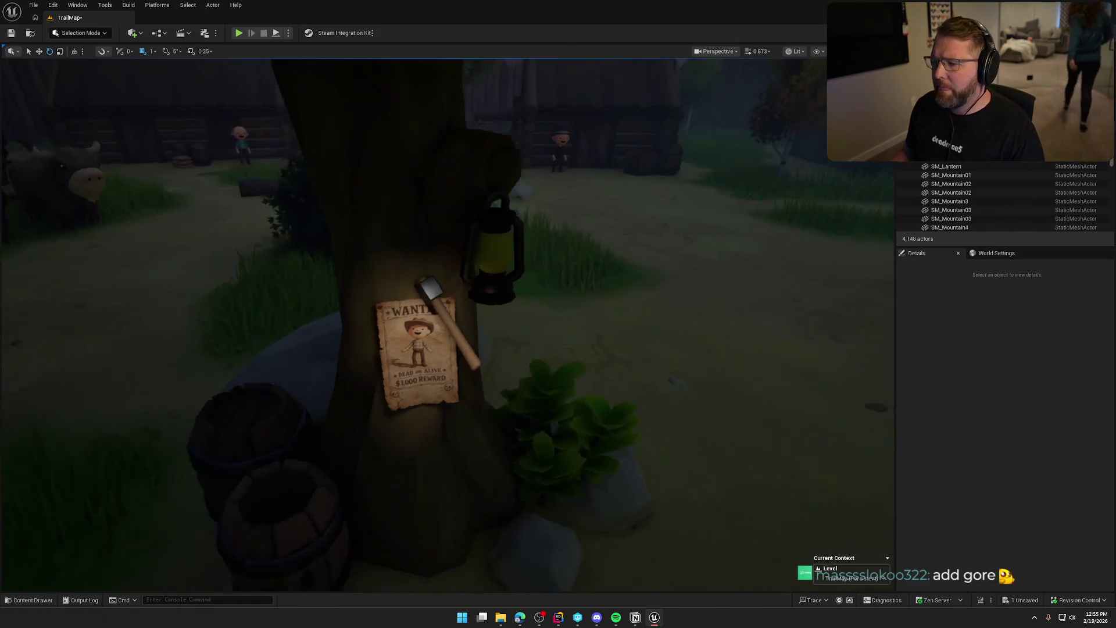
{"action": "left_click", "coordinate": [504, 272]}
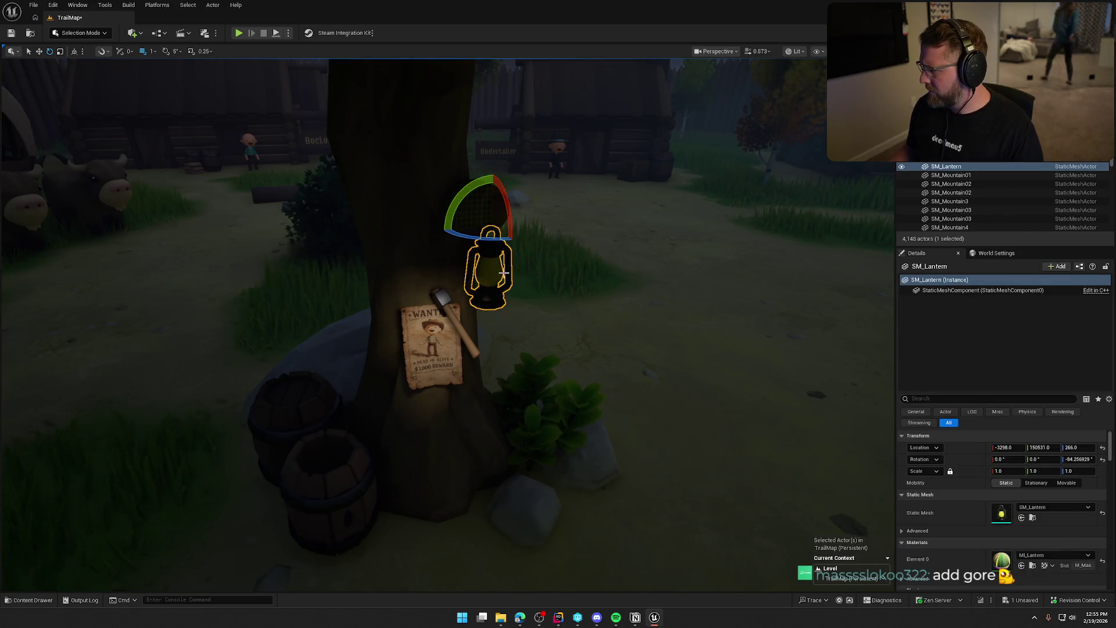
{"action": "scroll", "coordinate": [999, 546], "scroll_direction": "down", "scroll_amount": 2}
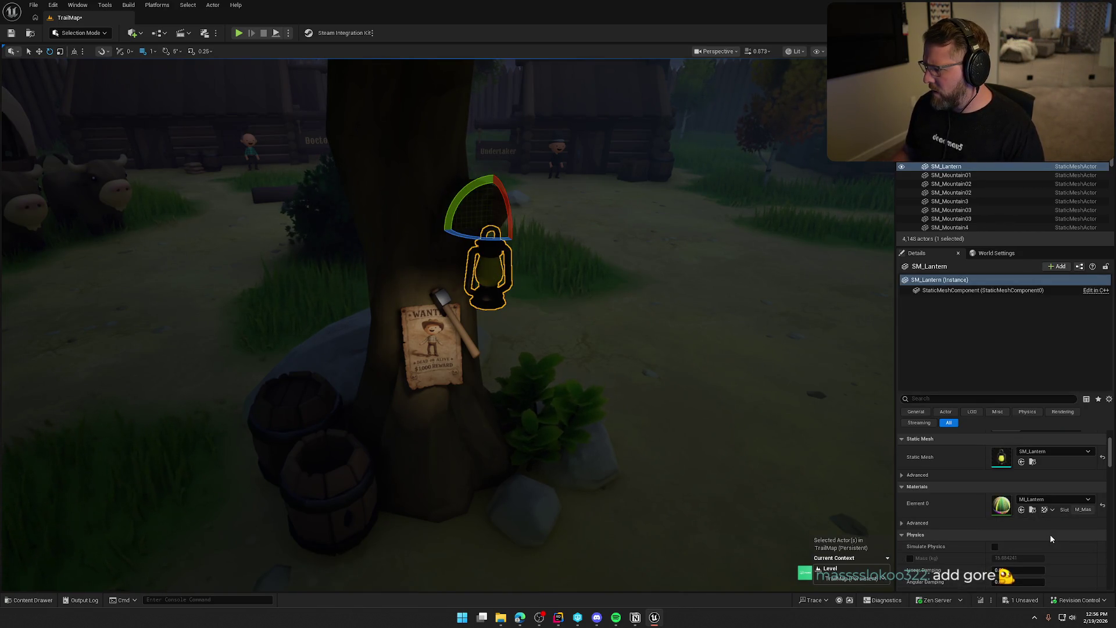
{"action": "scroll", "coordinate": [1048, 534], "scroll_direction": "up", "scroll_amount": 1}
{"action": "left_click_drag", "start_coordinate": [551, 326], "coordinate": [551, 256]}
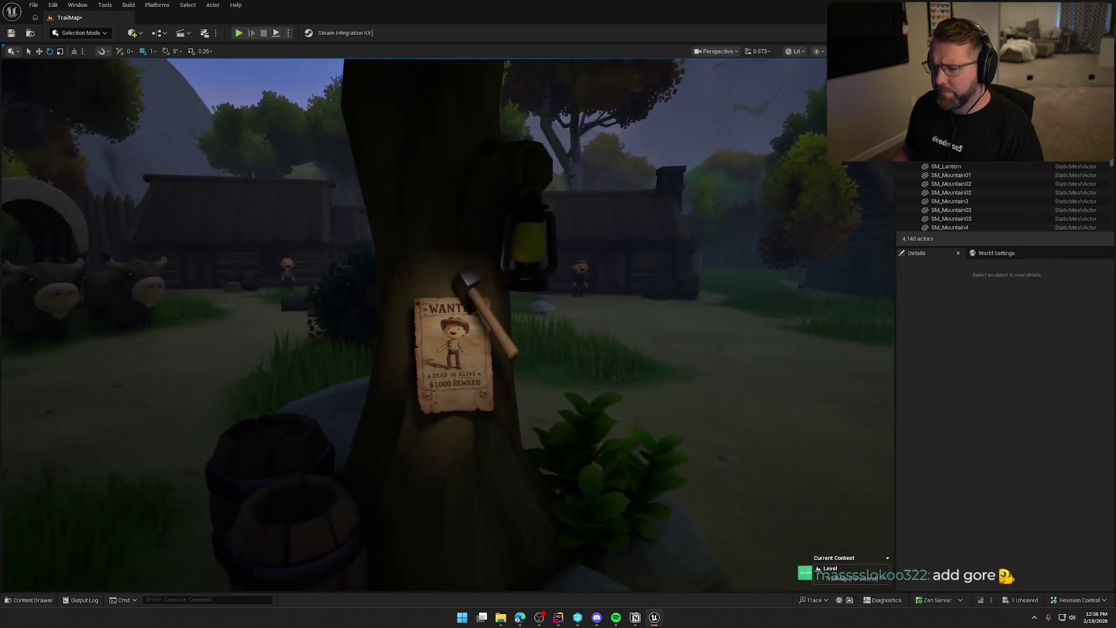
{"action": "left_click", "coordinate": [529, 255]}
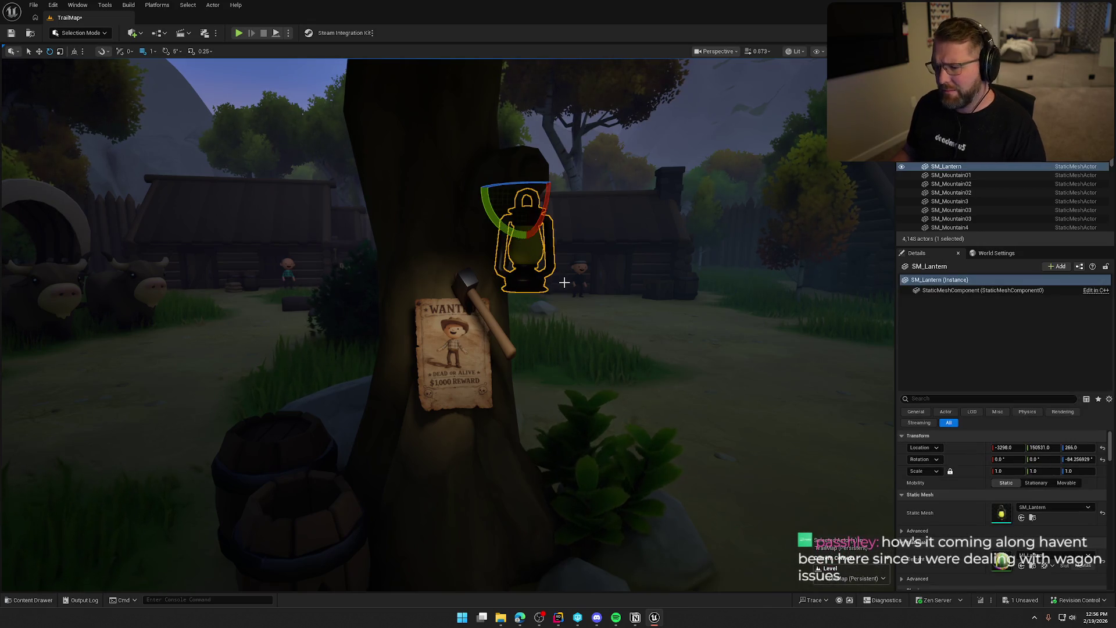
{"action": "key", "text": "Delete"}
{"action": "scroll", "coordinate": [570, 286], "scroll_direction": "down", "scroll_amount": 4}
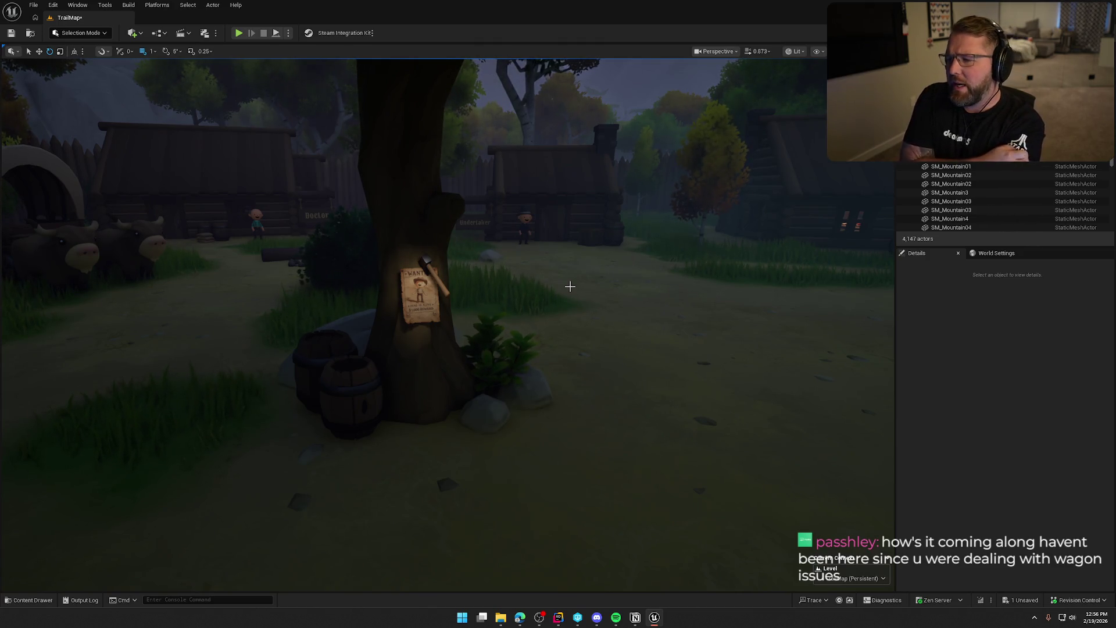
{"action": "mouse_move", "coordinate": [570, 286]}
{"action": "left_mouse_down"}
{"action": "mouse_move", "coordinate": [500, 287]}
{"action": "mouse_move", "coordinate": [558, 288]}
{"action": "left_mouse_up"}
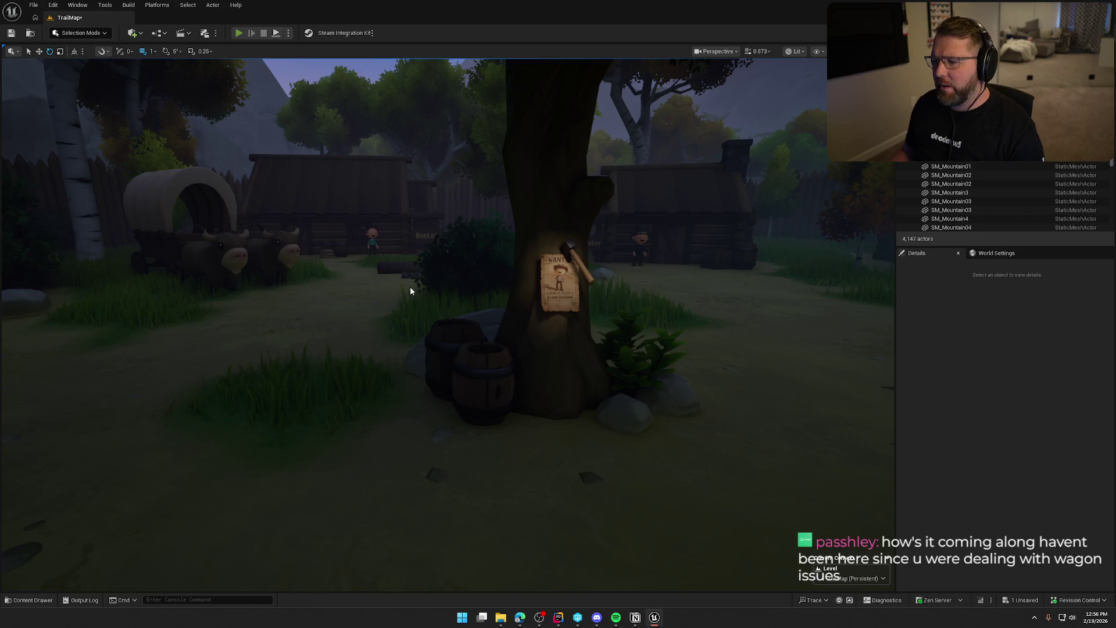
Start playing, run toward the tree and back, then open and close the pause menu
{"action": "key", "text": "alt+p"}
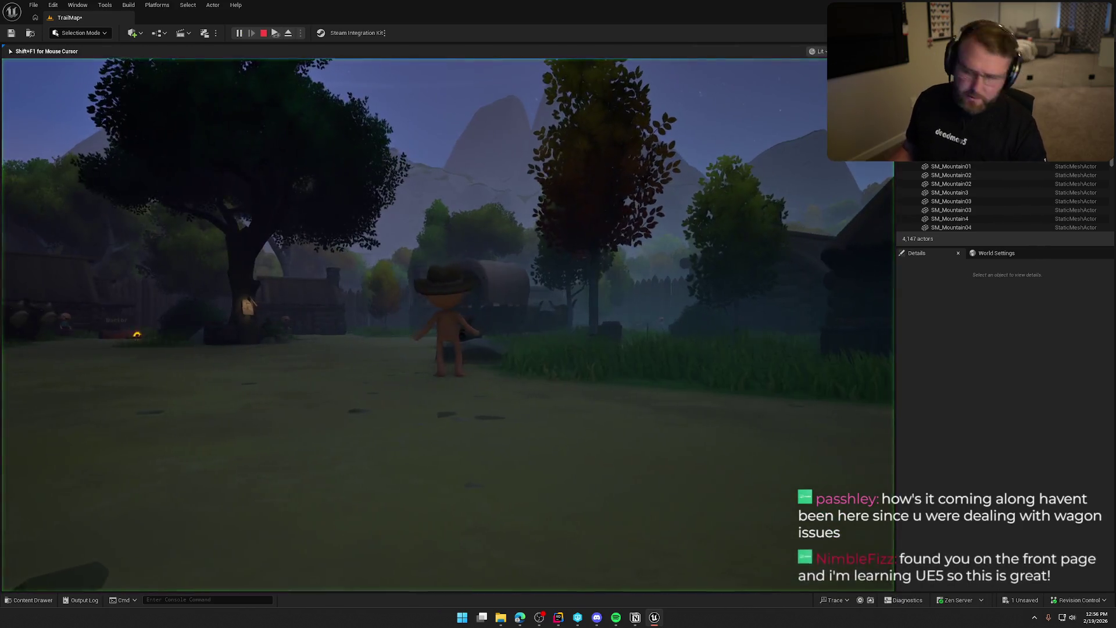
{"action": "key", "text": "shift+w"}
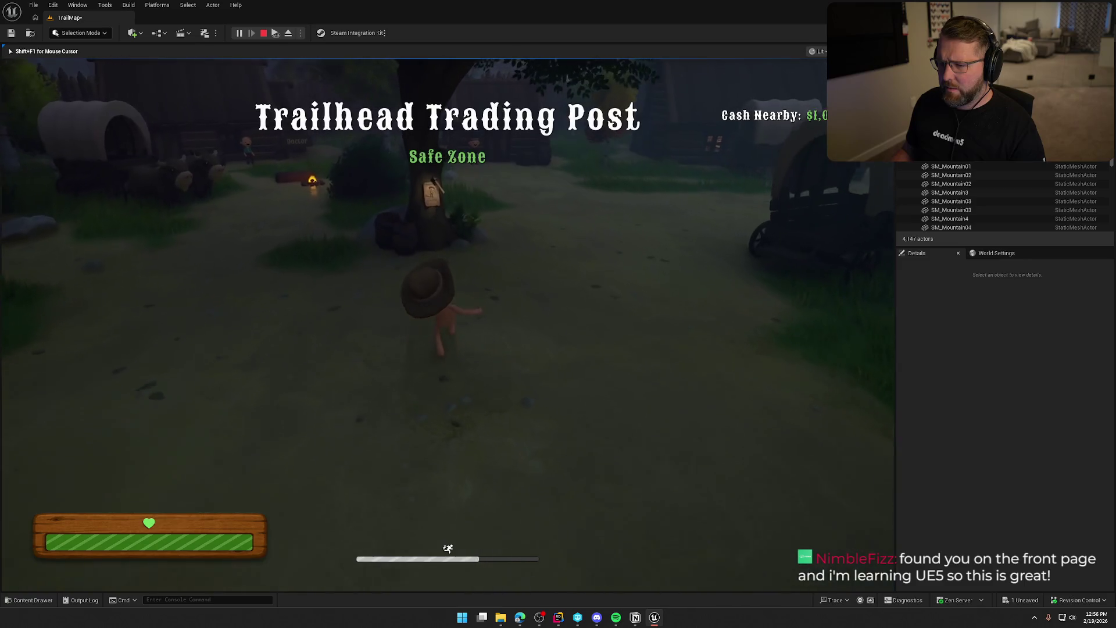
{"action": "key", "text": "s"}
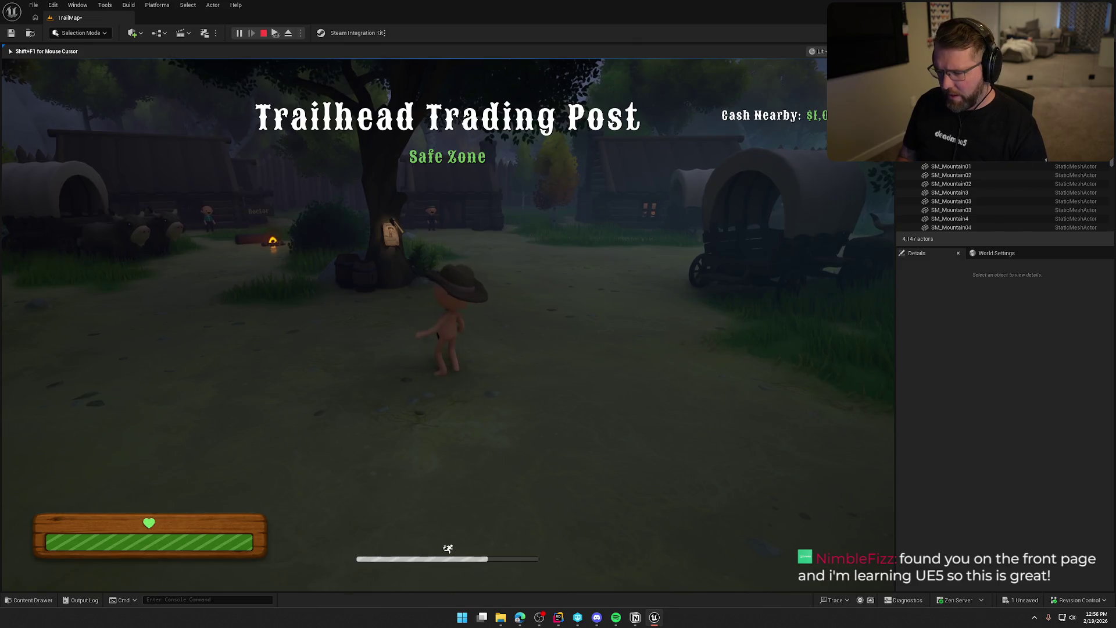
{"action": "key", "text": "Escape"}
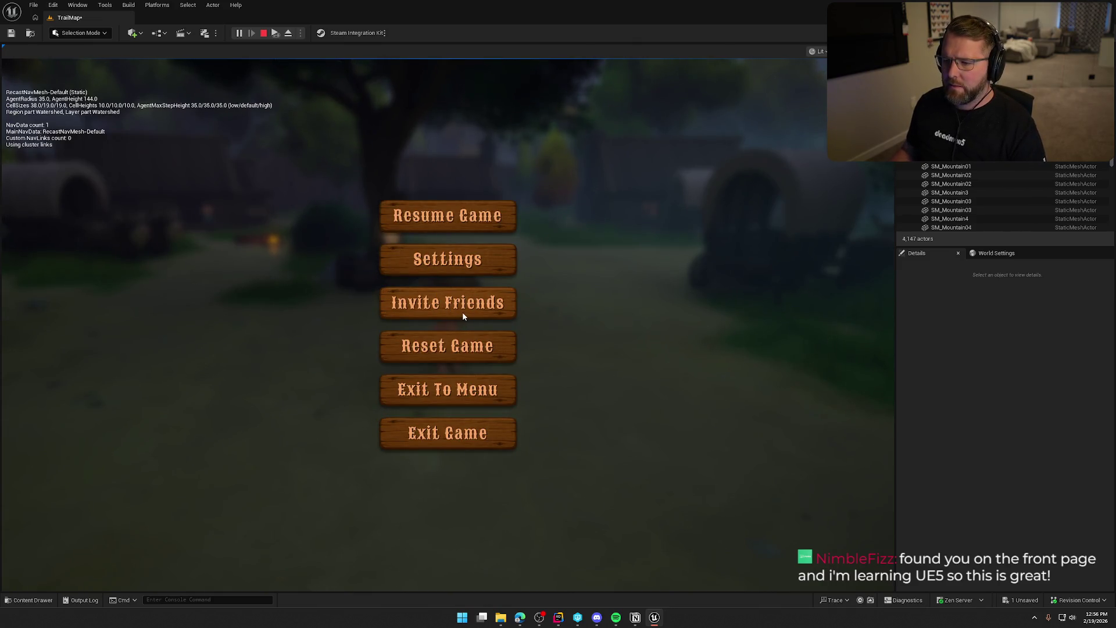
{"action": "key", "text": "Escape"}
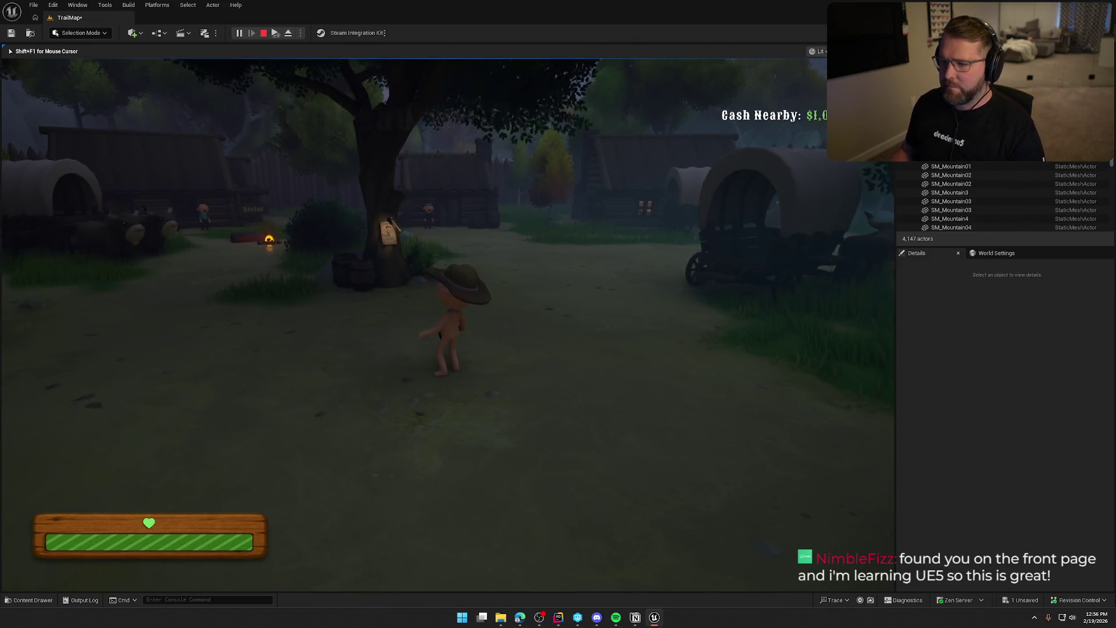
Sprint past the tree and covered wagon to the fenced gate, stop the playtest, and raise the camera
{"action": "key", "text": "shift+w"}
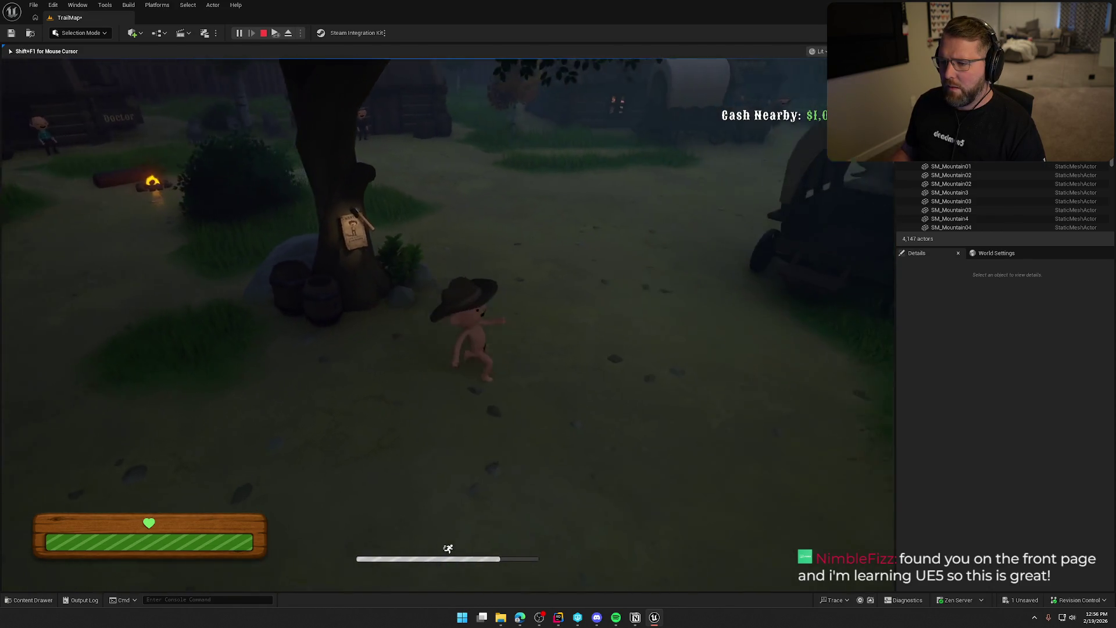
{"action": "key", "text": "shift+w"}
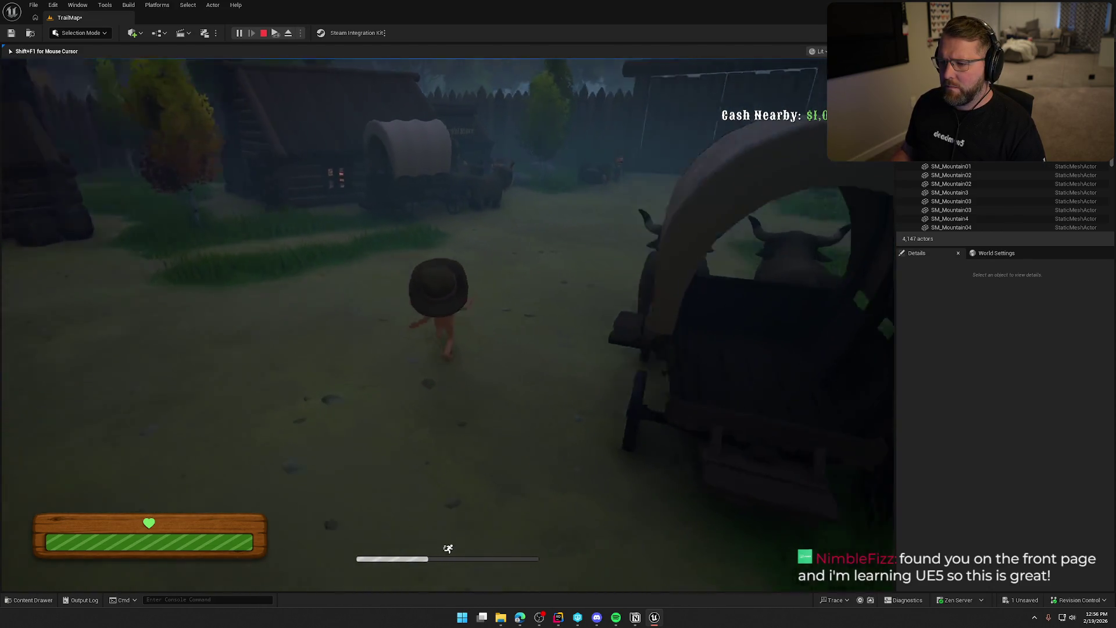
{"action": "key", "text": "shift+w"}
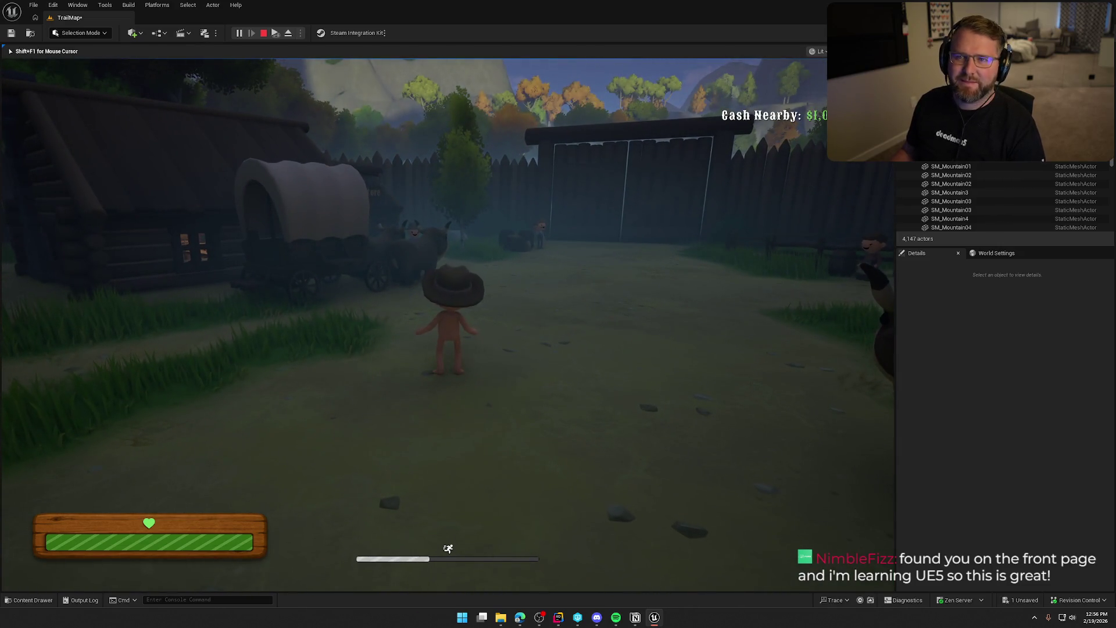
{"action": "key", "text": "Escape"}
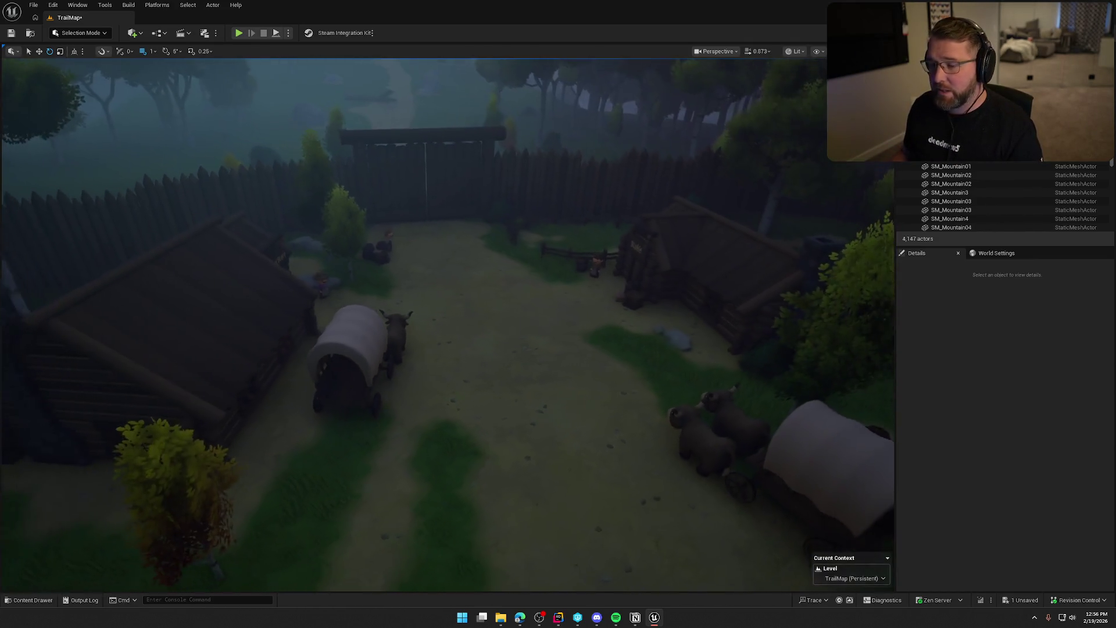
{"action": "scroll", "coordinate": [533, 314], "scroll_direction": "up", "scroll_amount": 5}
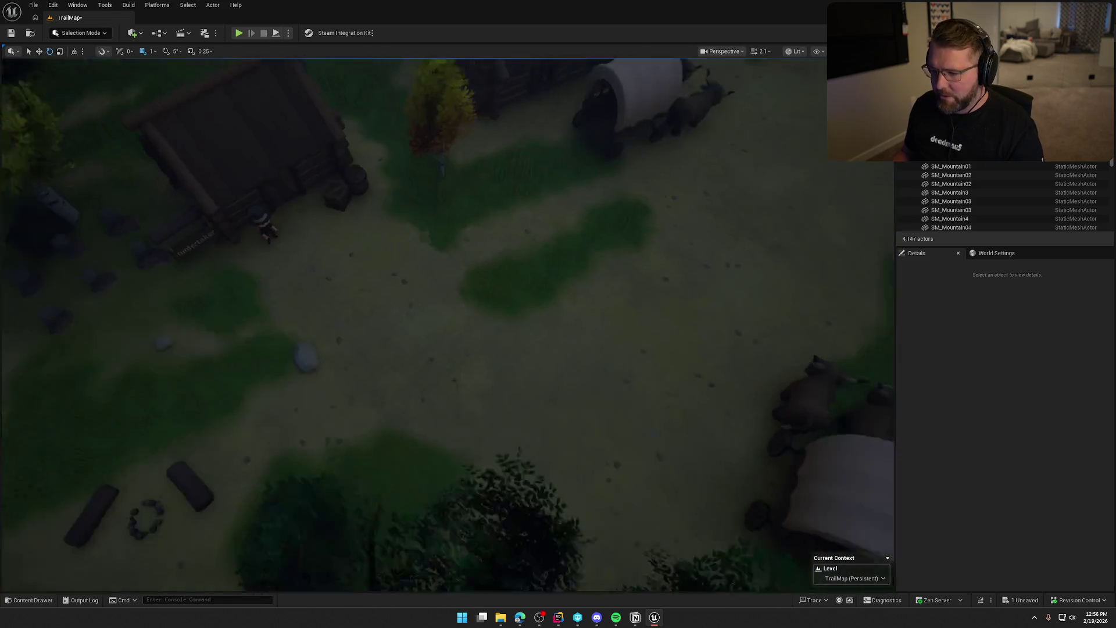
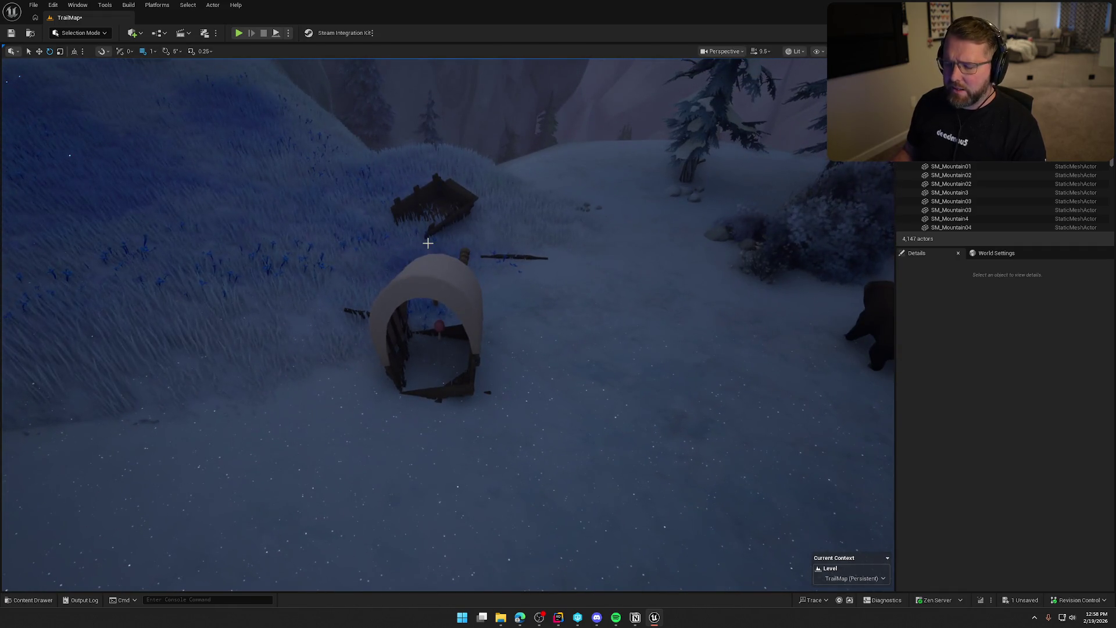
Toggle game view on and off with G, then jump to camera bookmark 1
{"action": "key", "text": "g"}
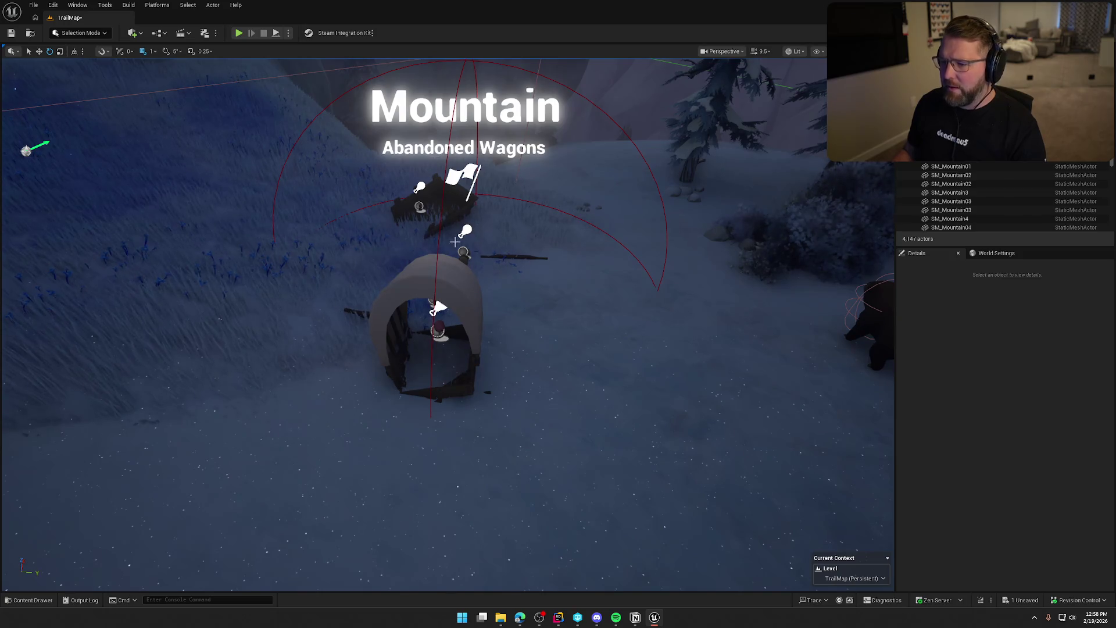
{"action": "key", "text": "g"}
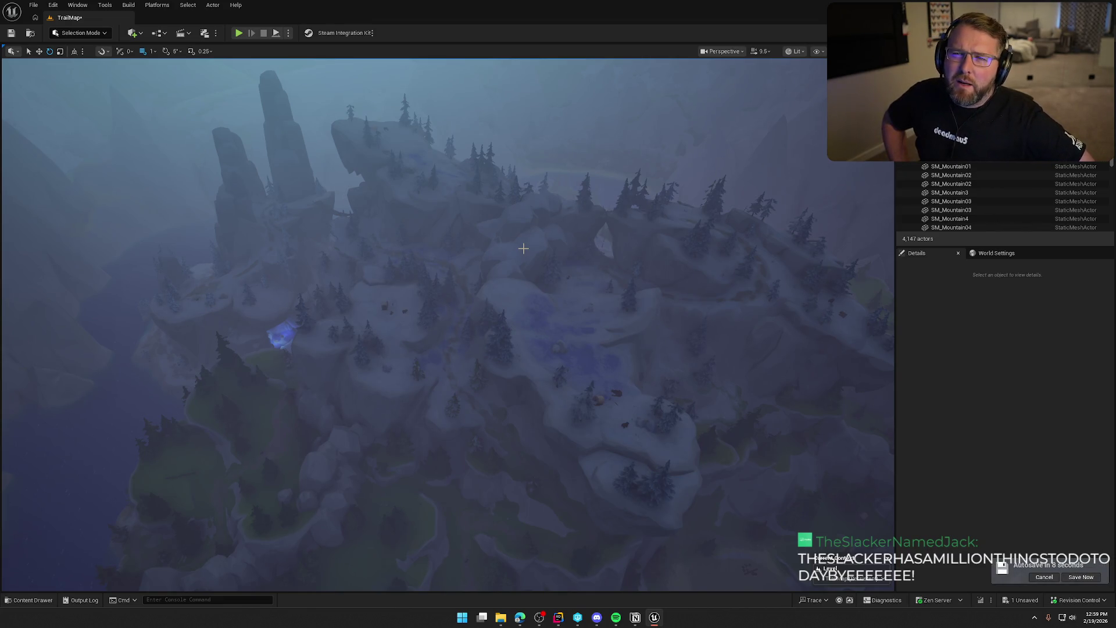
{"action": "key", "text": "1"}
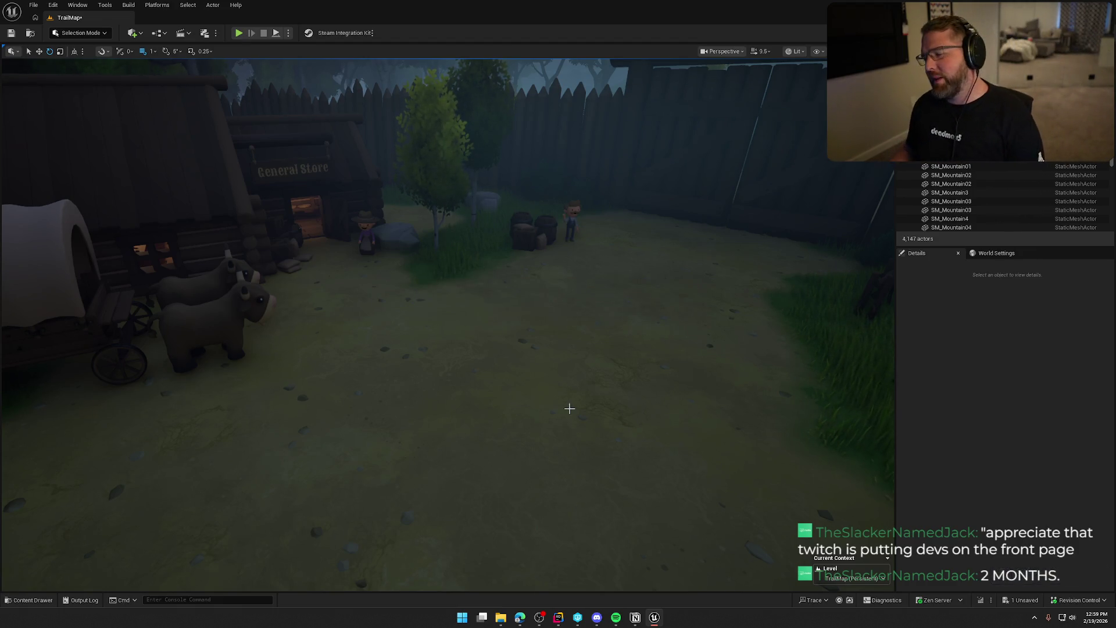
Lower the viewport camera speed over the fenced town with the General Store
{"action": "scroll", "coordinate": [569, 409], "scroll_direction": "down", "scroll_amount": 10}
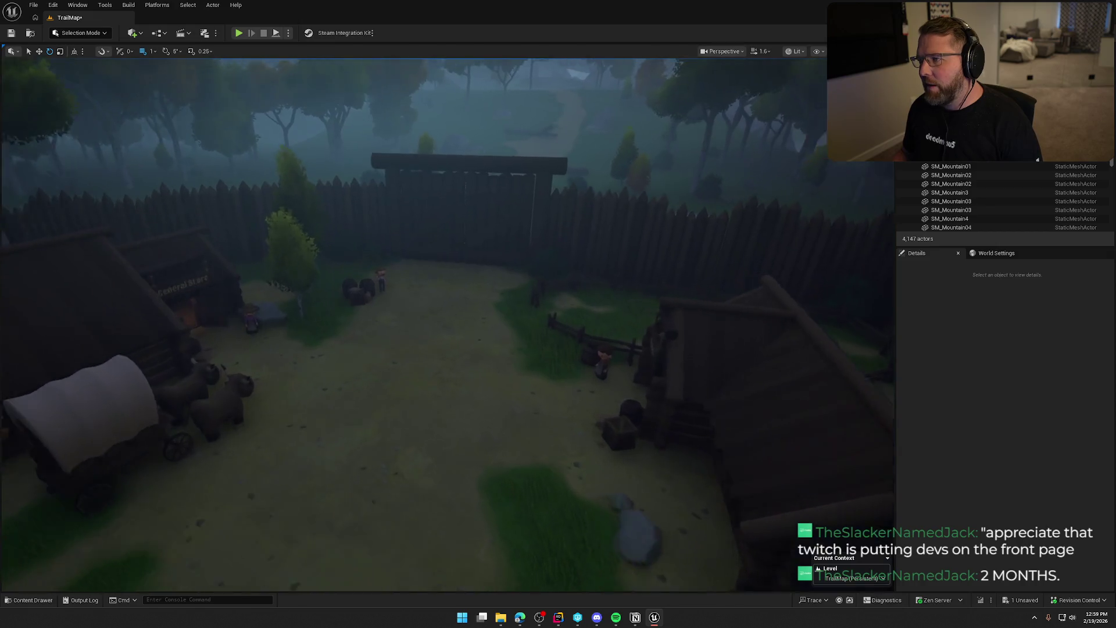
Tune camera speed and fly toward the town gate, with the wagon left and stable right
{"action": "scroll", "coordinate": [448, 325], "scroll_direction": "down", "scroll_amount": 2}
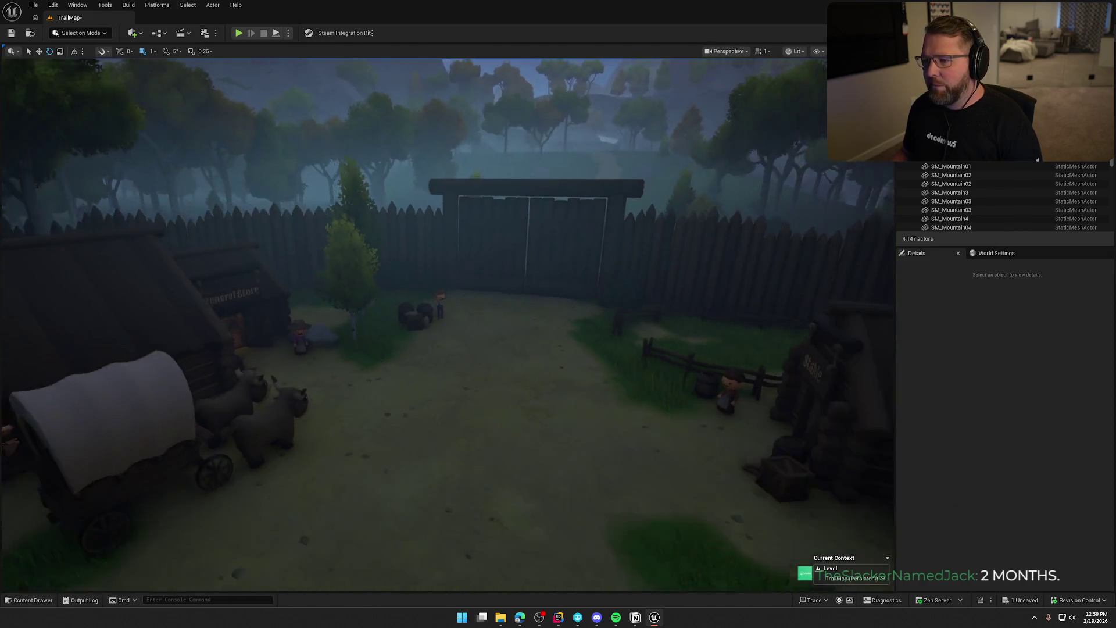
{"action": "scroll", "coordinate": [448, 325], "scroll_direction": "down", "scroll_amount": 5}
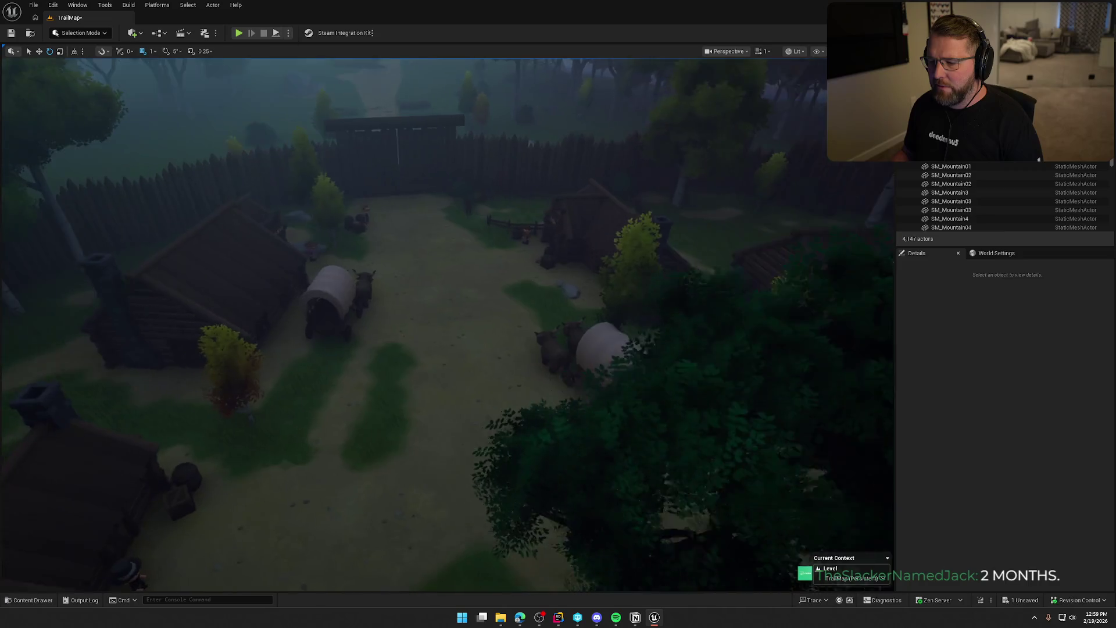
{"action": "scroll", "coordinate": [448, 326], "scroll_direction": "up", "scroll_amount": 5}
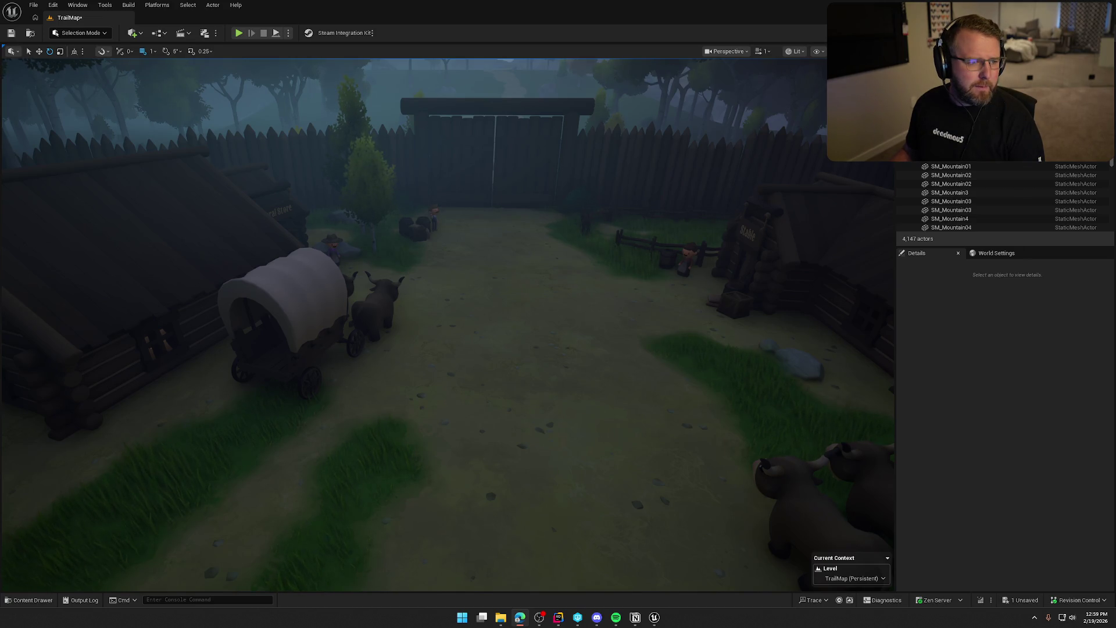
{"action": "mouse_move", "coordinate": [98, 358]}
{"action": "left_mouse_down"}
{"action": "mouse_move", "coordinate": [55, 317]}
{"action": "mouse_move", "coordinate": [55, 360]}
{"action": "left_mouse_up"}
{"action": "mouse_move", "coordinate": [414, 363]}
{"action": "left_mouse_down"}
{"action": "mouse_move", "coordinate": [407, 338]}
{"action": "mouse_move", "coordinate": [414, 364]}
{"action": "left_mouse_up"}
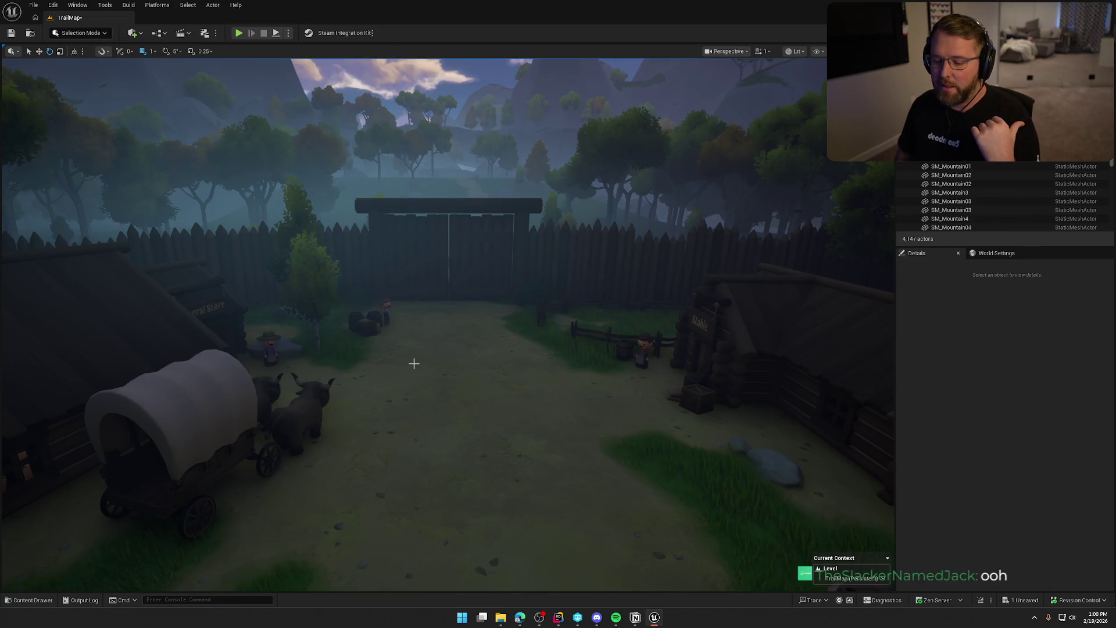
Fly around the town, tilting up to the mountains, then frame the Stable up close
{"action": "mouse_move", "coordinate": [414, 363]}
{"action": "left_mouse_down"}
{"action": "mouse_move", "coordinate": [395, 294]}
{"action": "mouse_move", "coordinate": [414, 364]}
{"action": "left_mouse_up"}
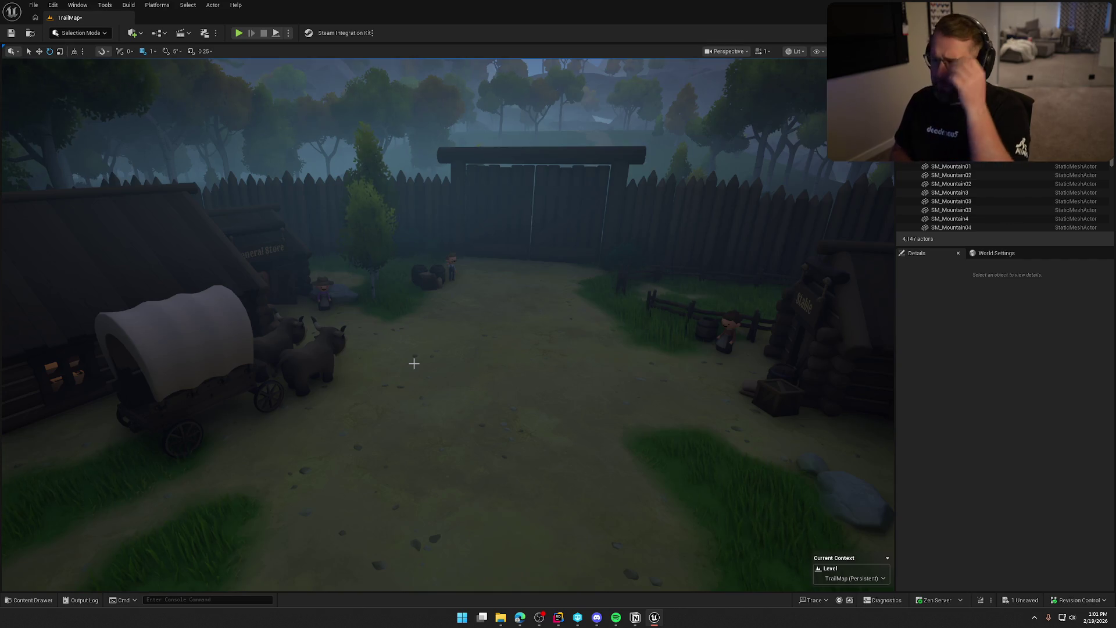
{"action": "left_click_drag", "start_coordinate": [414, 363], "coordinate": [369, 257]}
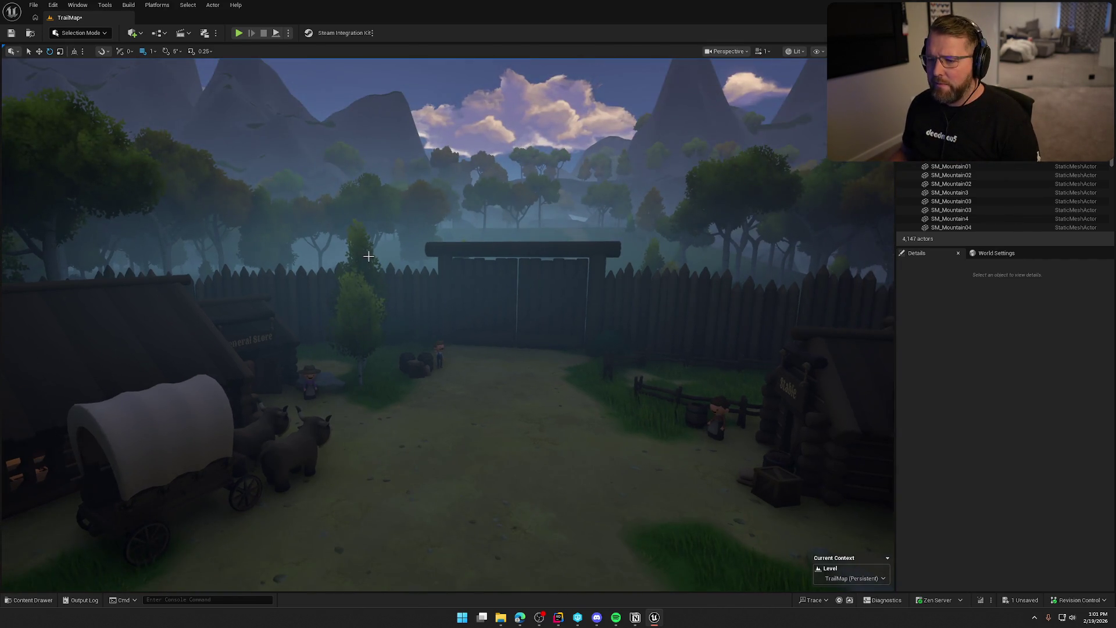
{"action": "left_click_drag", "start_coordinate": [581, 158], "coordinate": [582, 116]}
{"action": "mouse_move", "coordinate": [582, 157]}
{"action": "left_mouse_down"}
{"action": "mouse_move", "coordinate": [581, 133]}
{"action": "mouse_move", "coordinate": [558, 134]}
{"action": "mouse_move", "coordinate": [558, 175]}
{"action": "left_mouse_up"}
{"action": "left_click_drag", "start_coordinate": [509, 286], "coordinate": [509, 215]}
{"action": "left_click_drag", "start_coordinate": [493, 303], "coordinate": [493, 314]}
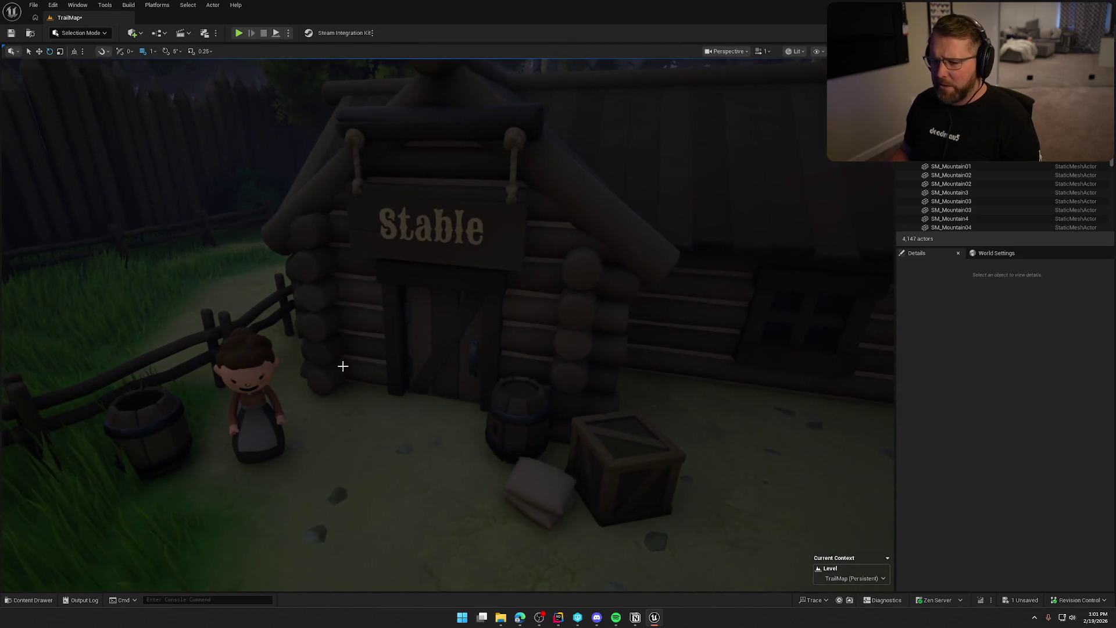
Fly past the General Store back to the gate view with the oxen in front
{"action": "mouse_move", "coordinate": [224, 379]}
{"action": "left_mouse_down"}
{"action": "mouse_move", "coordinate": [314, 372]}
{"action": "mouse_move", "coordinate": [314, 349]}
{"action": "mouse_move", "coordinate": [265, 346]}
{"action": "mouse_move", "coordinate": [434, 357]}
{"action": "mouse_move", "coordinate": [483, 328]}
{"action": "left_mouse_up"}
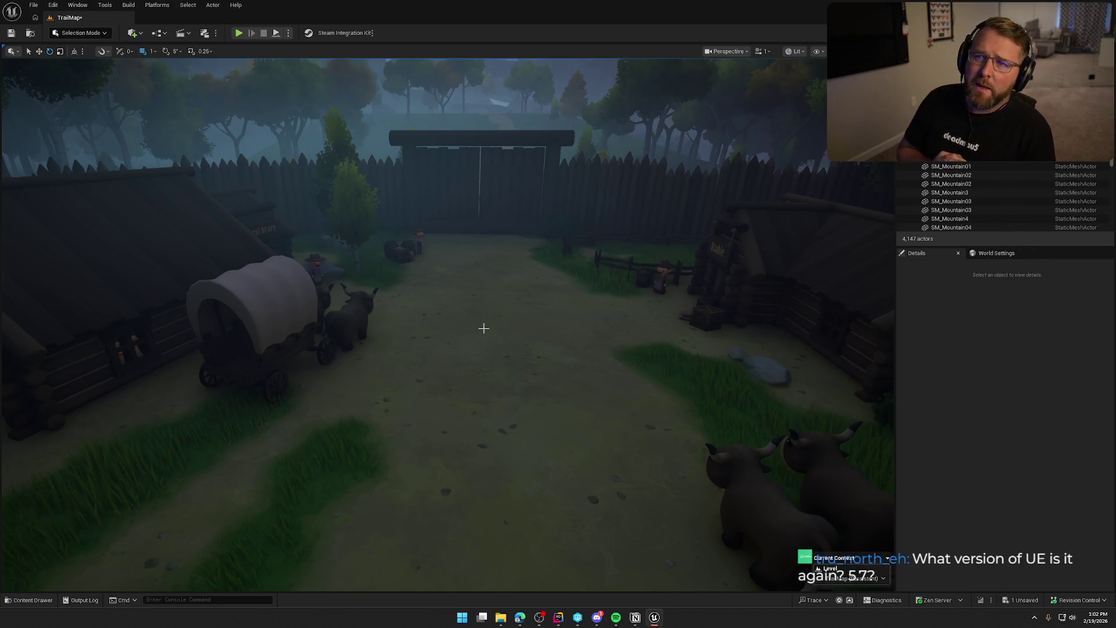
Orbit around the town gate and wagon, then rise to look over the forest trail
{"action": "mouse_move", "coordinate": [443, 363]}
{"action": "left_mouse_down"}
{"action": "mouse_move", "coordinate": [454, 343]}
{"action": "mouse_move", "coordinate": [444, 328]}
{"action": "mouse_move", "coordinate": [929, 464]}
{"action": "left_mouse_up"}
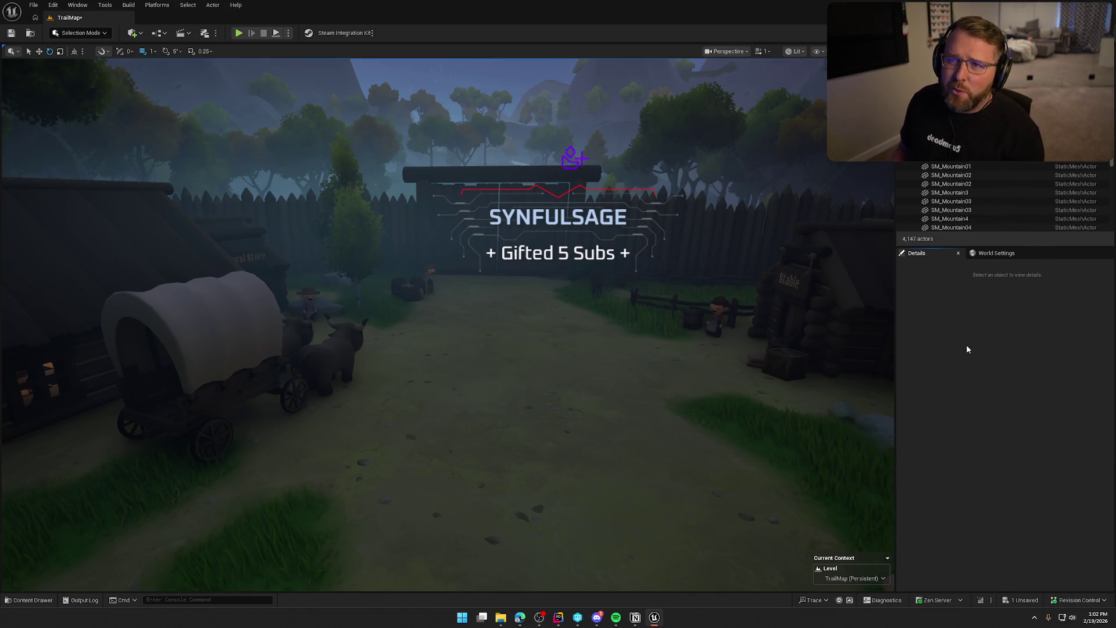
{"action": "mouse_move", "coordinate": [661, 304]}
{"action": "left_mouse_down"}
{"action": "mouse_move", "coordinate": [661, 261]}
{"action": "mouse_move", "coordinate": [662, 307]}
{"action": "mouse_move", "coordinate": [618, 321]}
{"action": "left_mouse_up"}
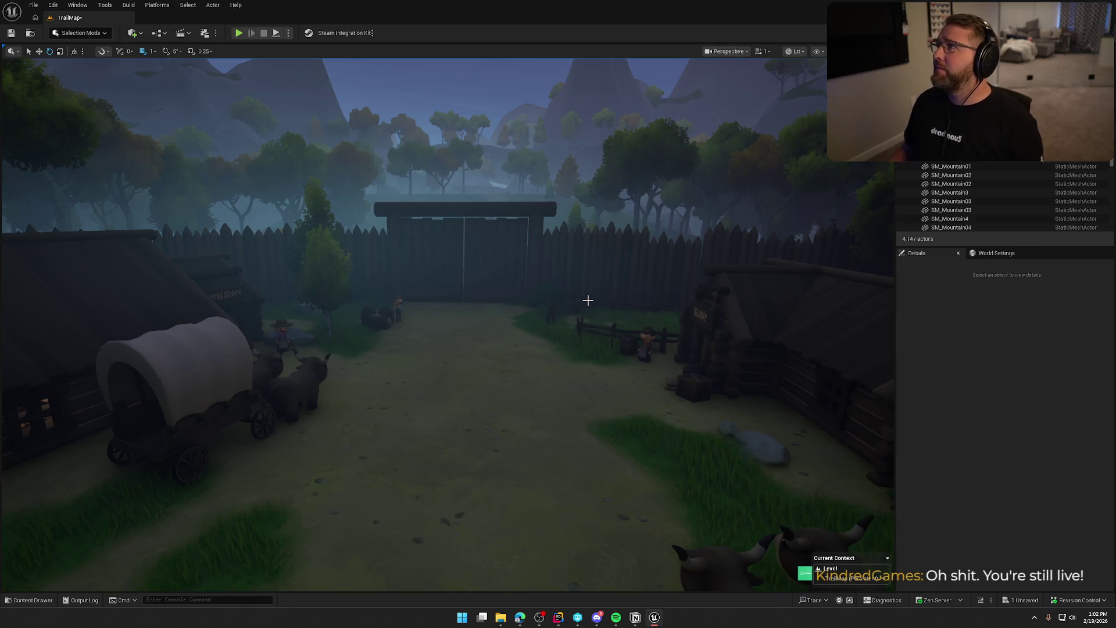
{"action": "left_click_drag", "start_coordinate": [606, 324], "coordinate": [606, 324]}
{"action": "left_click_drag", "start_coordinate": [226, 356], "coordinate": [226, 356]}
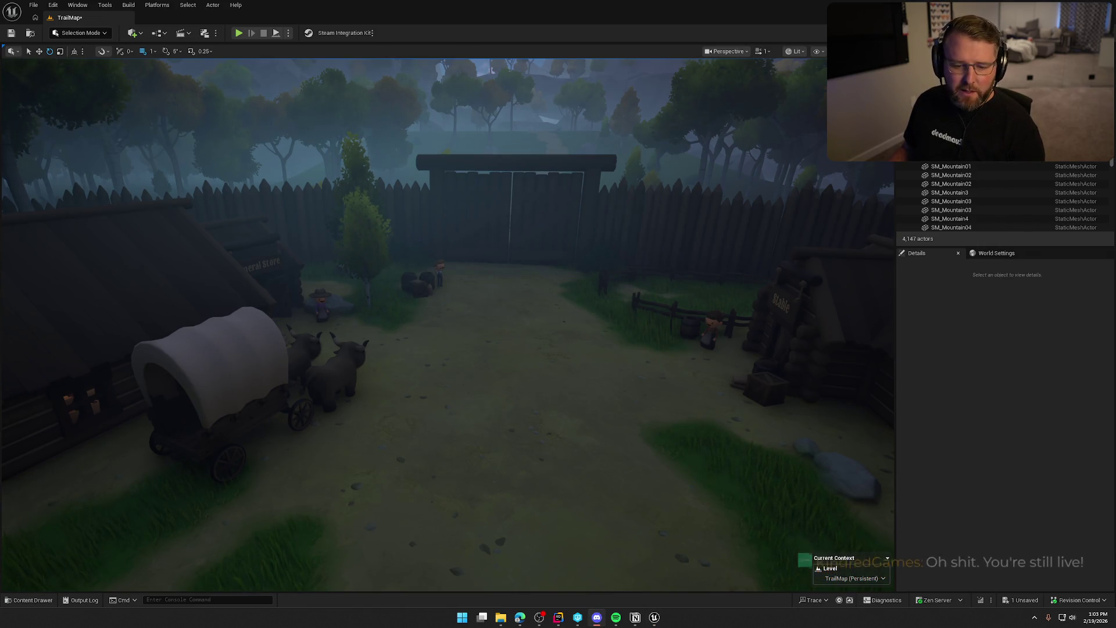
{"action": "left_click_drag", "start_coordinate": [467, 429], "coordinate": [467, 428]}
{"action": "left_click_drag", "start_coordinate": [596, 351], "coordinate": [596, 350]}
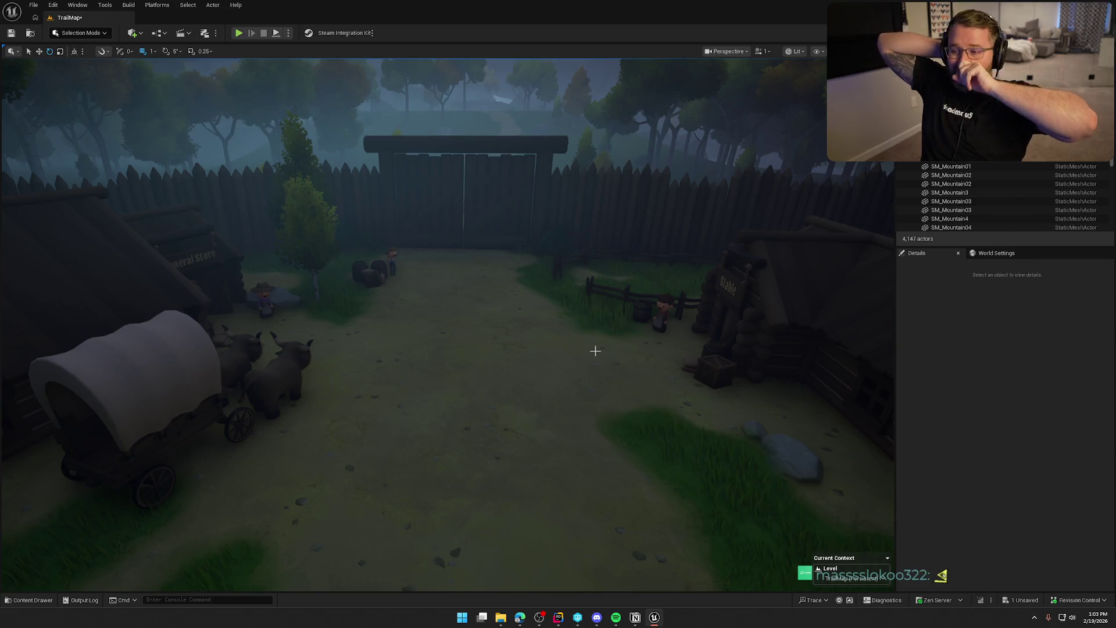
{"action": "mouse_move", "coordinate": [595, 351]}
{"action": "left_mouse_down"}
{"action": "mouse_move", "coordinate": [575, 323]}
{"action": "mouse_move", "coordinate": [547, 343]}
{"action": "mouse_move", "coordinate": [547, 291]}
{"action": "mouse_move", "coordinate": [547, 352]}
{"action": "mouse_move", "coordinate": [546, 256]}
{"action": "left_mouse_up"}
Raise camera speed to about 11 and fly to the lone wagon on the canyon trail
{"action": "scroll", "coordinate": [547, 308], "scroll_direction": "up", "scroll_amount": 3}
{"action": "scroll", "coordinate": [546, 314], "scroll_direction": "up", "scroll_amount": 1}
{"action": "scroll", "coordinate": [546, 335], "scroll_direction": "up", "scroll_amount": 1}
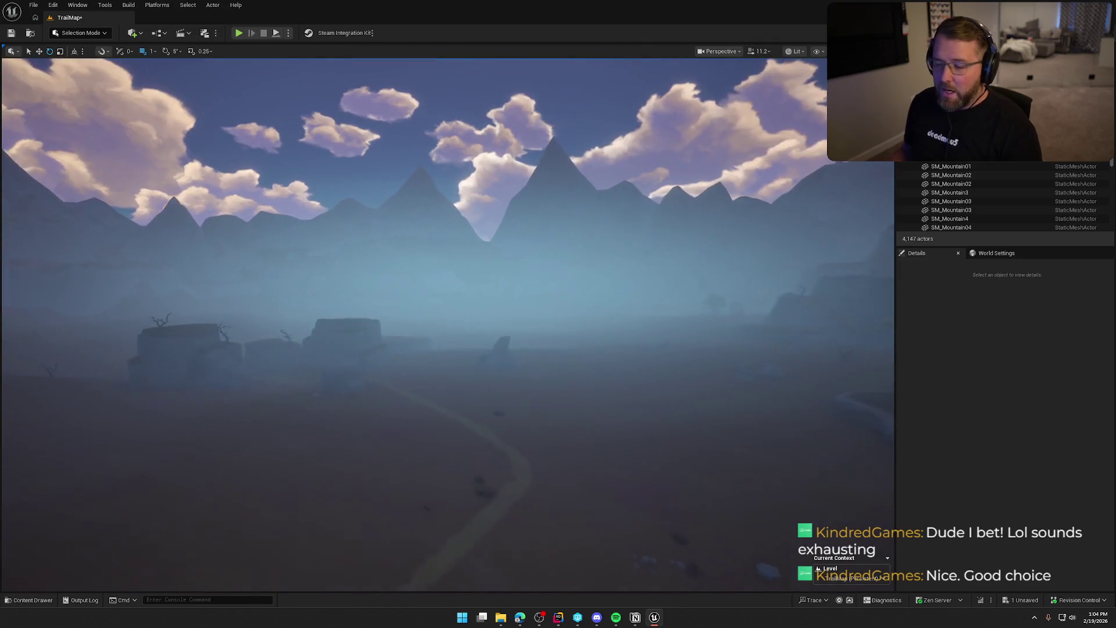
{"action": "mouse_move", "coordinate": [546, 256]}
{"action": "left_mouse_down"}
{"action": "mouse_move", "coordinate": [569, 244]}
{"action": "mouse_move", "coordinate": [570, 297]}
{"action": "mouse_move", "coordinate": [582, 296]}
{"action": "mouse_move", "coordinate": [546, 293]}
{"action": "mouse_move", "coordinate": [584, 293]}
{"action": "mouse_move", "coordinate": [584, 326]}
{"action": "mouse_move", "coordinate": [576, 270]}
{"action": "left_mouse_up"}
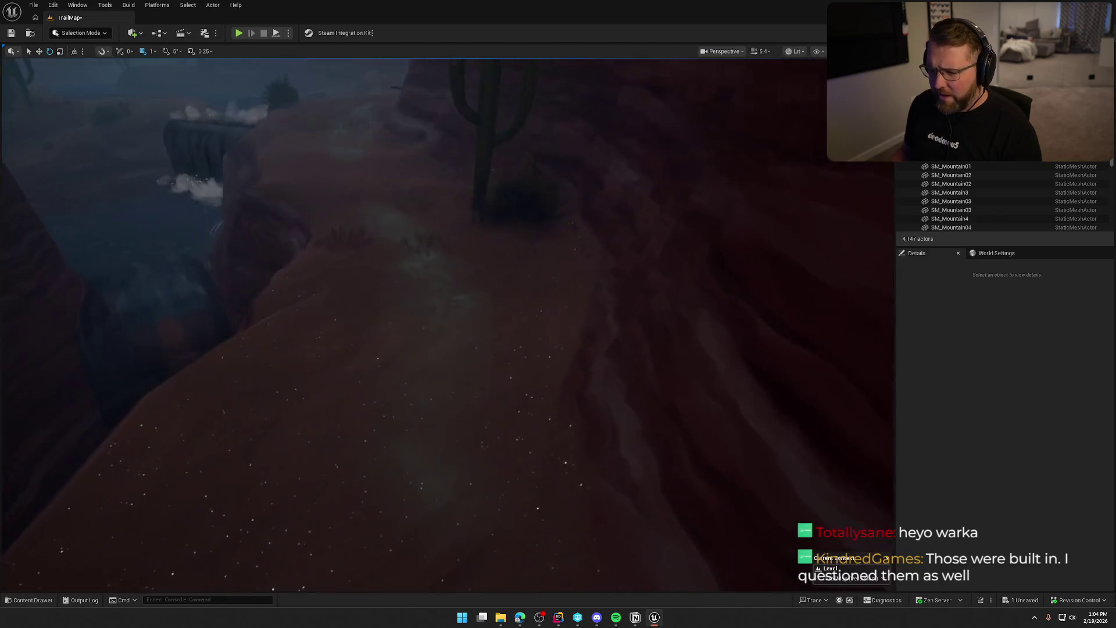
{"action": "left_click_drag", "start_coordinate": [576, 279], "coordinate": [564, 277]}
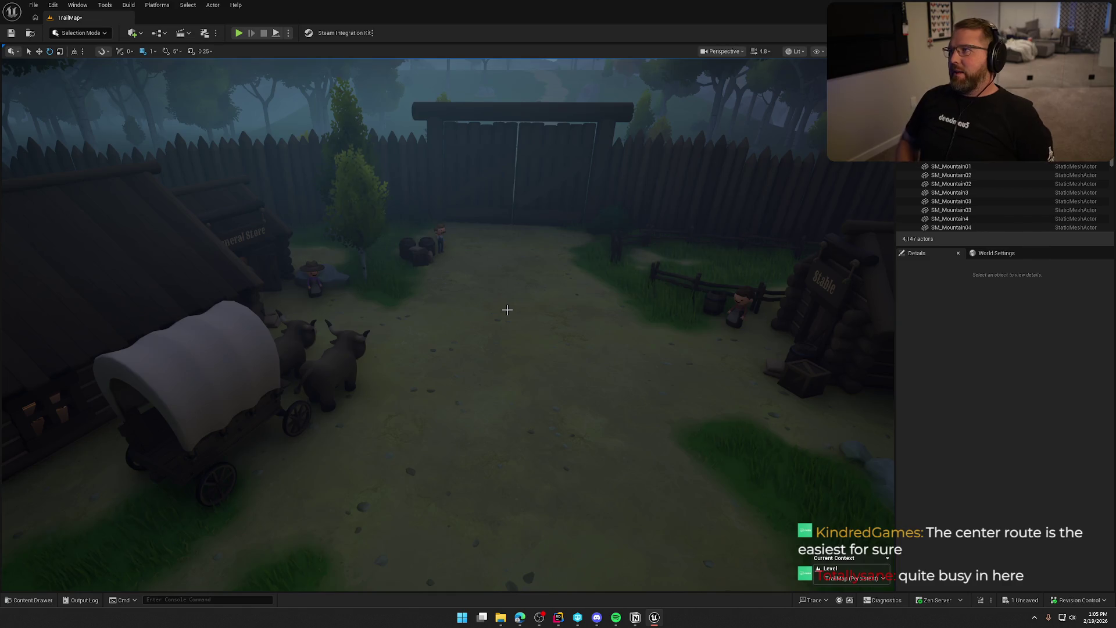
{"action": "left_click_drag", "start_coordinate": [531, 296], "coordinate": [523, 349]}
{"action": "mouse_move", "coordinate": [532, 296]}
{"action": "left_mouse_down"}
{"action": "mouse_move", "coordinate": [531, 279]}
{"action": "mouse_move", "coordinate": [550, 286]}
{"action": "mouse_move", "coordinate": [529, 268]}
{"action": "mouse_move", "coordinate": [533, 295]}
{"action": "left_mouse_up"}
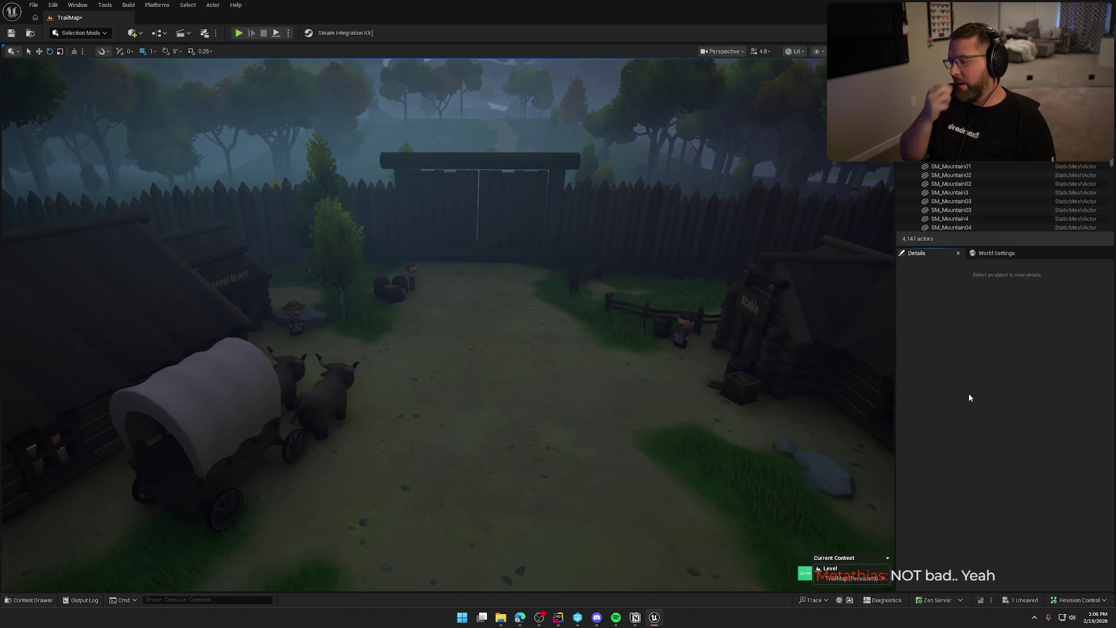
{"action": "left_click_drag", "start_coordinate": [644, 396], "coordinate": [646, 349]}
Fly from the village over the mountains, valley and canyons down to the desert riverbank
{"action": "key", "text": "w"}
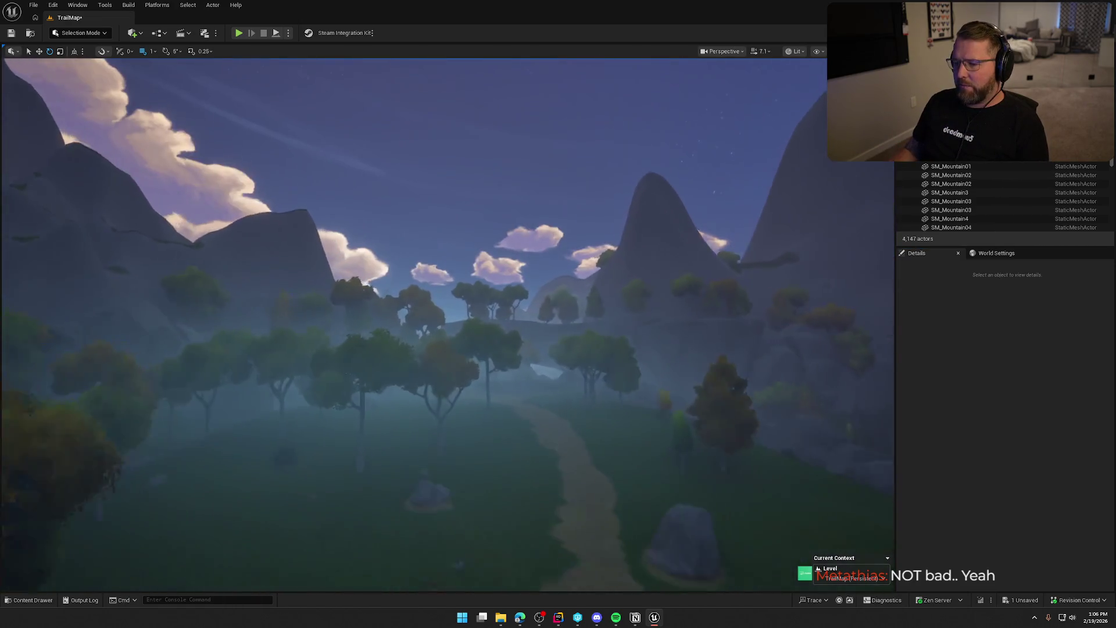
{"action": "scroll", "coordinate": [647, 348], "scroll_direction": "up", "scroll_amount": 3}
{"action": "key", "text": "w"}
{"action": "scroll", "coordinate": [646, 348], "scroll_direction": "up", "scroll_amount": 2}
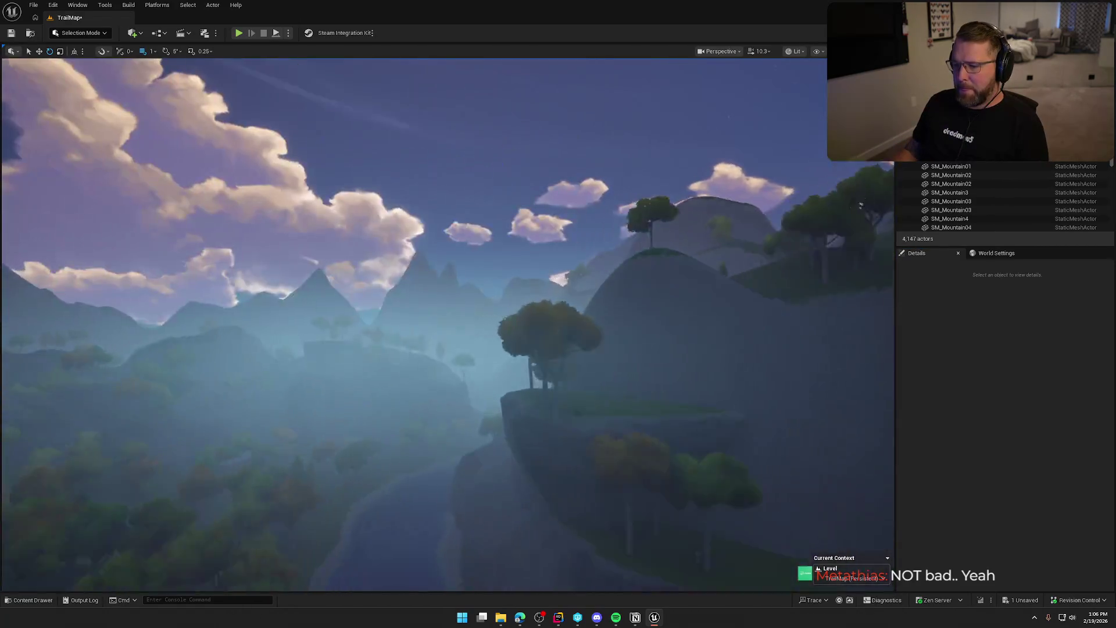
{"action": "key", "text": "w"}
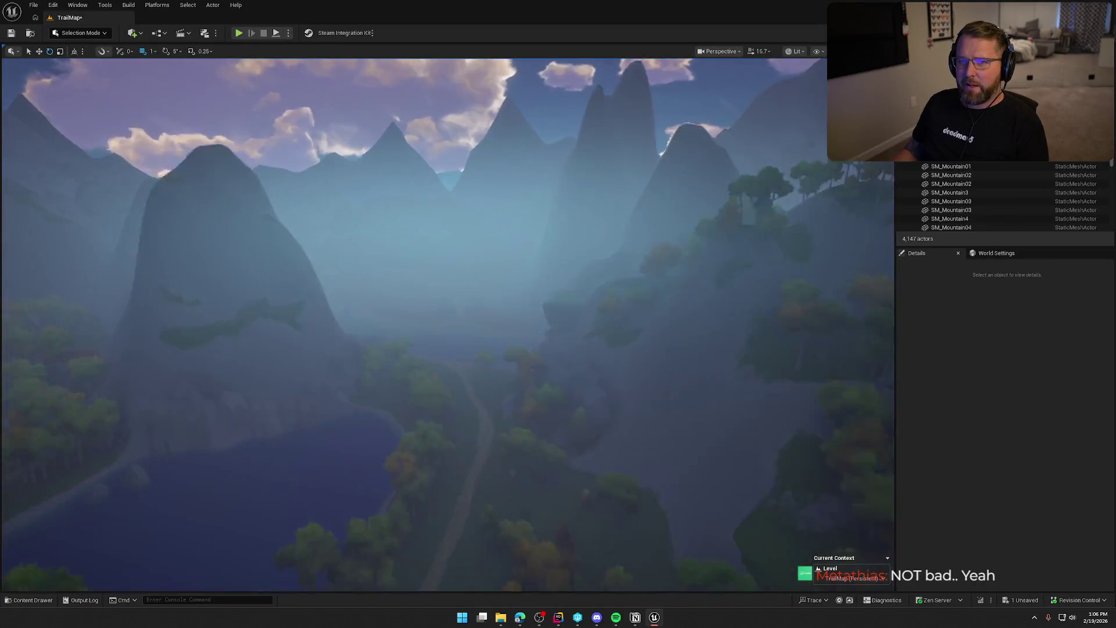
{"action": "key", "text": "w"}
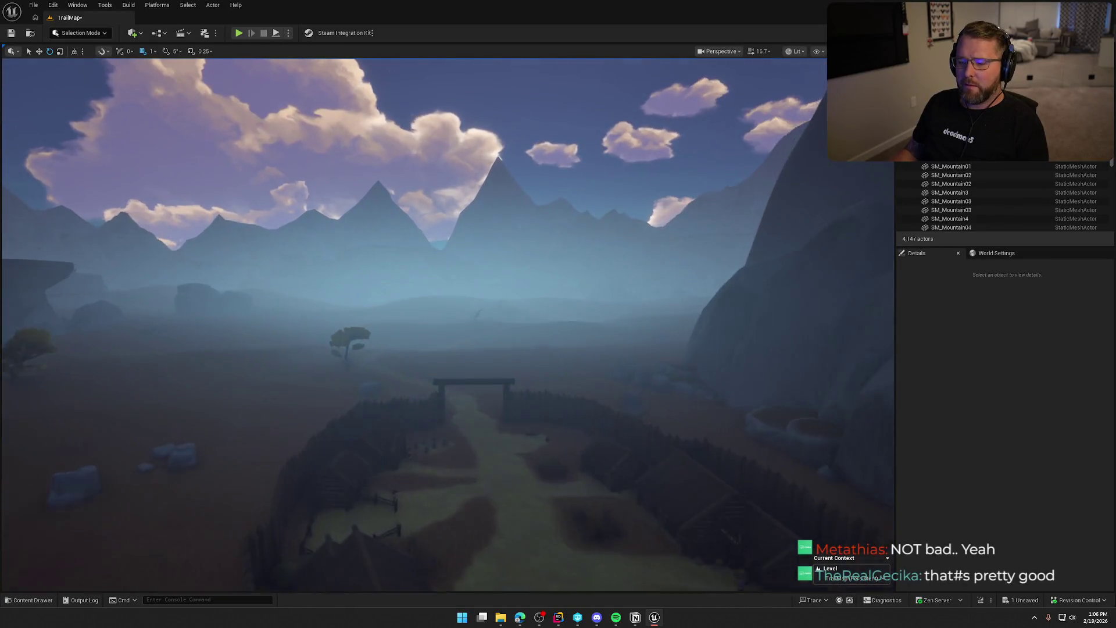
{"action": "key", "text": "w"}
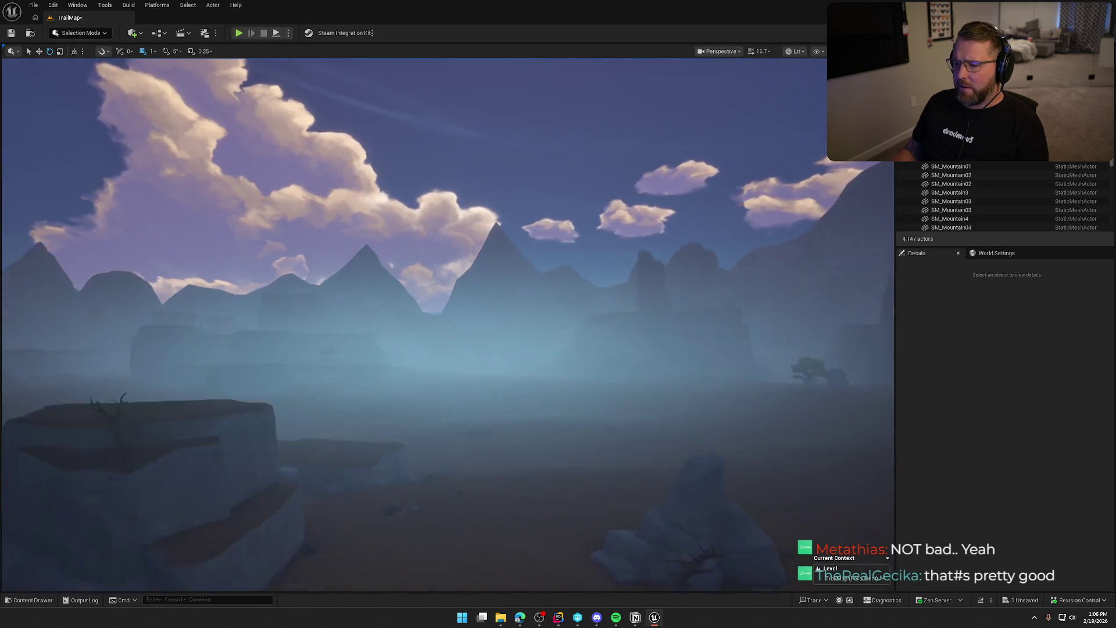
{"action": "key", "text": "w"}
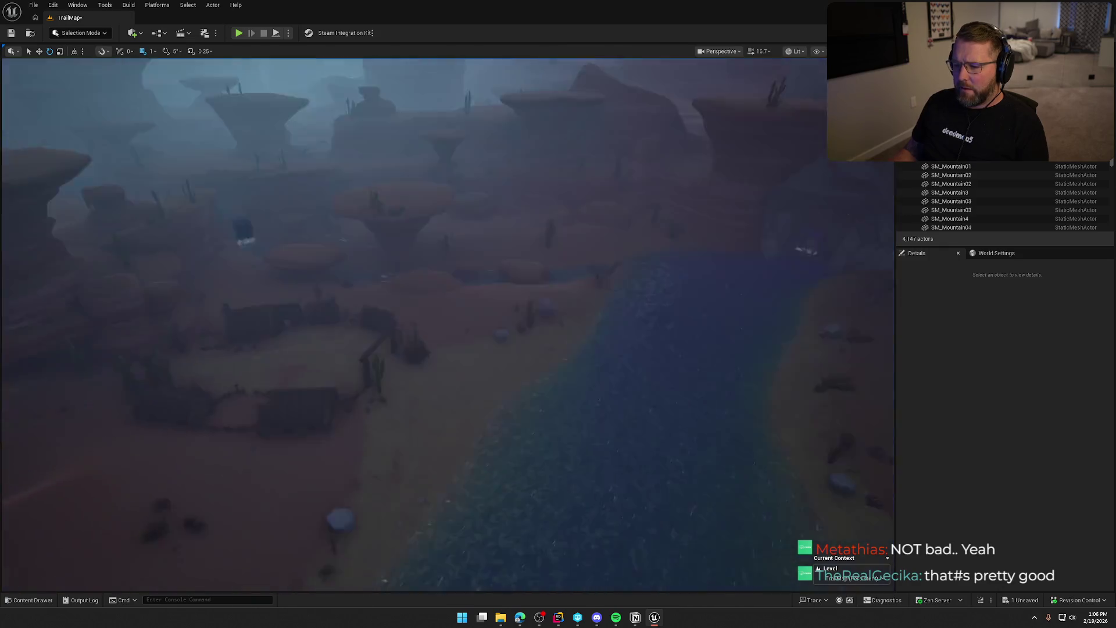
{"action": "left_click_drag", "start_coordinate": [638, 407], "coordinate": [637, 396]}
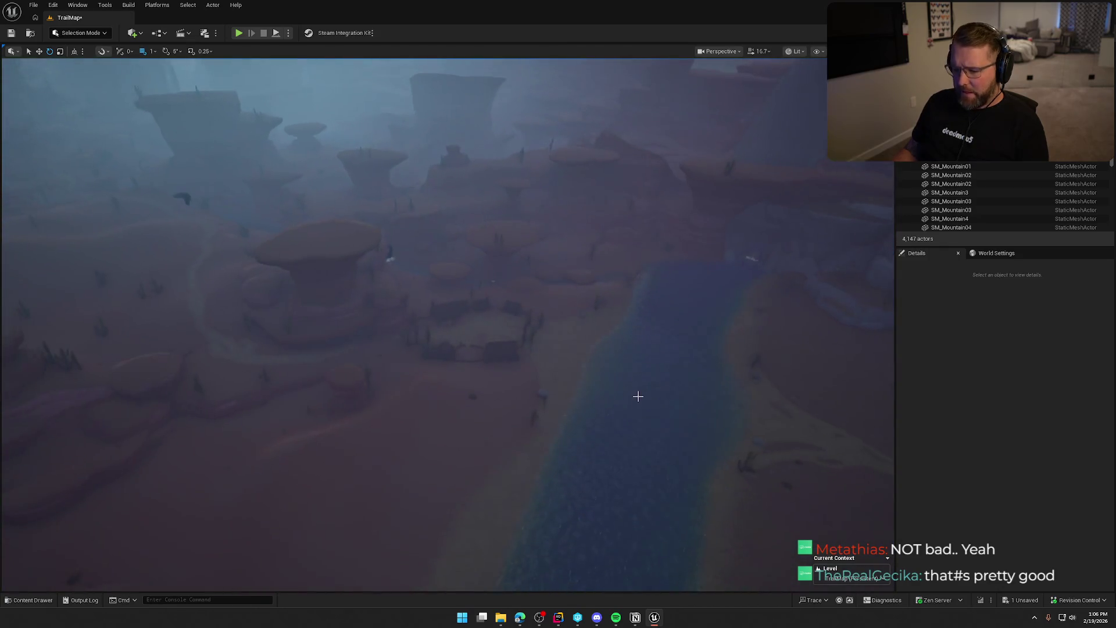
{"action": "scroll", "coordinate": [638, 396], "scroll_direction": "down", "scroll_amount": 3}
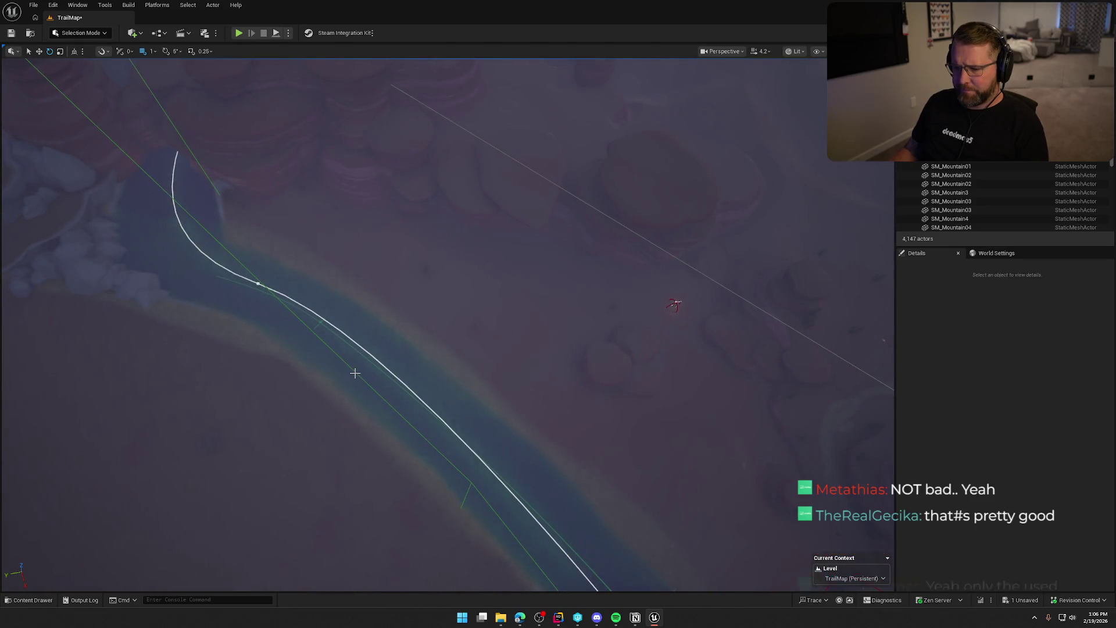
Select TriggerVolume_Desert instead of TriggerVolume_Plains and focus the view on it
{"action": "left_click", "coordinate": [359, 372]}
{"action": "left_click_drag", "start_coordinate": [359, 372], "coordinate": [378, 343]}
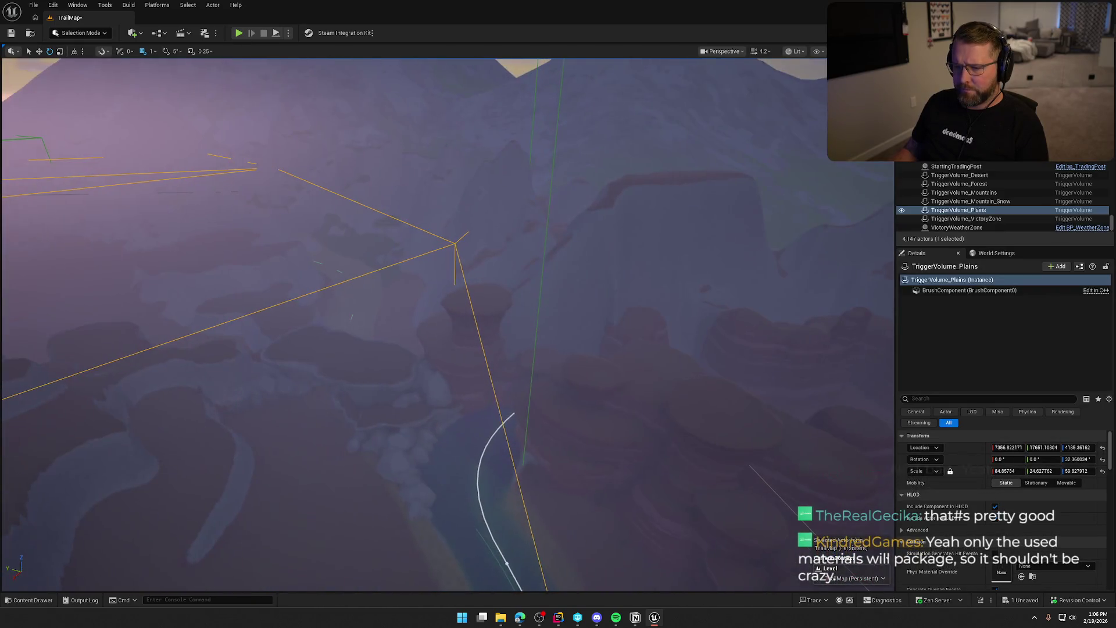
{"action": "left_click", "coordinate": [553, 158]}
{"action": "key", "text": "f"}
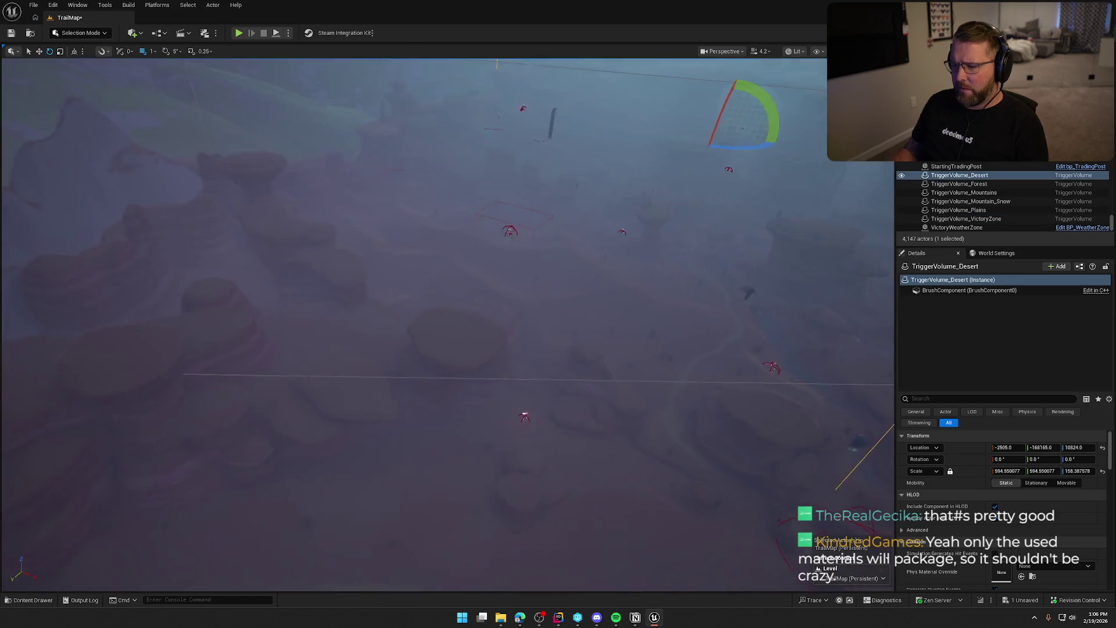
Orbit around the desert outpost to inspect its red trigger sphere
{"action": "mouse_move", "coordinate": [644, 287]}
{"action": "left_mouse_down"}
{"action": "mouse_move", "coordinate": [655, 224]}
{"action": "mouse_move", "coordinate": [649, 233]}
{"action": "left_mouse_up"}
{"action": "mouse_move", "coordinate": [336, 257]}
{"action": "left_mouse_down"}
{"action": "mouse_move", "coordinate": [573, 242]}
{"action": "mouse_move", "coordinate": [438, 193]}
{"action": "left_mouse_up"}
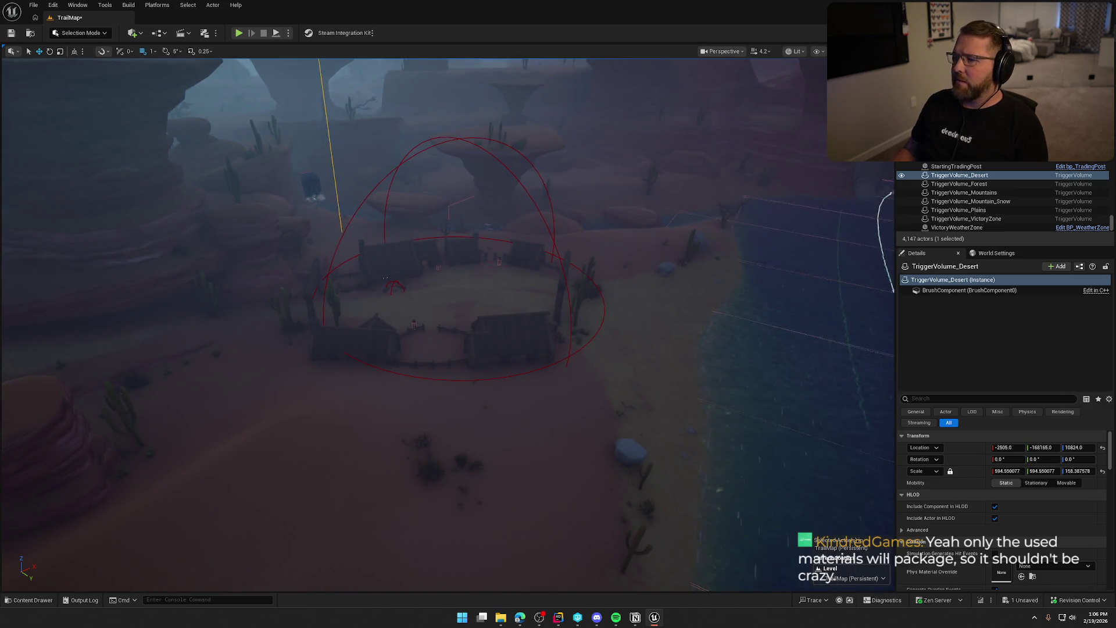
{"action": "left_click_drag", "start_coordinate": [498, 290], "coordinate": [498, 279]}
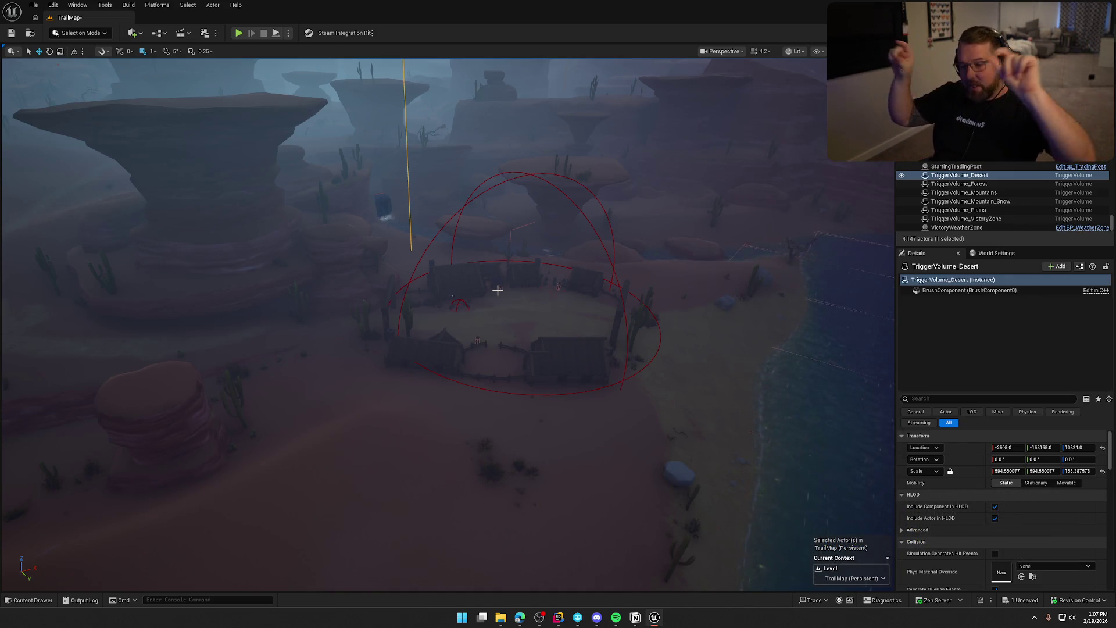
{"action": "mouse_move", "coordinate": [525, 289]}
{"action": "left_mouse_down"}
{"action": "mouse_move", "coordinate": [418, 293]}
{"action": "mouse_move", "coordinate": [527, 294]}
{"action": "mouse_move", "coordinate": [505, 238]}
{"action": "mouse_move", "coordinate": [477, 220]}
{"action": "mouse_move", "coordinate": [465, 265]}
{"action": "mouse_move", "coordinate": [450, 270]}
{"action": "mouse_move", "coordinate": [430, 255]}
{"action": "mouse_move", "coordinate": [412, 271]}
{"action": "mouse_move", "coordinate": [422, 279]}
{"action": "left_mouse_up"}
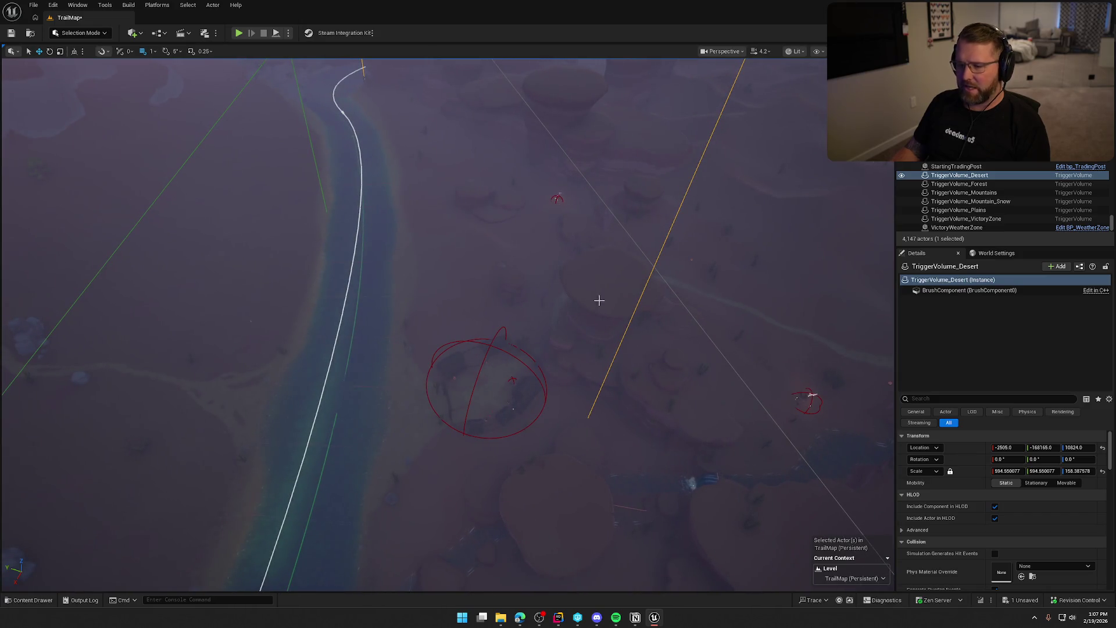
Circle TriggerVolume_Desert, refocusing with F, to view the river and canyons beside it
{"action": "left_click_drag", "start_coordinate": [421, 279], "coordinate": [439, 120]}
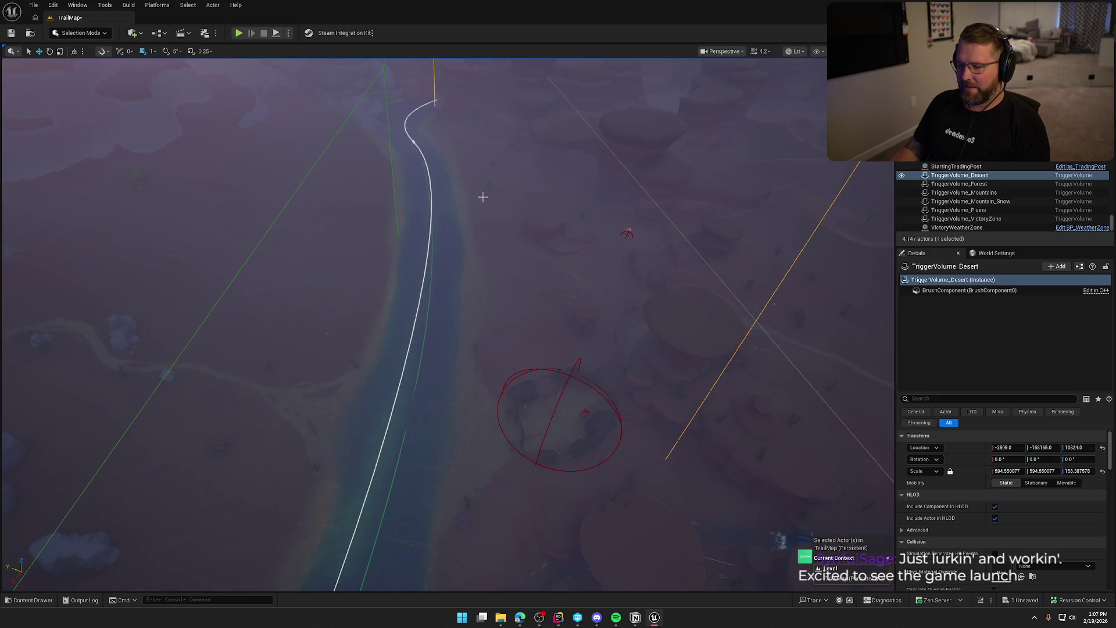
{"action": "mouse_move", "coordinate": [502, 303]}
{"action": "left_mouse_down"}
{"action": "mouse_move", "coordinate": [506, 256]}
{"action": "mouse_move", "coordinate": [447, 256]}
{"action": "left_mouse_up"}
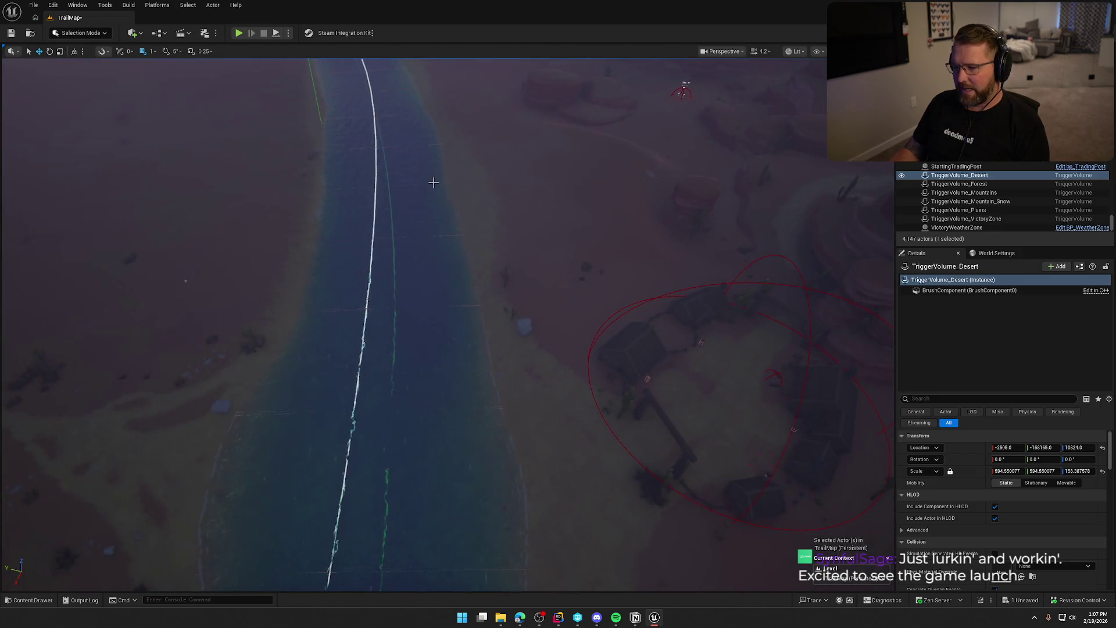
{"action": "key", "text": "f"}
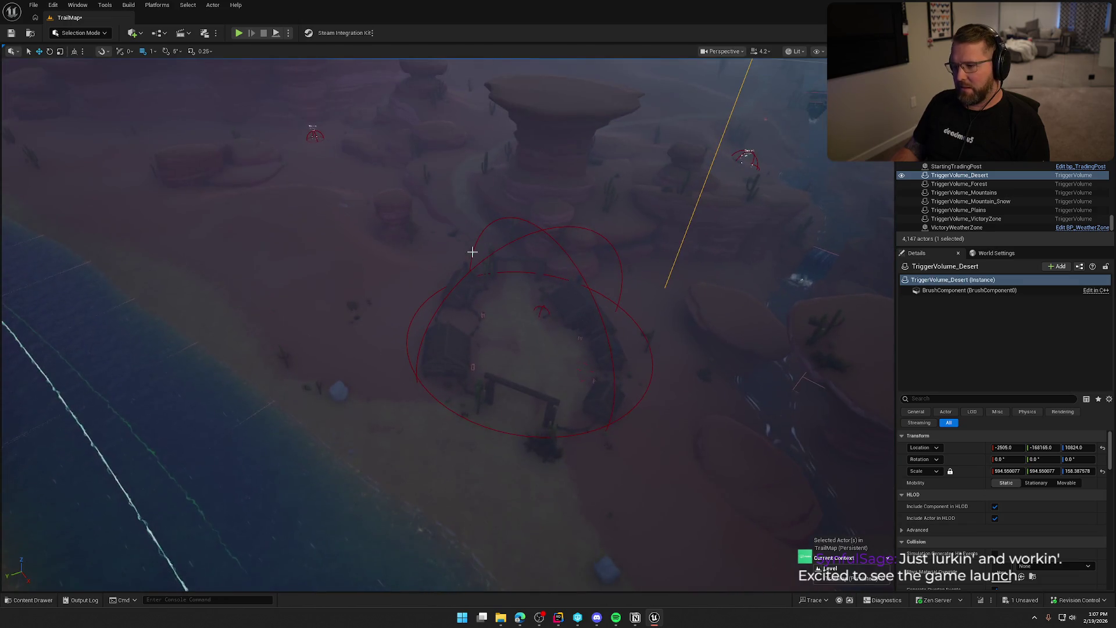
{"action": "mouse_move", "coordinate": [469, 250]}
{"action": "left_mouse_down"}
{"action": "mouse_move", "coordinate": [434, 250]}
{"action": "mouse_move", "coordinate": [467, 97]}
{"action": "left_mouse_up"}
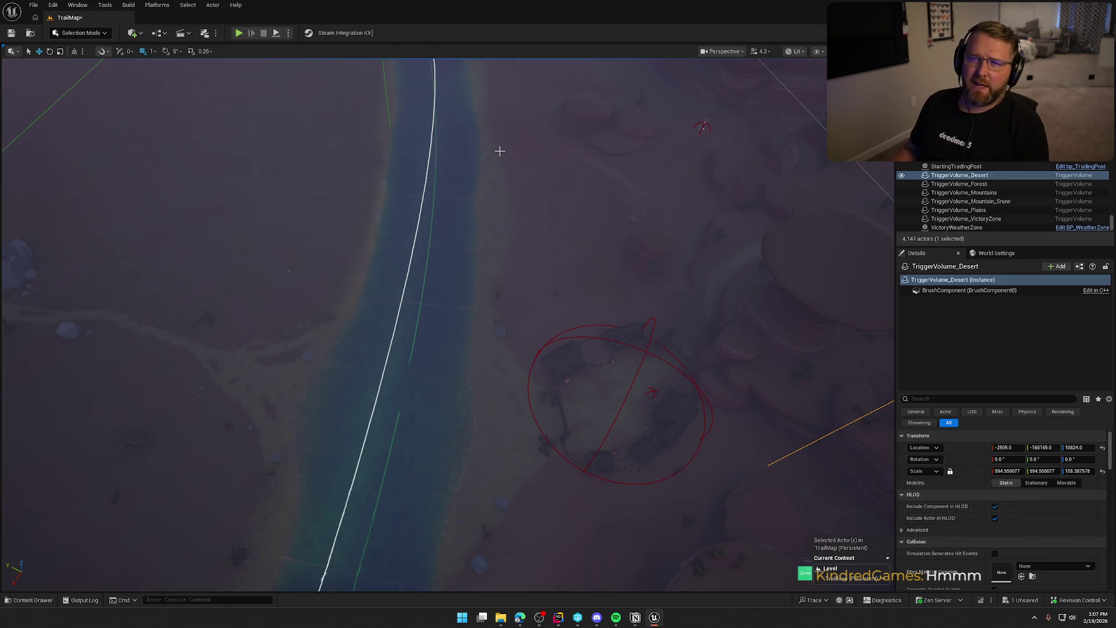
{"action": "mouse_move", "coordinate": [499, 151]}
{"action": "left_mouse_down"}
{"action": "mouse_move", "coordinate": [489, 58]}
{"action": "mouse_move", "coordinate": [492, 103]}
{"action": "left_mouse_up"}
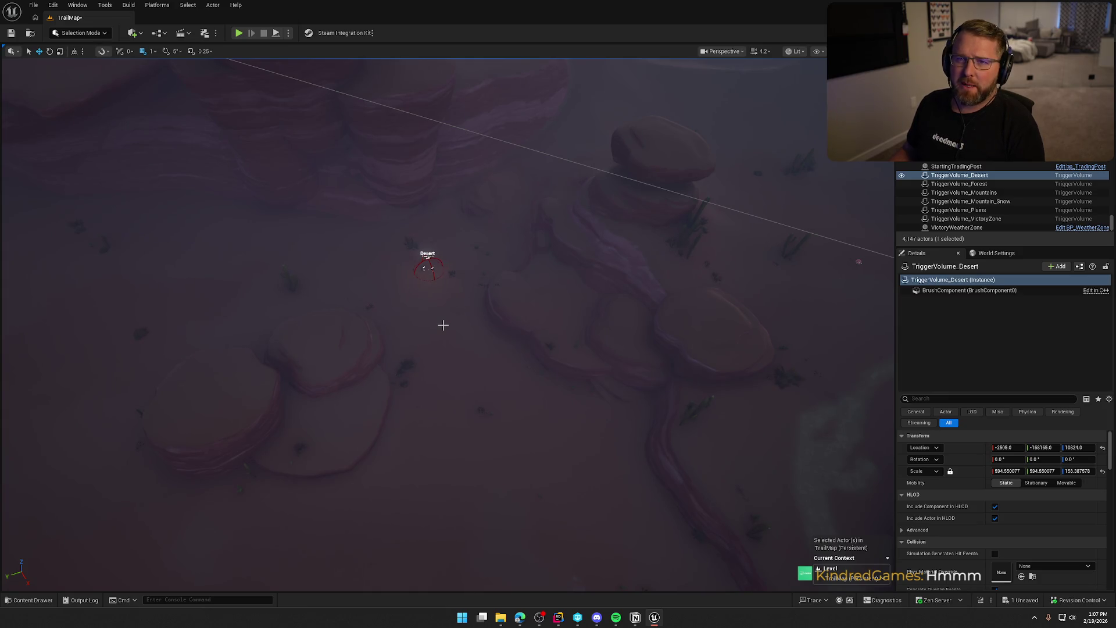
{"action": "mouse_move", "coordinate": [506, 335]}
{"action": "left_mouse_down"}
{"action": "mouse_move", "coordinate": [524, 389]}
{"action": "mouse_move", "coordinate": [505, 344]}
{"action": "left_mouse_up"}
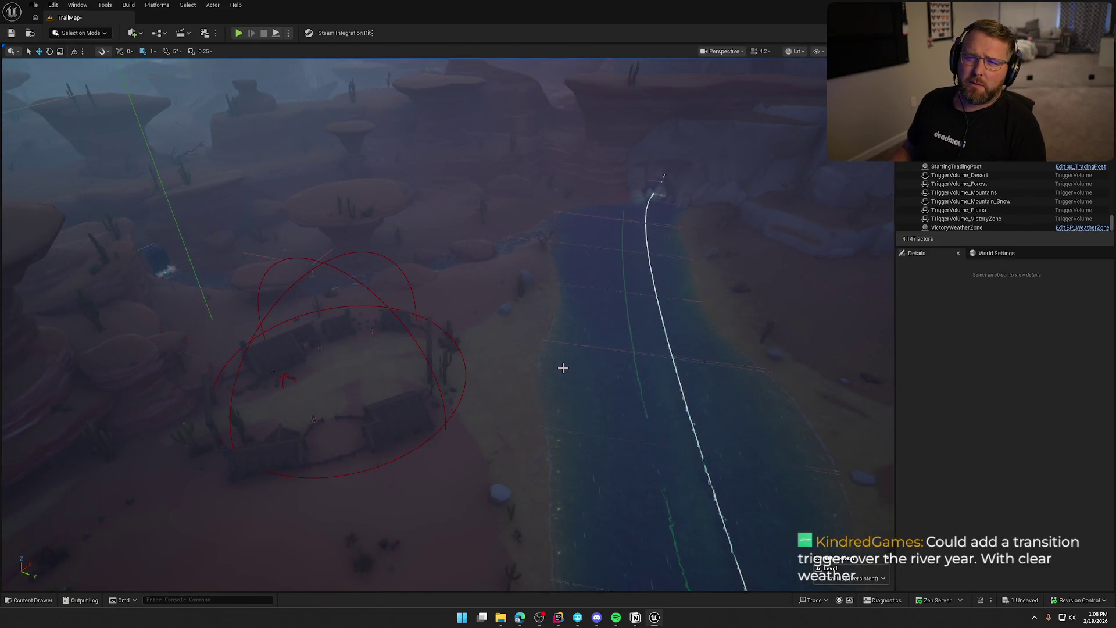
Survey the trading post, river and canyon, then select TriggerVolume_Plains and frame it
{"action": "left_click_drag", "start_coordinate": [569, 324], "coordinate": [566, 323]}
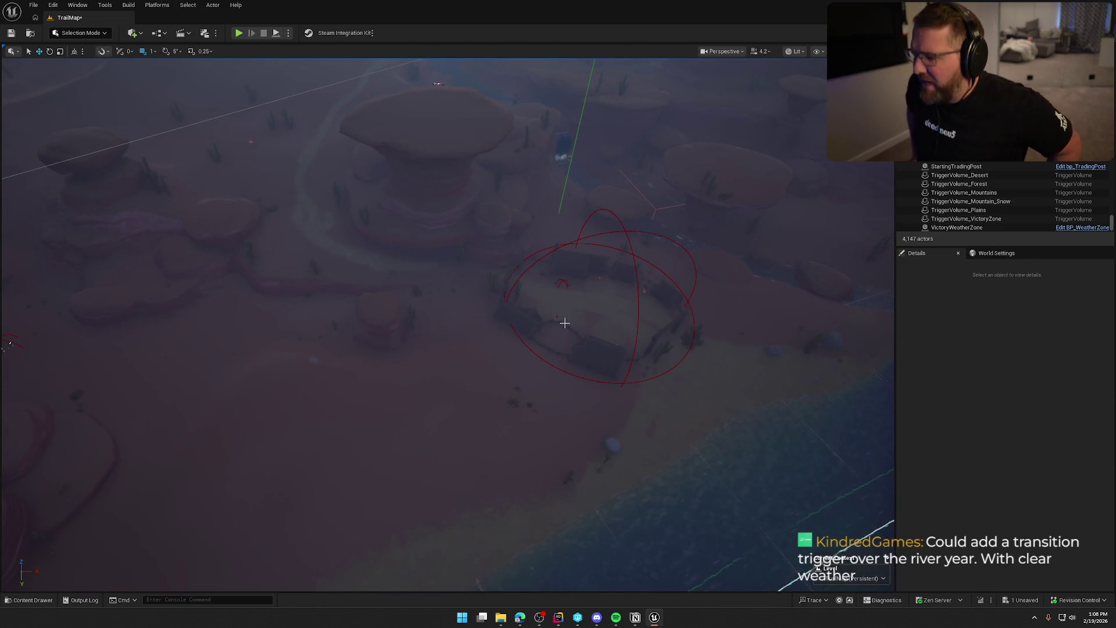
{"action": "left_click_drag", "start_coordinate": [528, 356], "coordinate": [531, 357]}
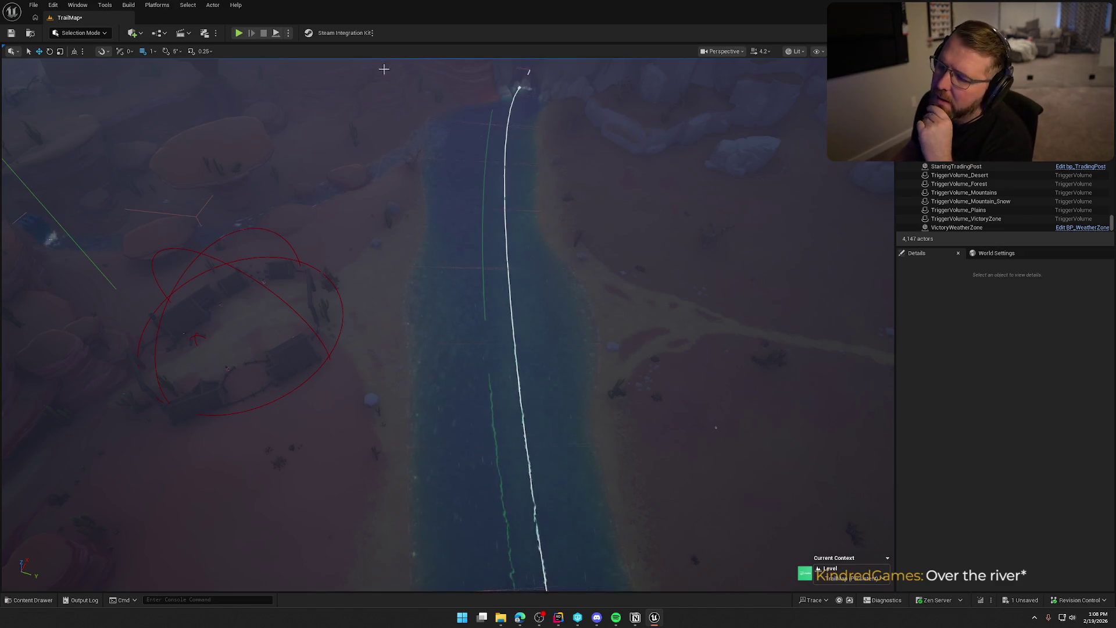
{"action": "left_click_drag", "start_coordinate": [561, 407], "coordinate": [561, 407]}
{"action": "left_click_drag", "start_coordinate": [488, 242], "coordinate": [468, 202]}
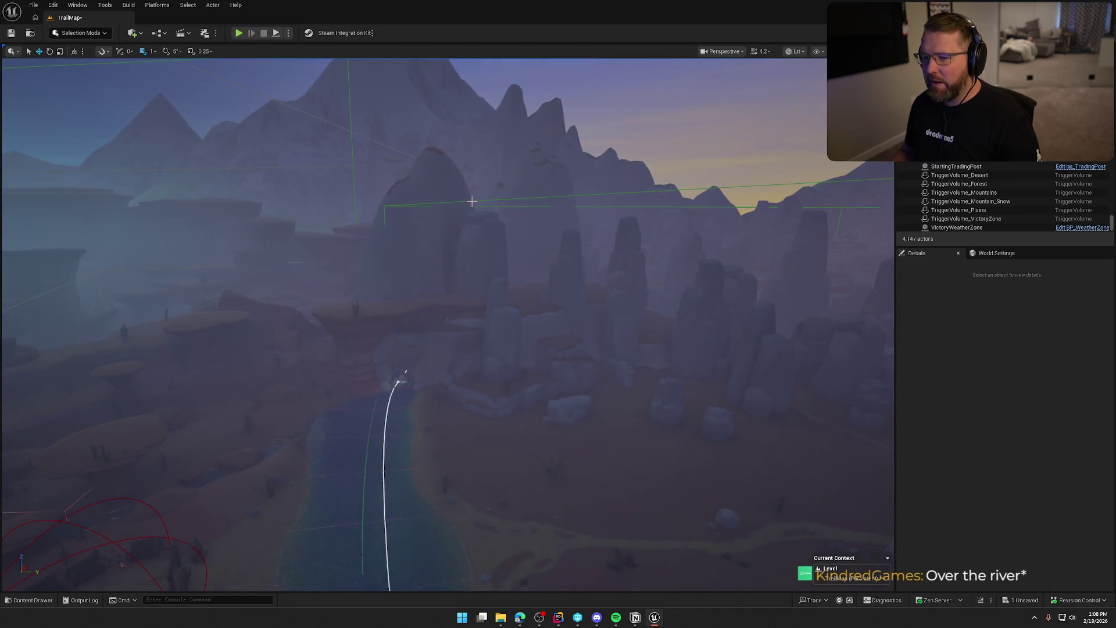
{"action": "left_click", "coordinate": [471, 202]}
{"action": "key", "text": "f"}
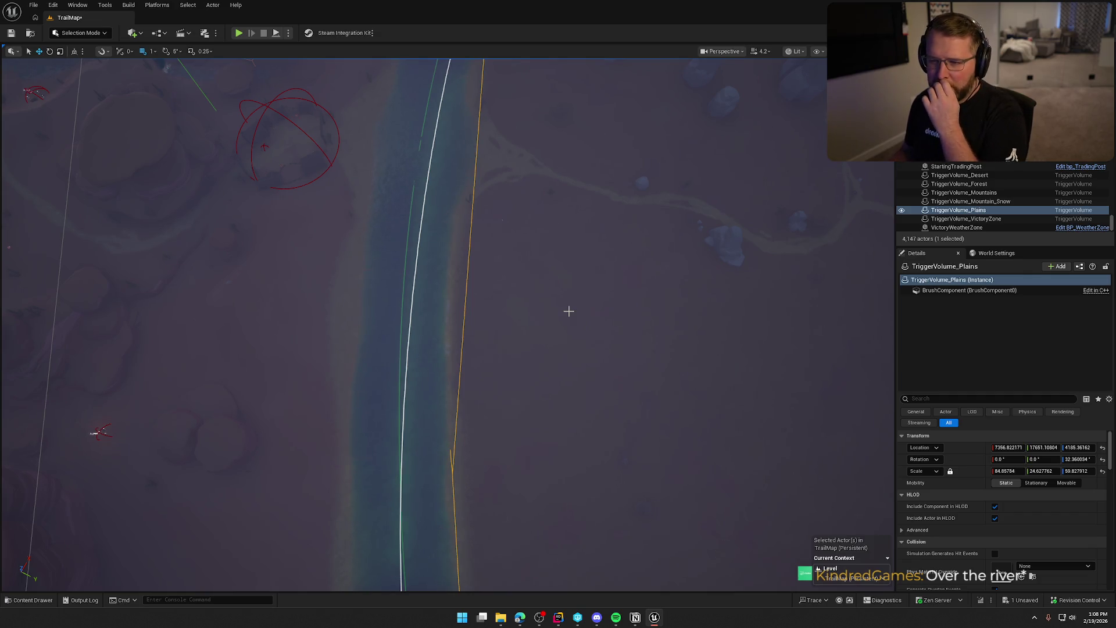
Fly back to the trading post gate with the plains volume deselected, and bring up World Settings
{"action": "mouse_move", "coordinate": [565, 324]}
{"action": "left_mouse_down"}
{"action": "mouse_move", "coordinate": [571, 186]}
{"action": "mouse_move", "coordinate": [570, 500]}
{"action": "left_mouse_up"}
{"action": "left_click_drag", "start_coordinate": [604, 435], "coordinate": [604, 494]}
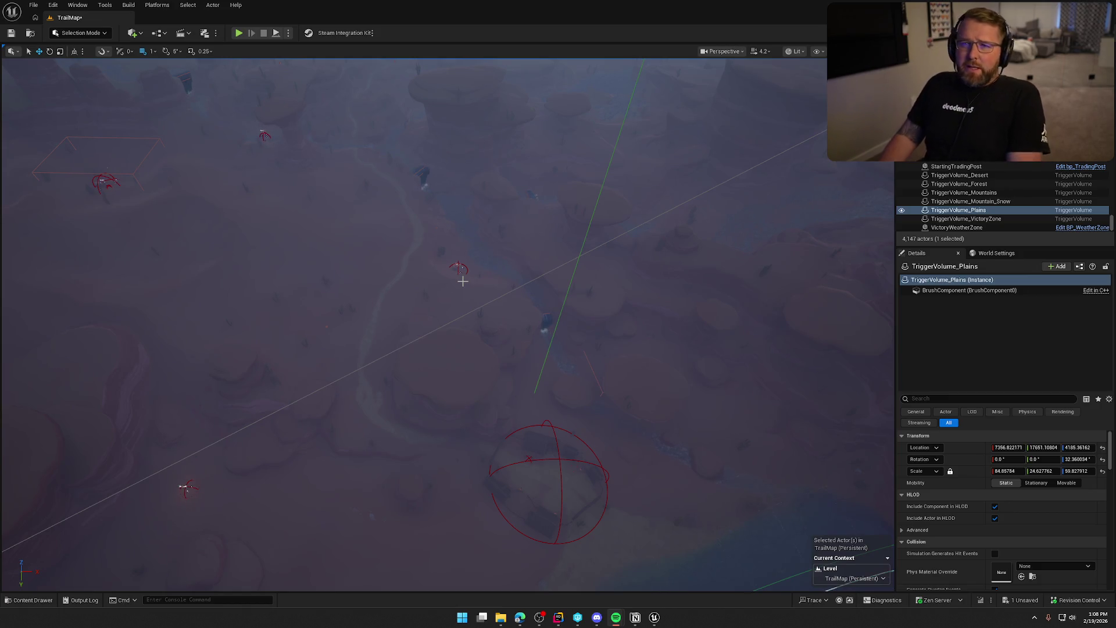
{"action": "key", "text": "f"}
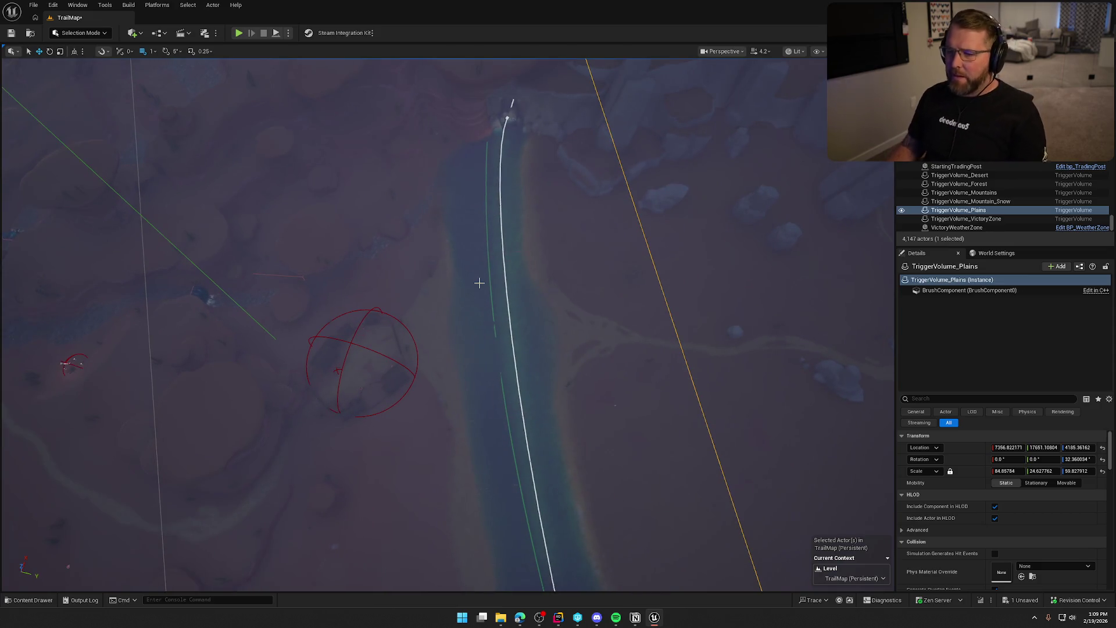
{"action": "key", "text": "Escape"}
{"action": "scroll", "coordinate": [413, 326], "scroll_direction": "up", "scroll_amount": 10}
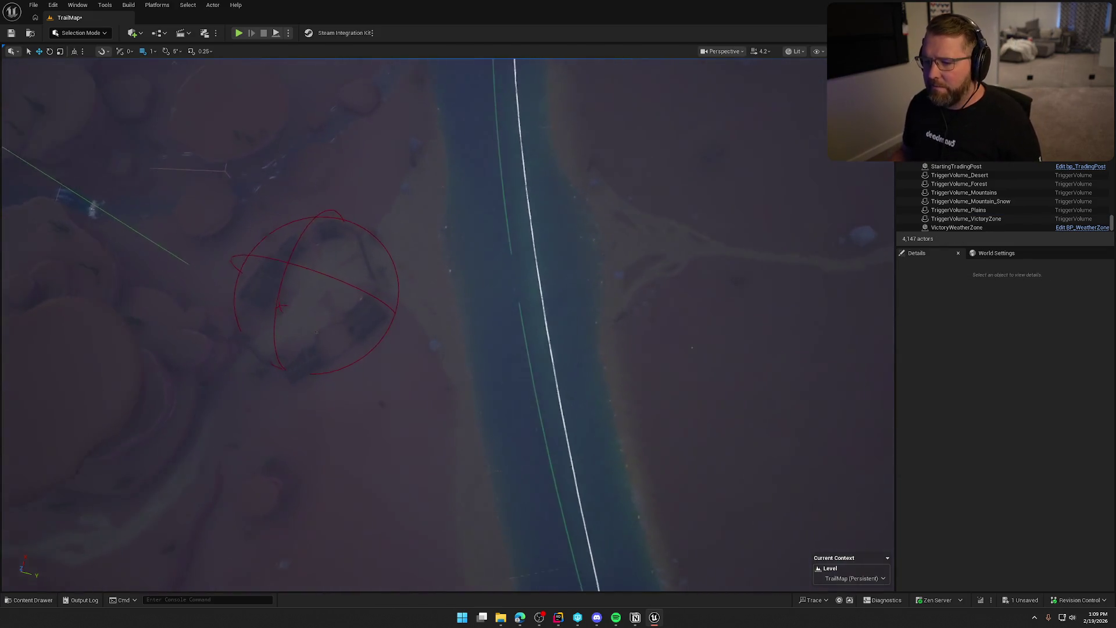
{"action": "left_click_drag", "start_coordinate": [413, 325], "coordinate": [413, 239]}
{"action": "left_click", "coordinate": [994, 254]}
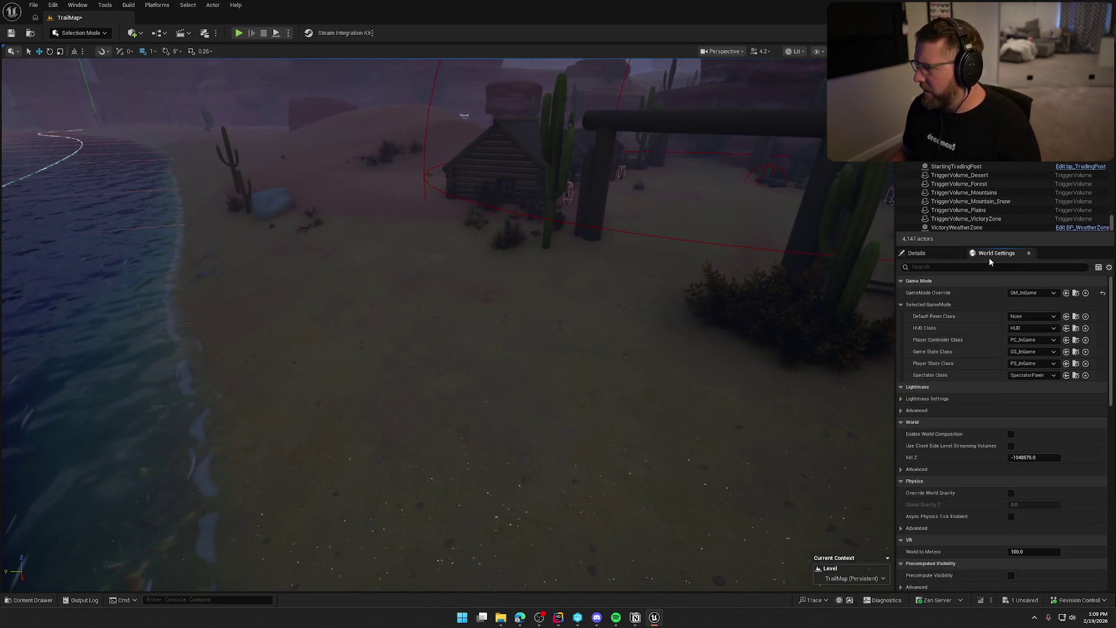
Switch the GameMode Override from GM_InGame to GM_TestMode and launch Play In Editor with Alt+P
{"action": "left_click", "coordinate": [1041, 293]}
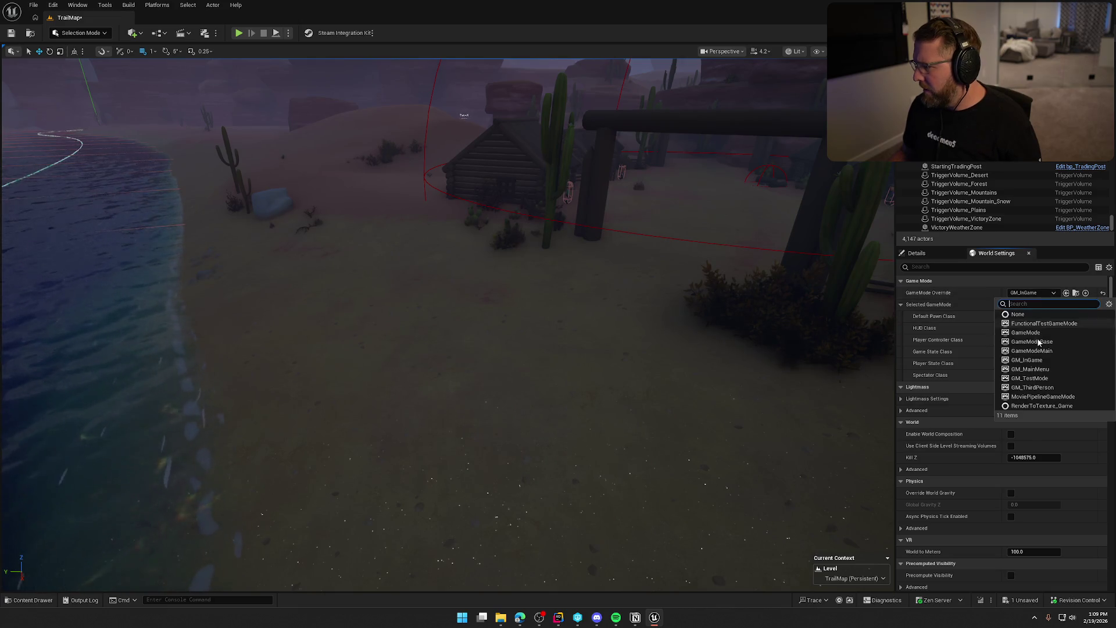
{"action": "left_click", "coordinate": [1029, 378]}
{"action": "mouse_move", "coordinate": [703, 329]}
{"action": "left_mouse_down"}
{"action": "mouse_move", "coordinate": [703, 302]}
{"action": "mouse_move", "coordinate": [703, 329]}
{"action": "left_mouse_up"}
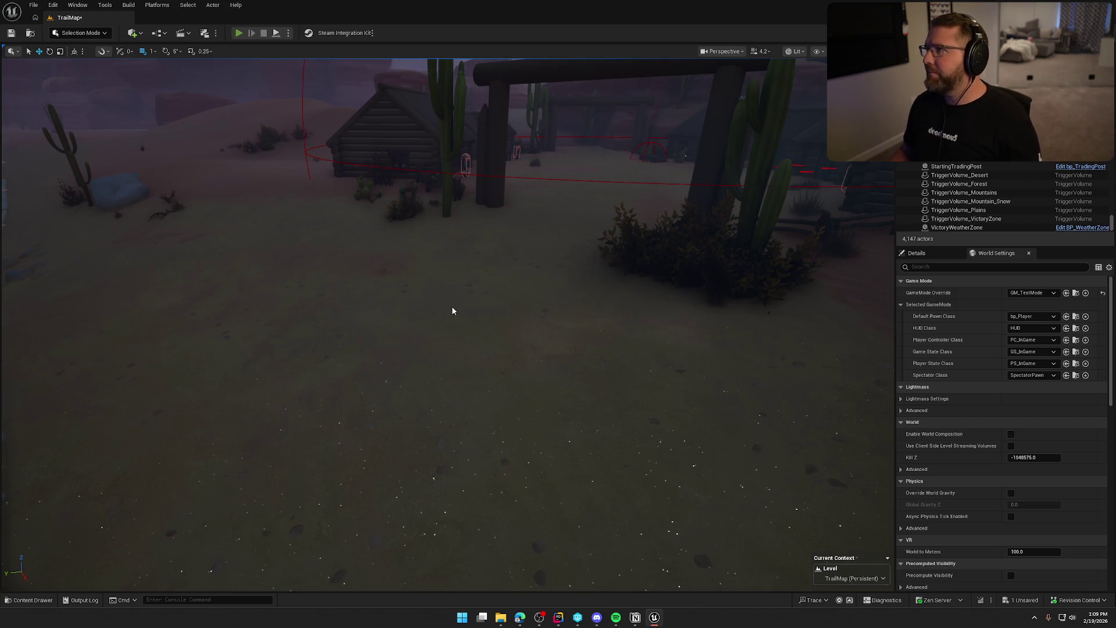
{"action": "key", "text": "alt+p"}
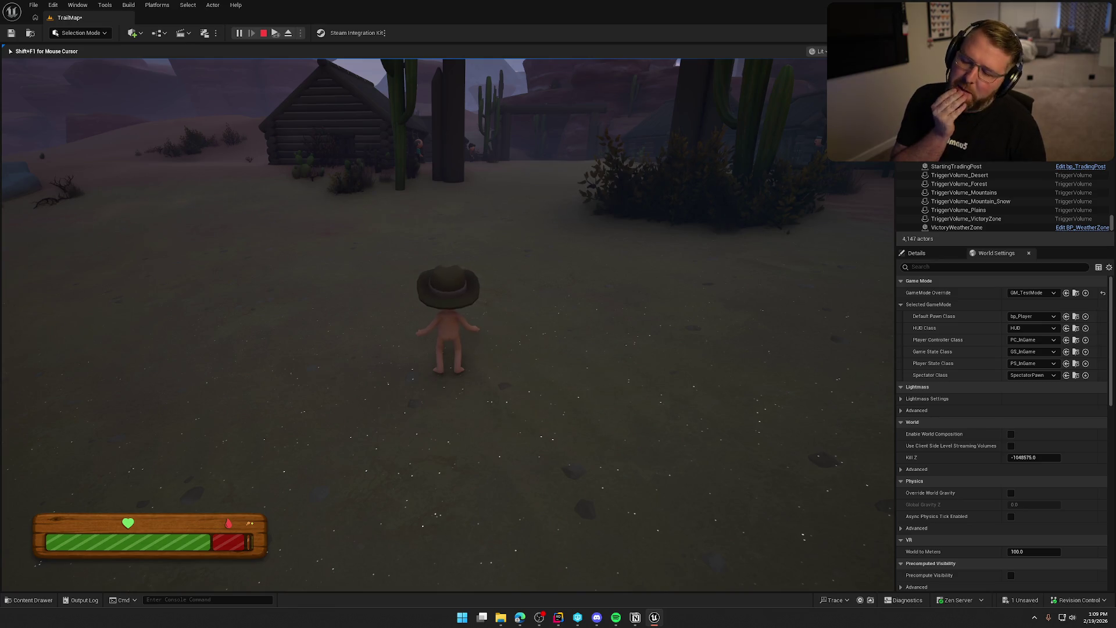
Sprint the player into Dead Man's Camp to the campfire, turn right, and sprint on out
{"action": "key", "text": "shift+w"}
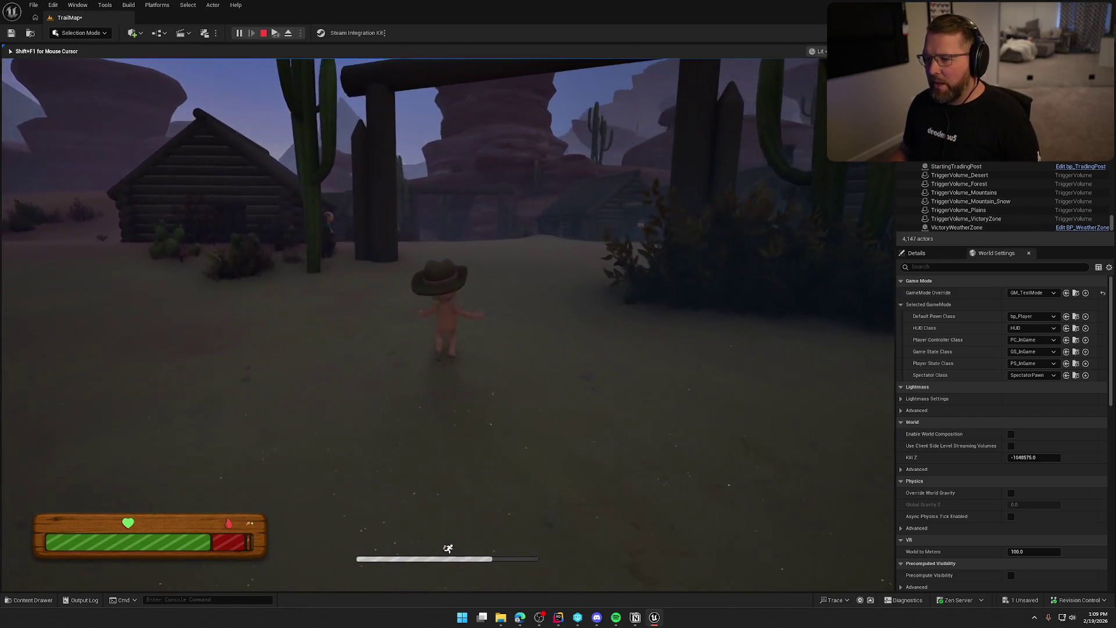
{"action": "key", "text": "shift+w"}
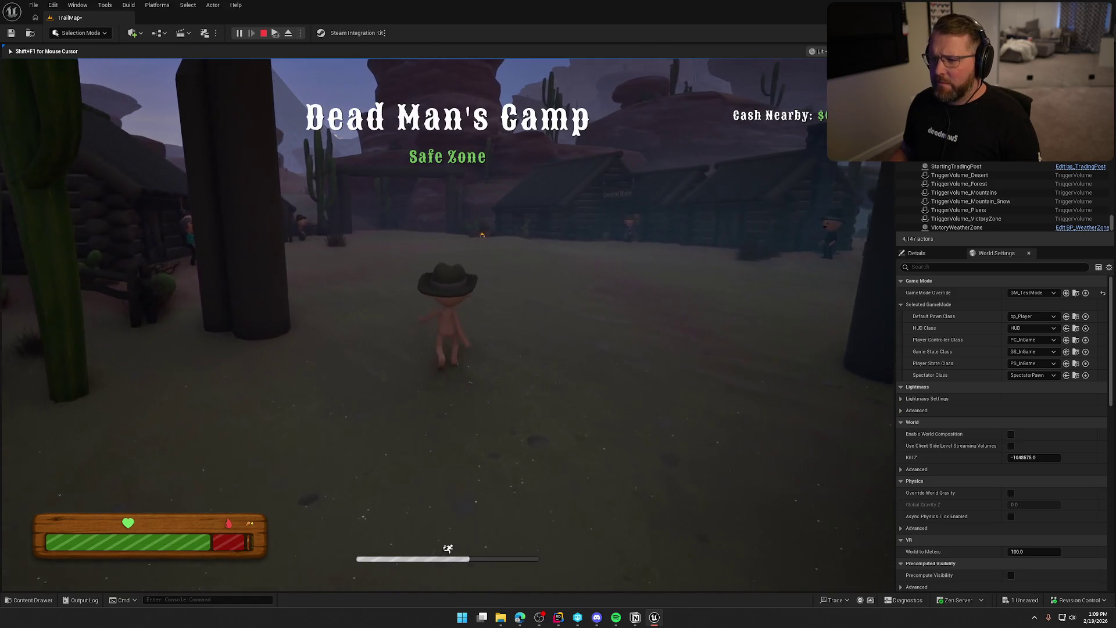
{"action": "key", "text": "shift+w"}
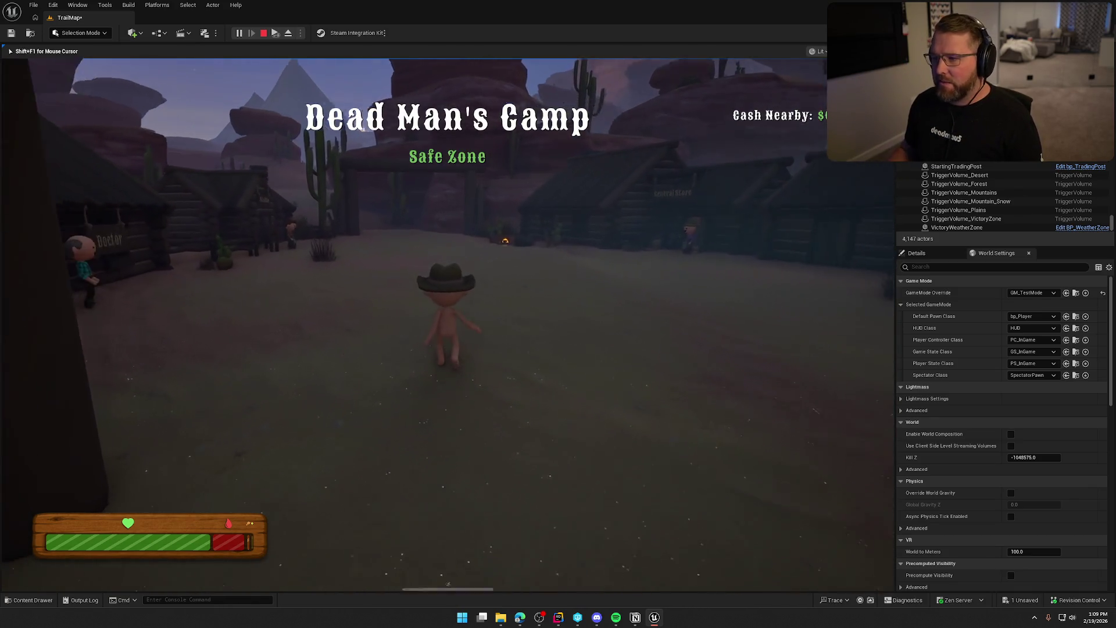
{"action": "key", "text": "shift+w"}
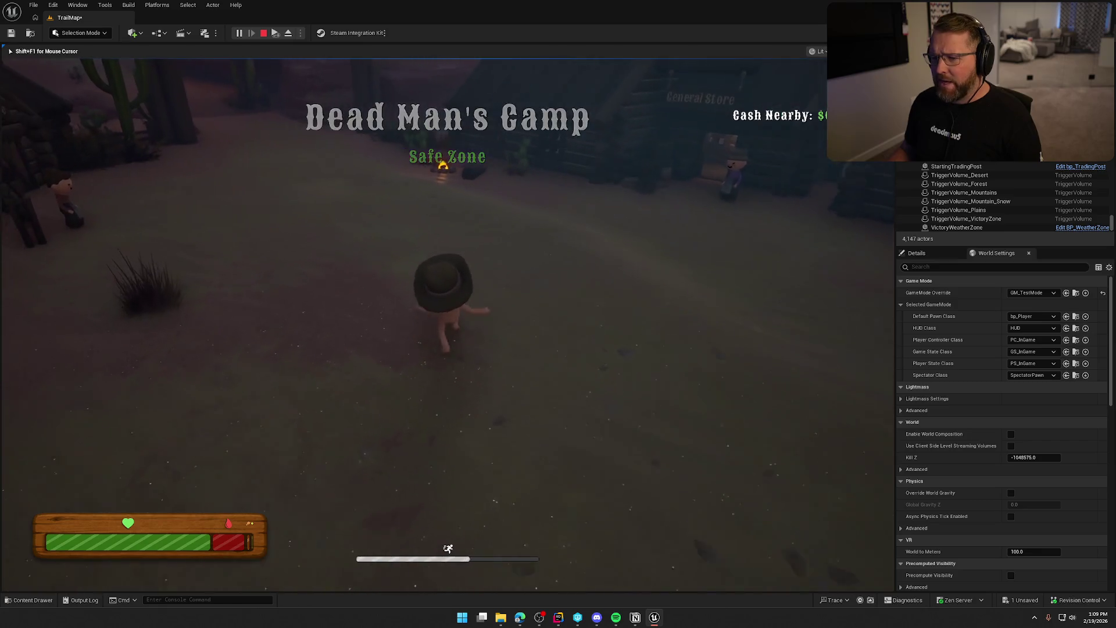
{"action": "key", "text": "shift+w"}
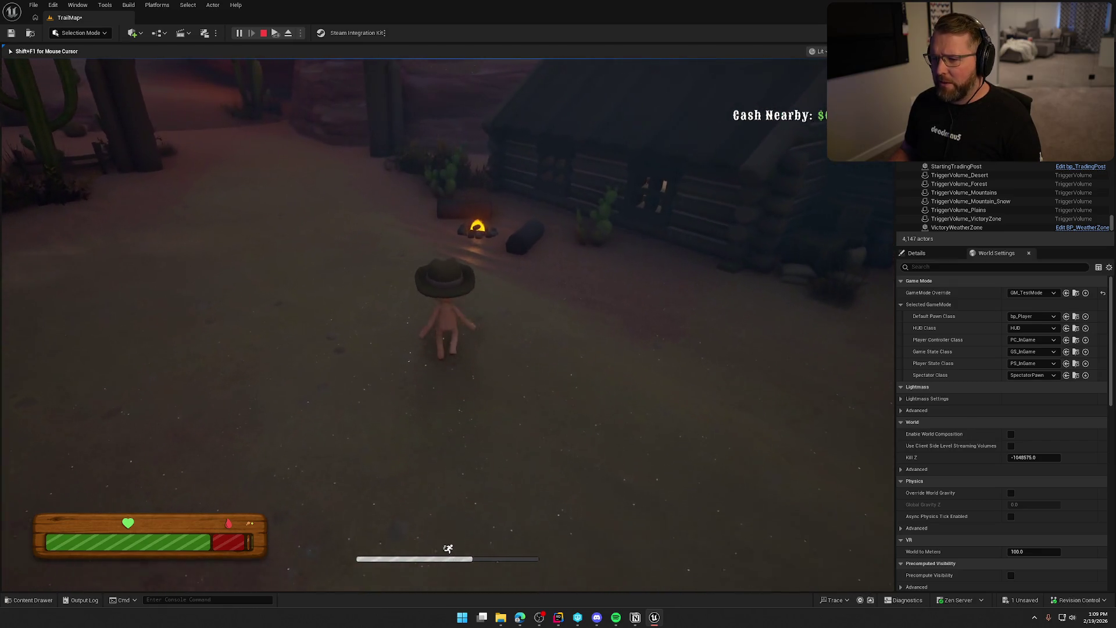
{"action": "key", "text": "w"}
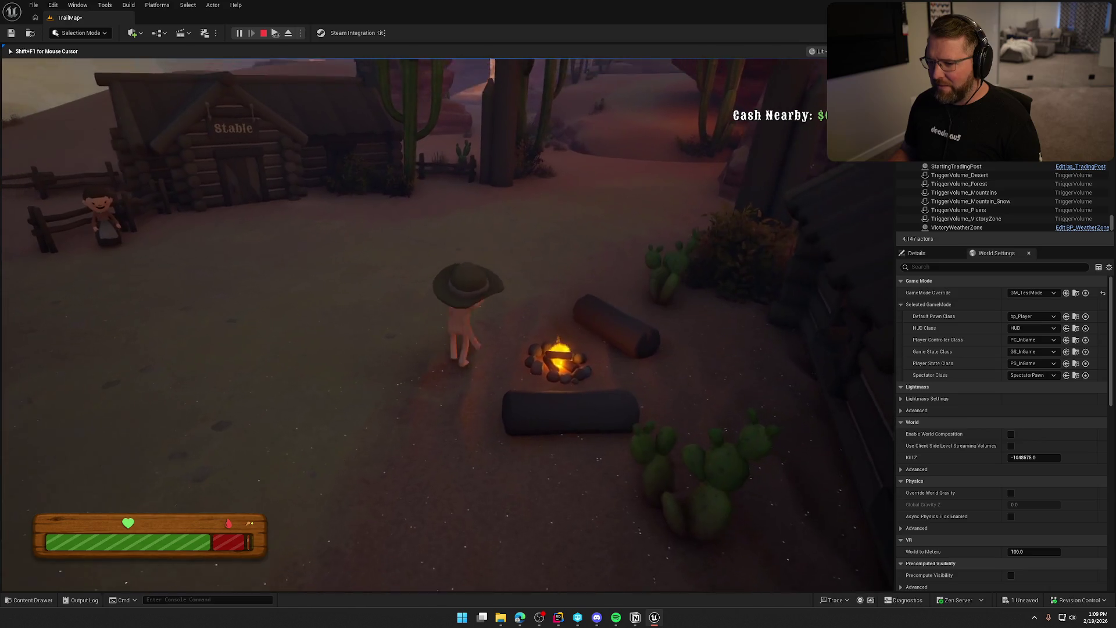
{"action": "key", "text": "d"}
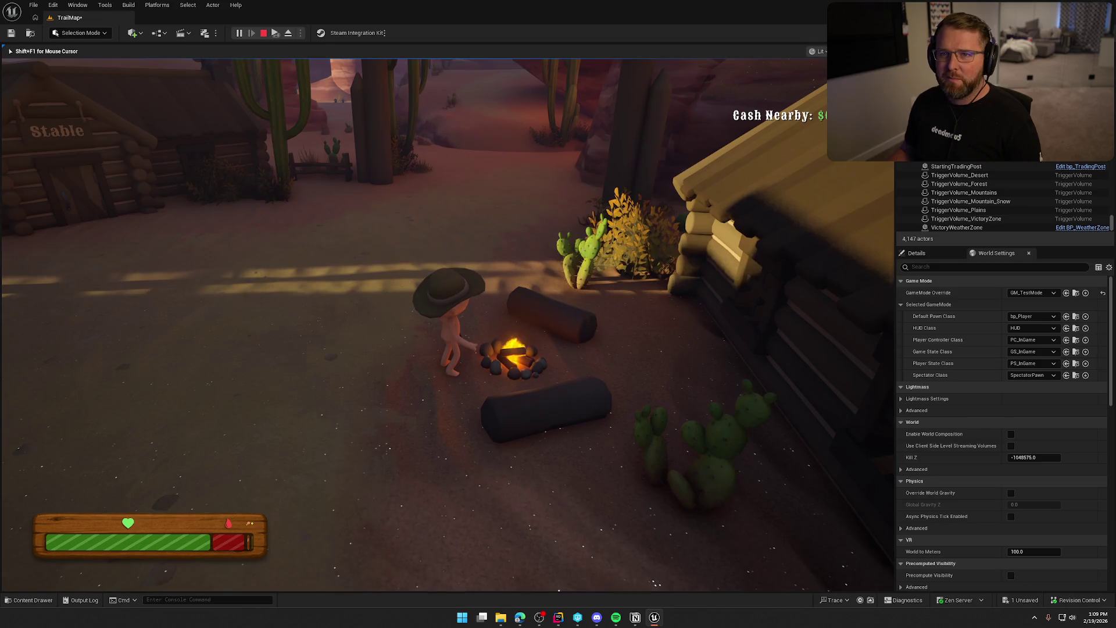
{"action": "key", "text": "shift+w"}
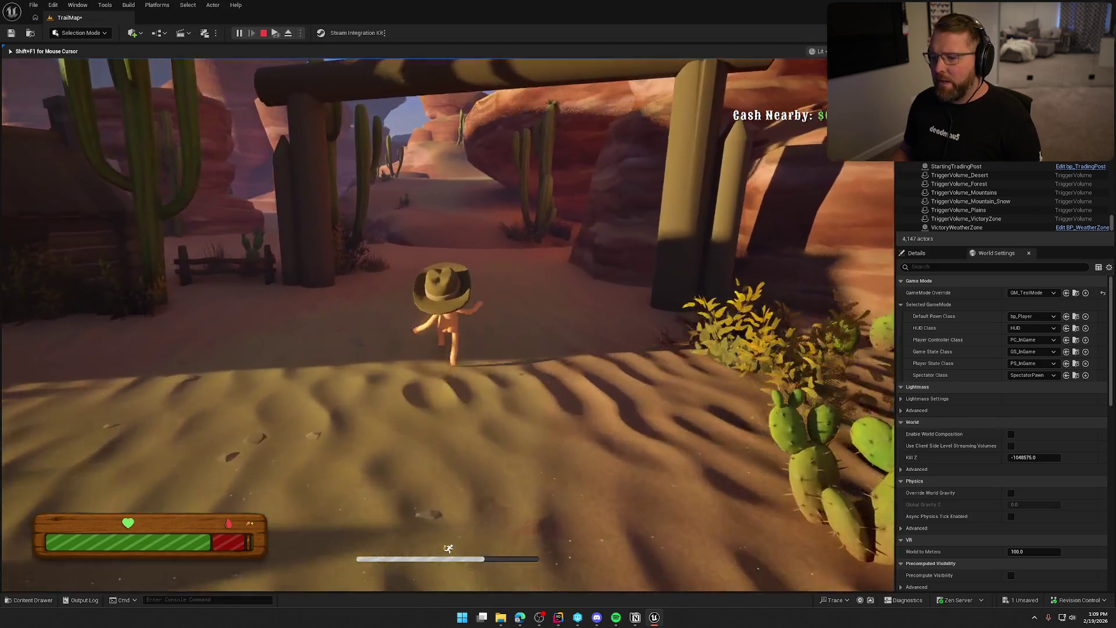